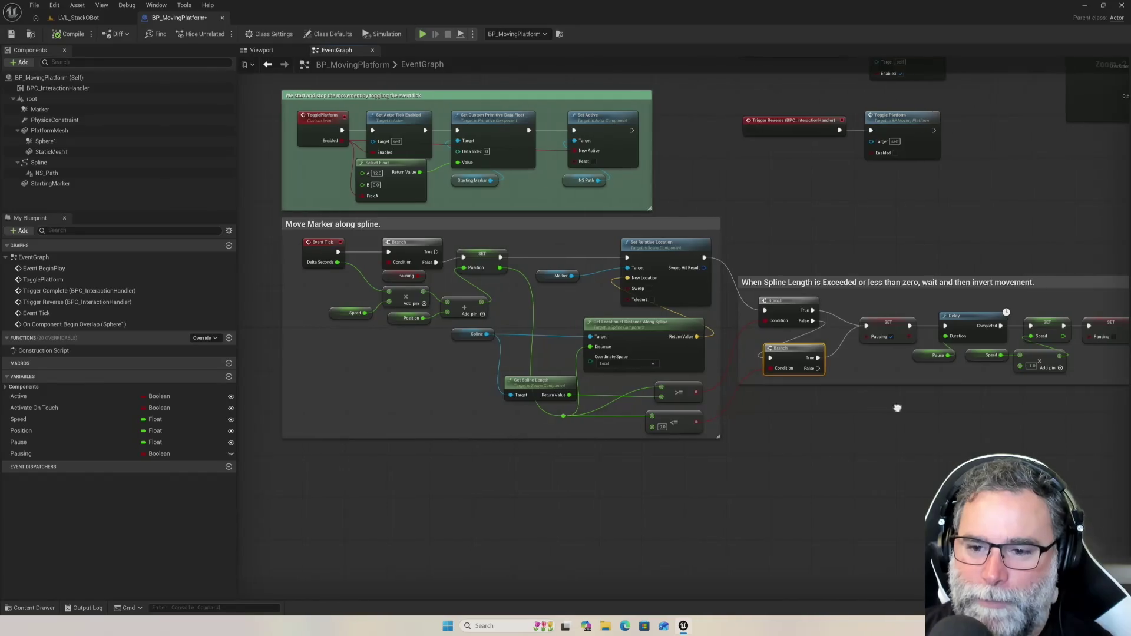
- Pan and zoom the event graph to frame the green 'toggling the event tick' comment block
mouse_move(714, 291)
mouse_down()
mouse_move(802, 334)
mouse_move(835, 386)
mouse_move(832, 369)
mouse_move(809, 366)
mouse_up()
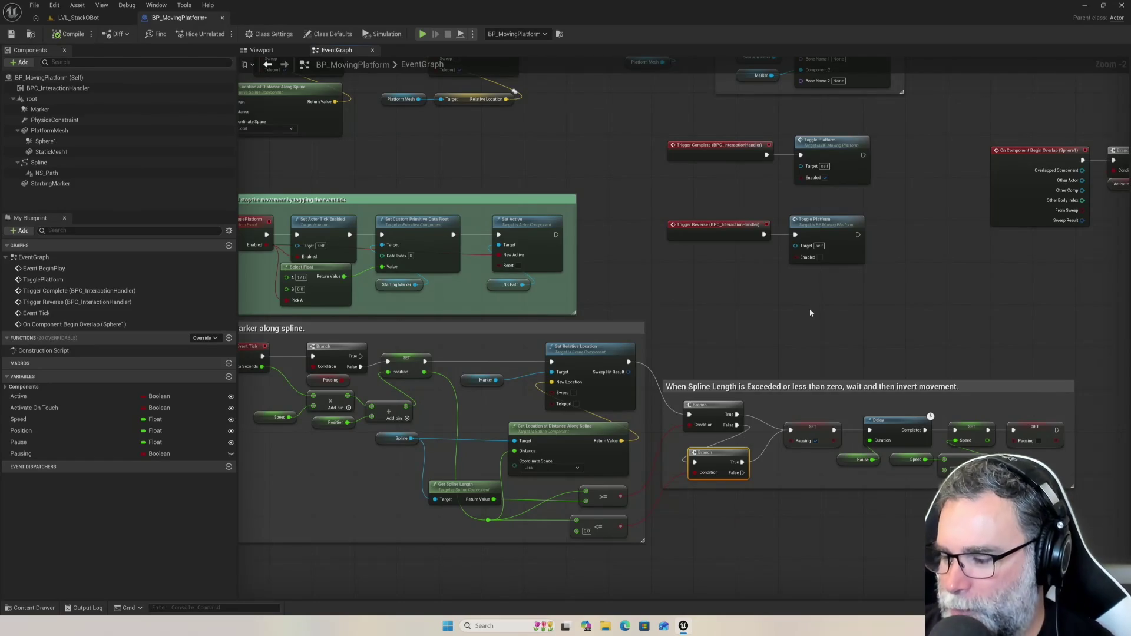
mouse_move(929, 309)
mouse_down()
mouse_move(894, 300)
mouse_move(751, 337)
mouse_up()
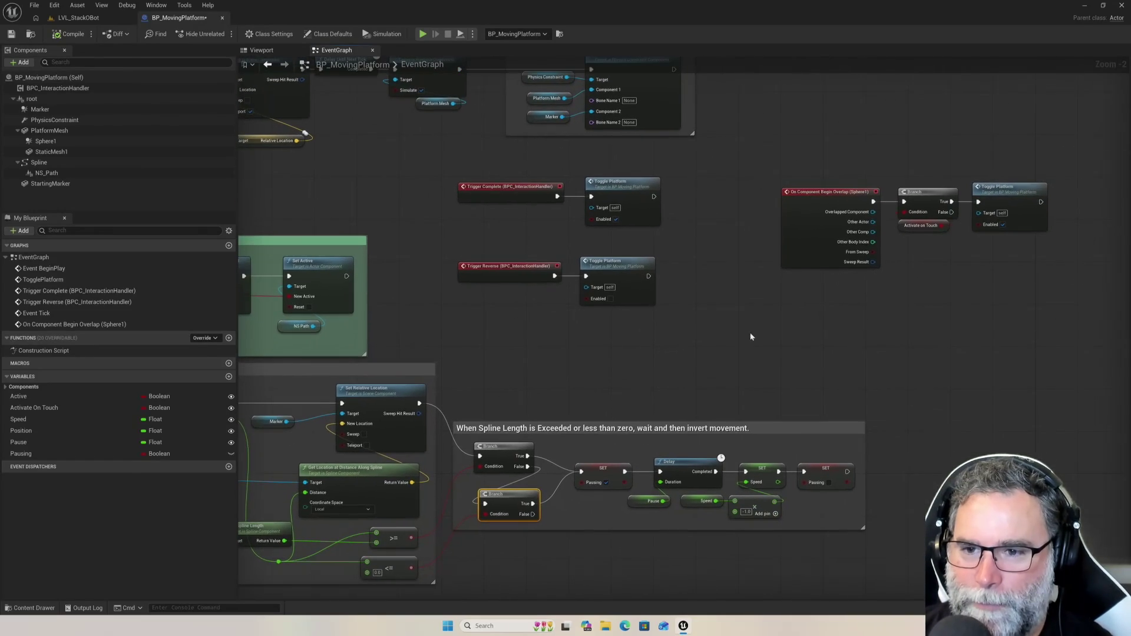
mouse_move(381, 170)
mouse_down()
mouse_move(632, 265)
mouse_move(732, 242)
mouse_up()
scroll(364, 378, up, 2)
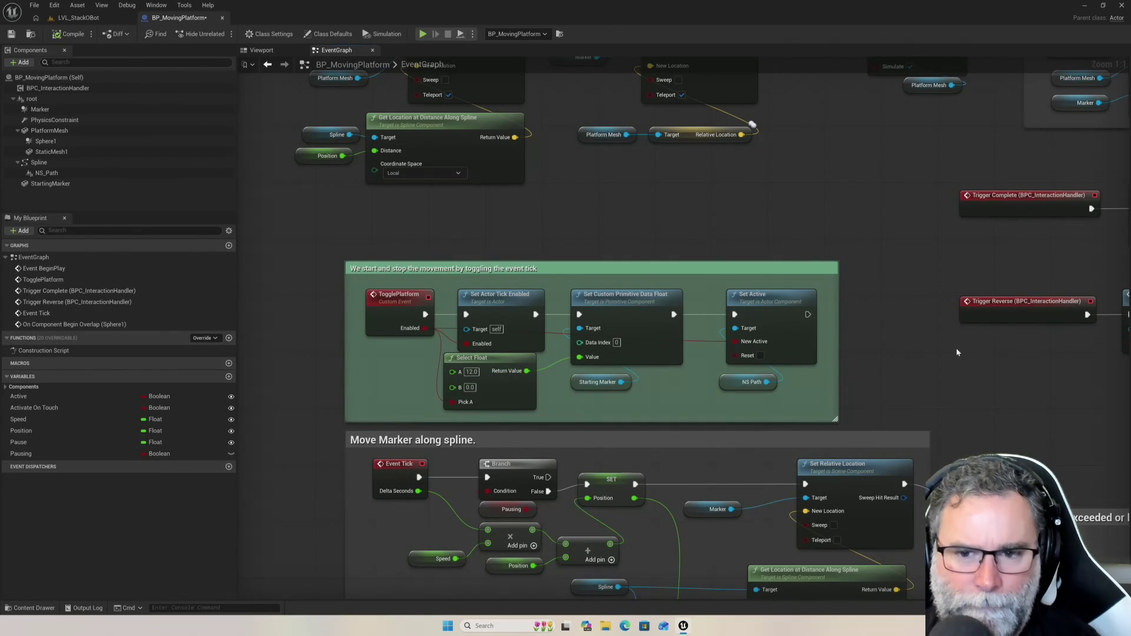
mouse_move(1041, 411)
mouse_down()
mouse_move(896, 346)
mouse_move(770, 263)
mouse_move(622, 237)
mouse_move(649, 255)
mouse_up()
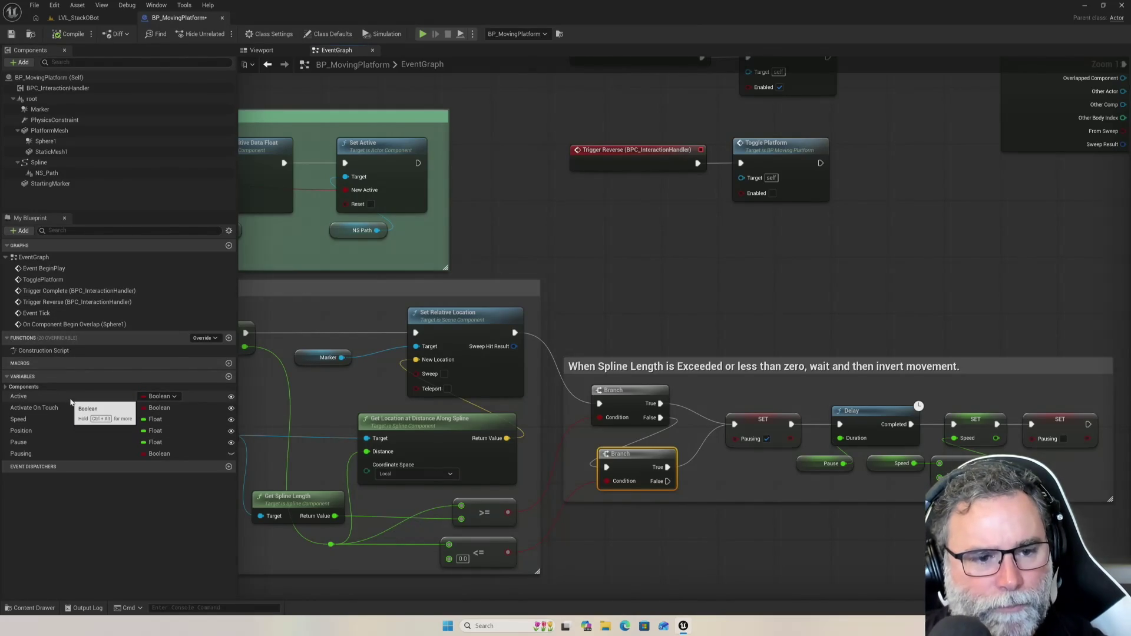
mouse_move(648, 258)
mouse_down()
mouse_move(702, 293)
mouse_move(664, 328)
mouse_move(601, 331)
mouse_move(611, 339)
mouse_move(813, 311)
mouse_up()
mouse_move(570, 268)
mouse_down()
mouse_move(843, 248)
mouse_move(899, 232)
mouse_move(863, 245)
mouse_up()
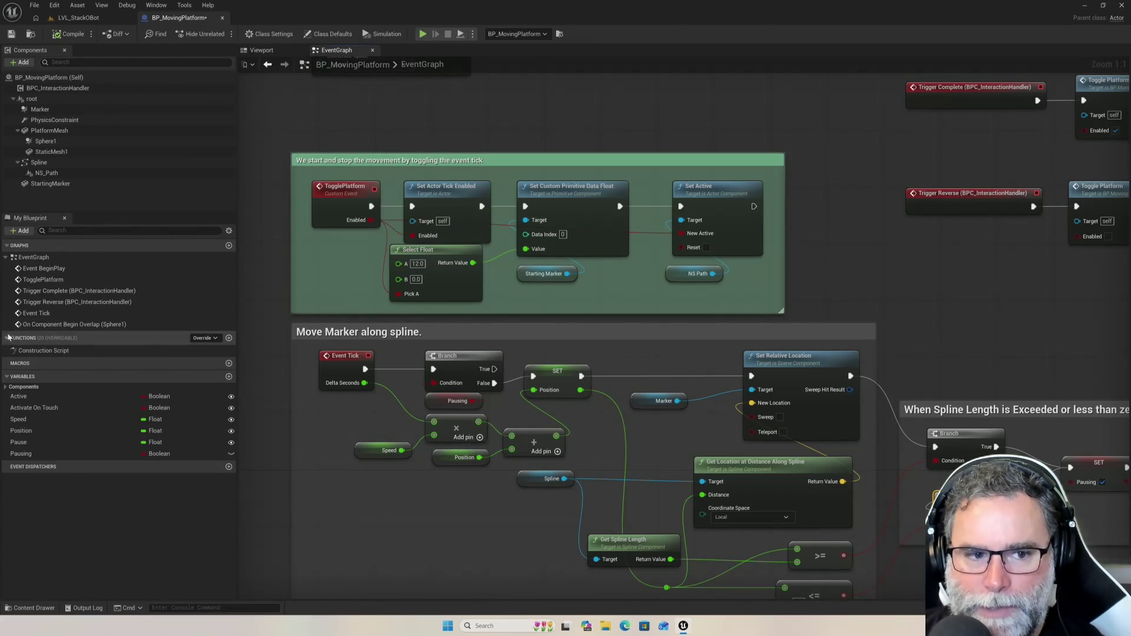
- Jump to TogglePlatform and center the view on the Trigger Complete and Trigger Reverse calls
click(90, 282)
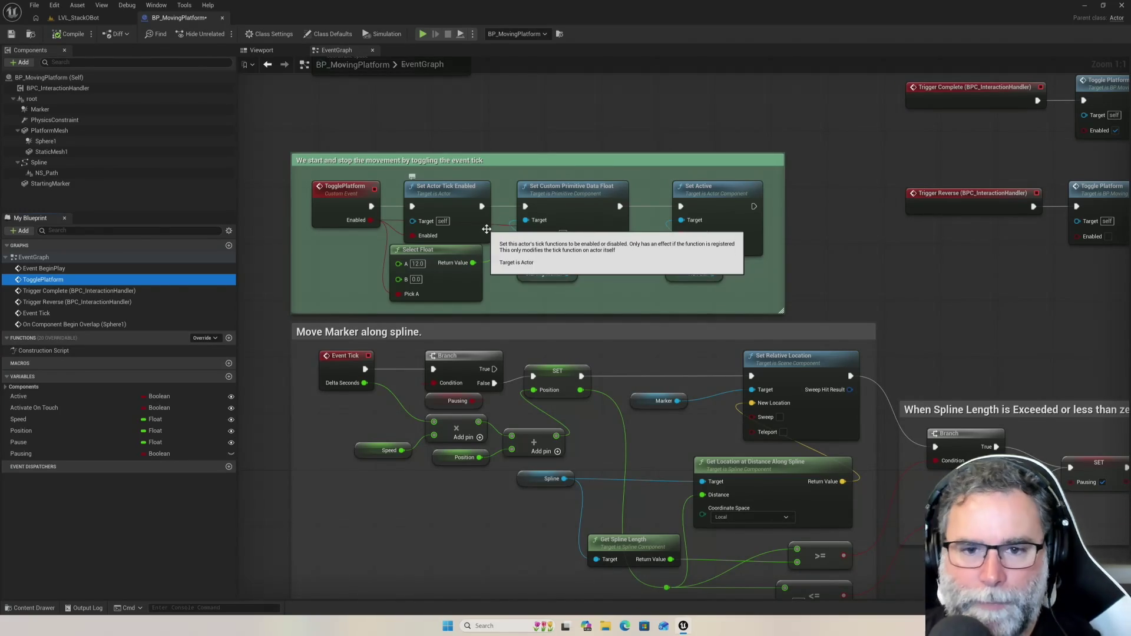
click(1075, 305)
mouse_move(1067, 303)
mouse_down()
mouse_move(962, 343)
mouse_move(803, 430)
mouse_up()
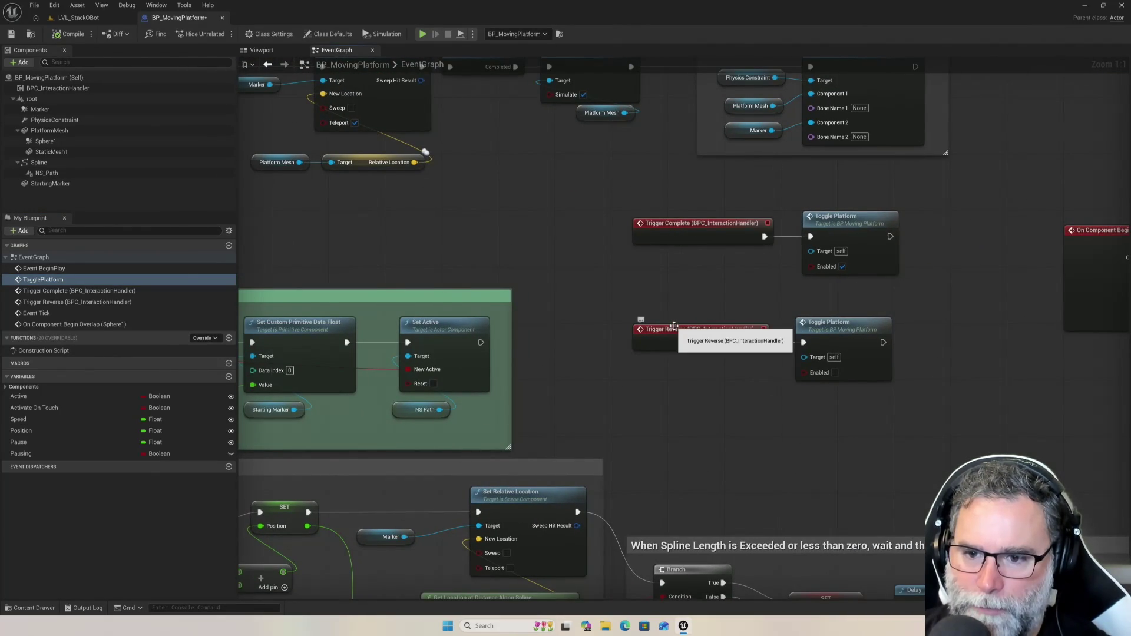
- Pan to On Component Begin Overlap with its Branch, Toggle Platform, Set Simulate Physics and Delay nodes
drag(1042, 184, 790, 265)
drag(927, 245, 737, 245)
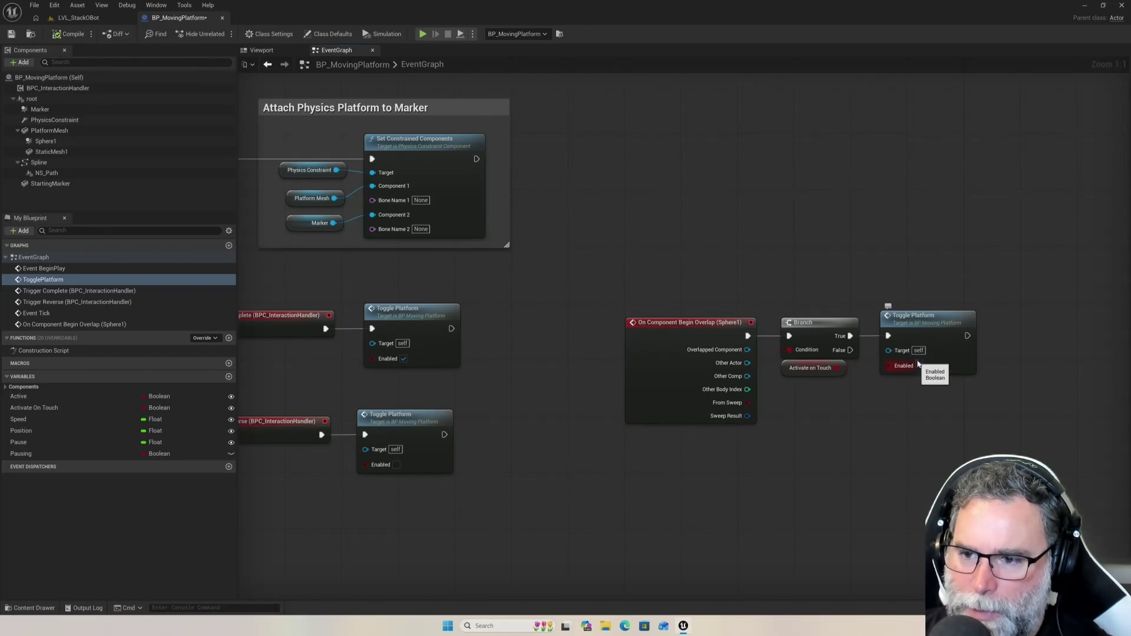
mouse_move(486, 272)
mouse_down()
mouse_move(517, 283)
mouse_move(713, 250)
mouse_move(580, 226)
mouse_up()
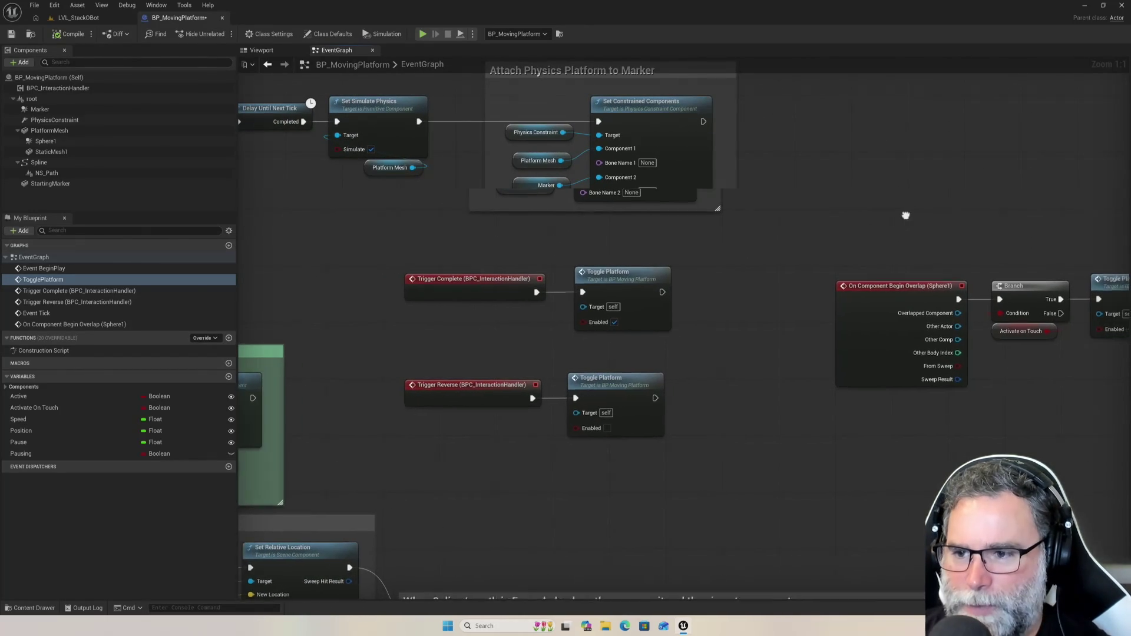
- Pan to the Toggle Platform after the Branch and zoom out over the event graph
drag(922, 218, 794, 233)
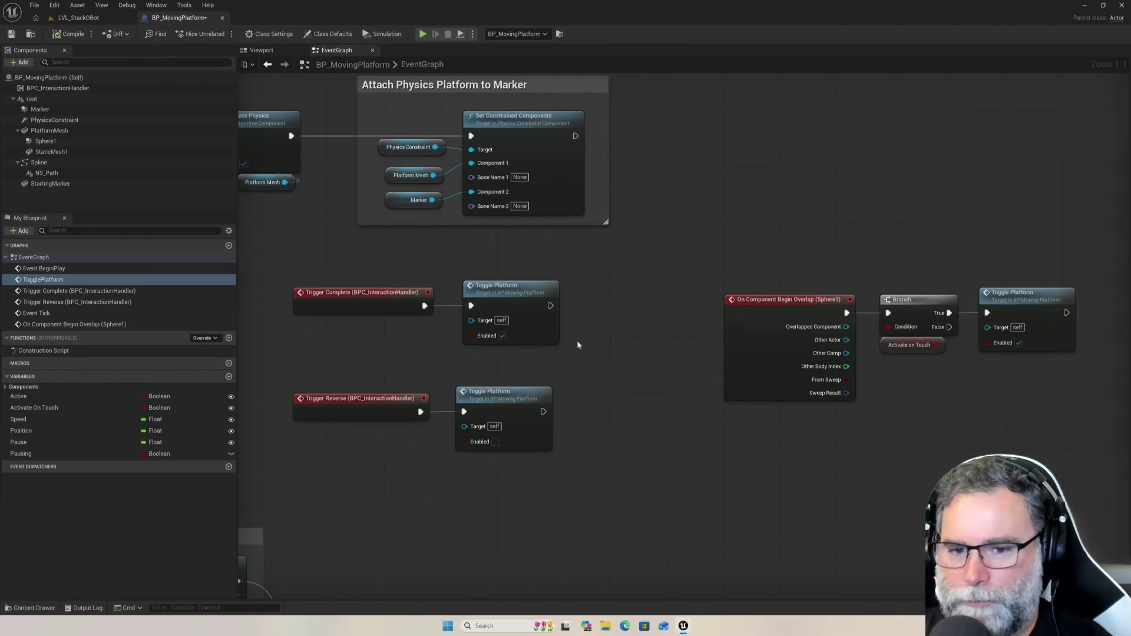
scroll(598, 478, down, 6)
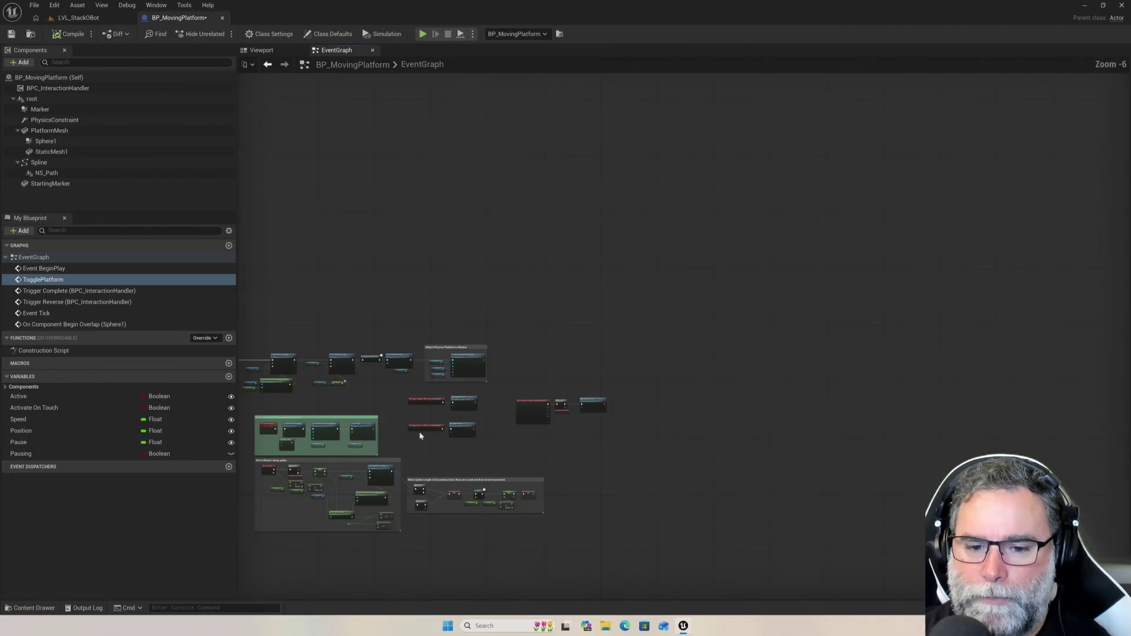
scroll(442, 453, up, 3)
scroll(542, 348, up, 1)
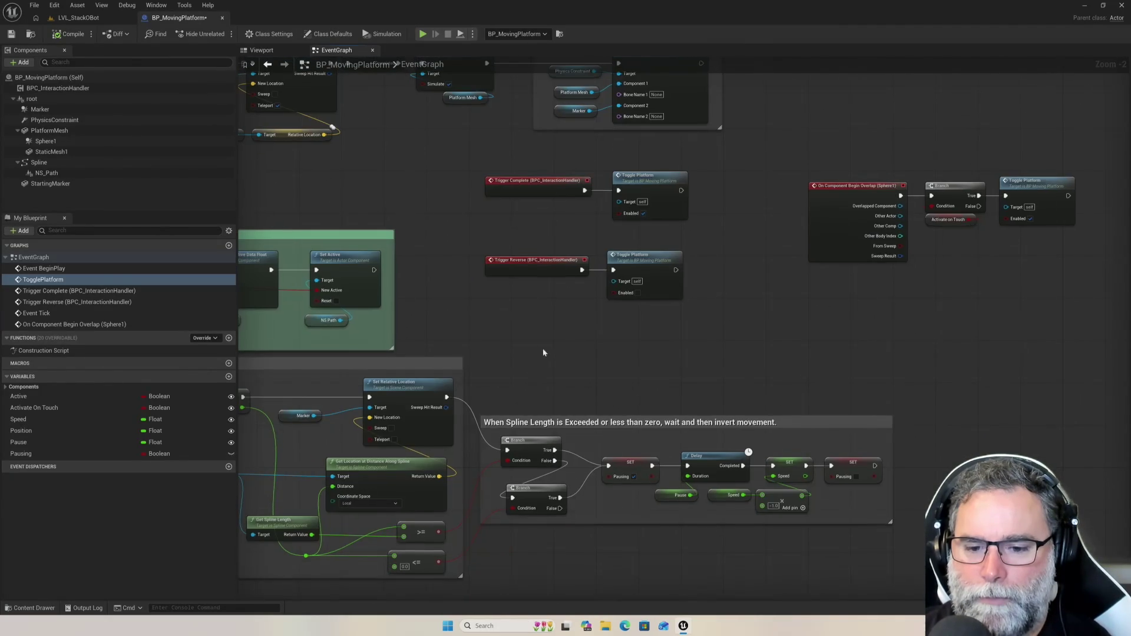
scroll(549, 553, up, 2)
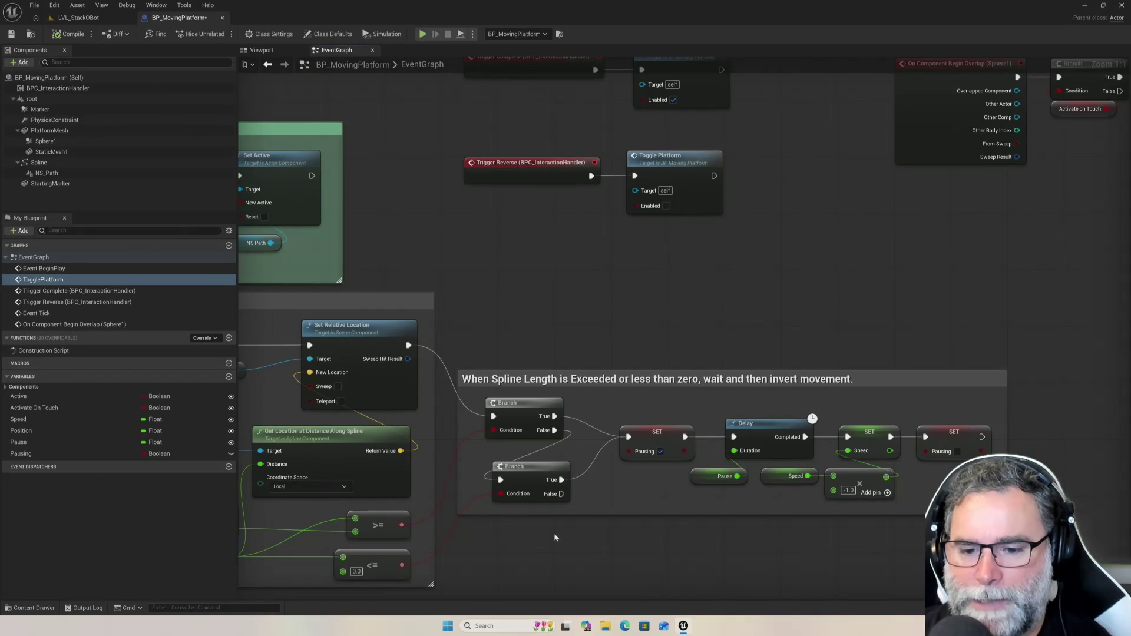
scroll(561, 521, down, 2)
scroll(587, 506, up, 2)
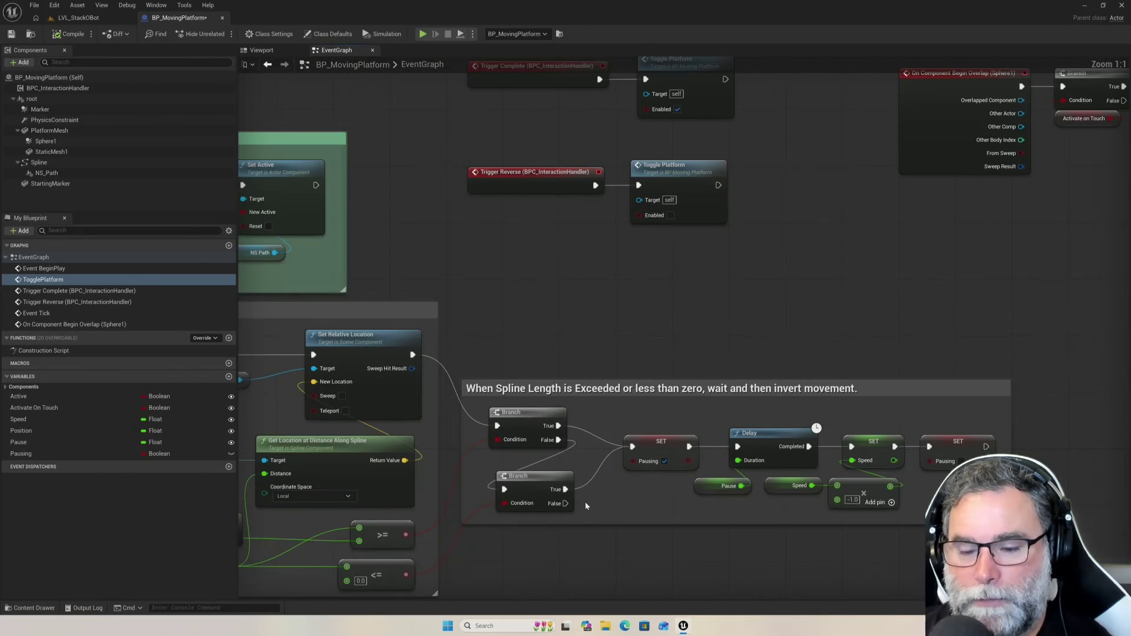
scroll(585, 500, down, 3)
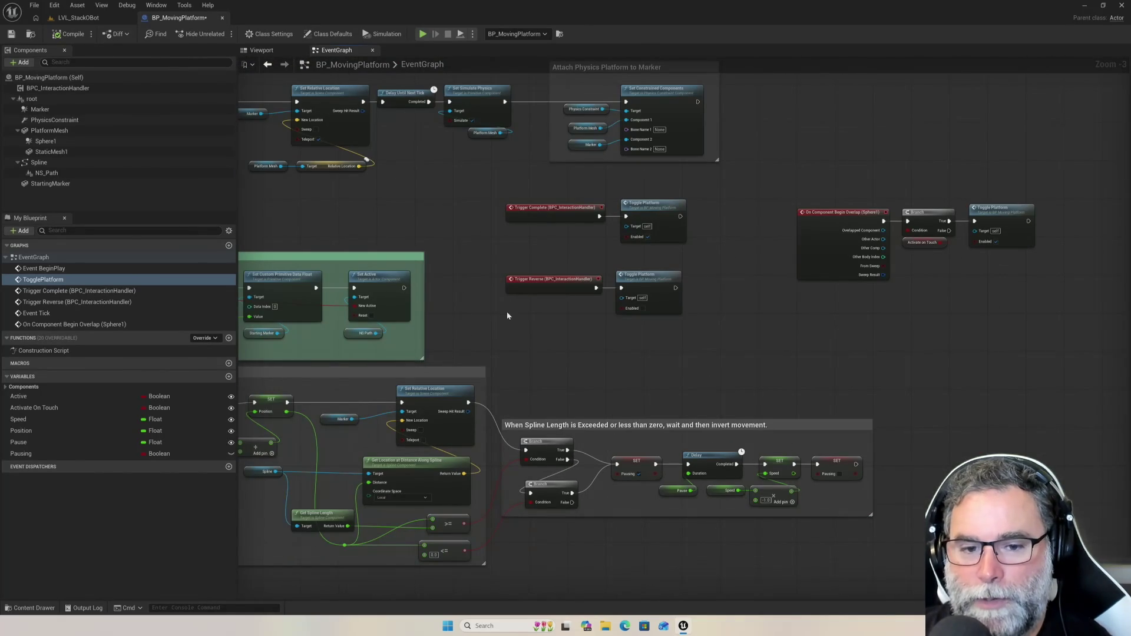
scroll(558, 323, up, 3)
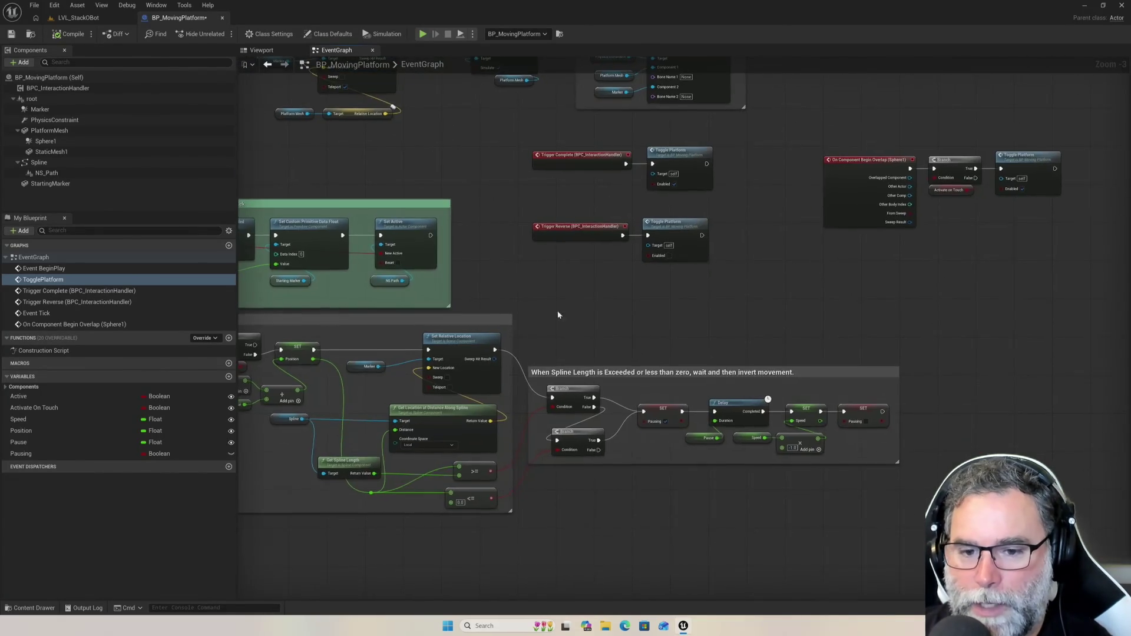
scroll(565, 324, down, 3)
scroll(559, 353, up, 1)
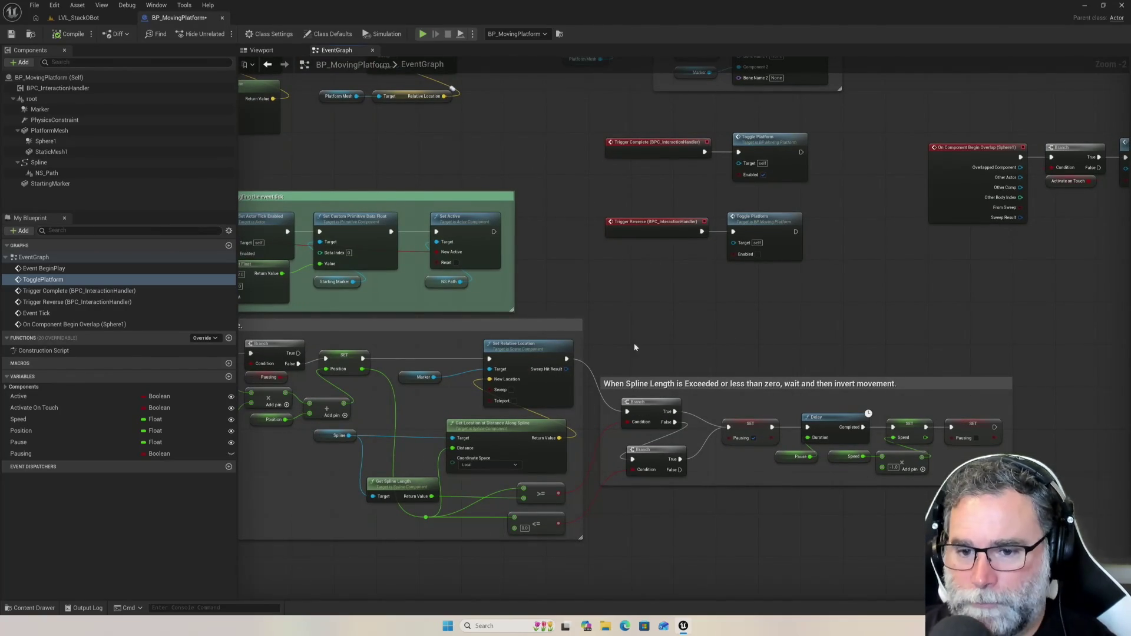
scroll(648, 336, up, 1)
scroll(646, 339, down, 2)
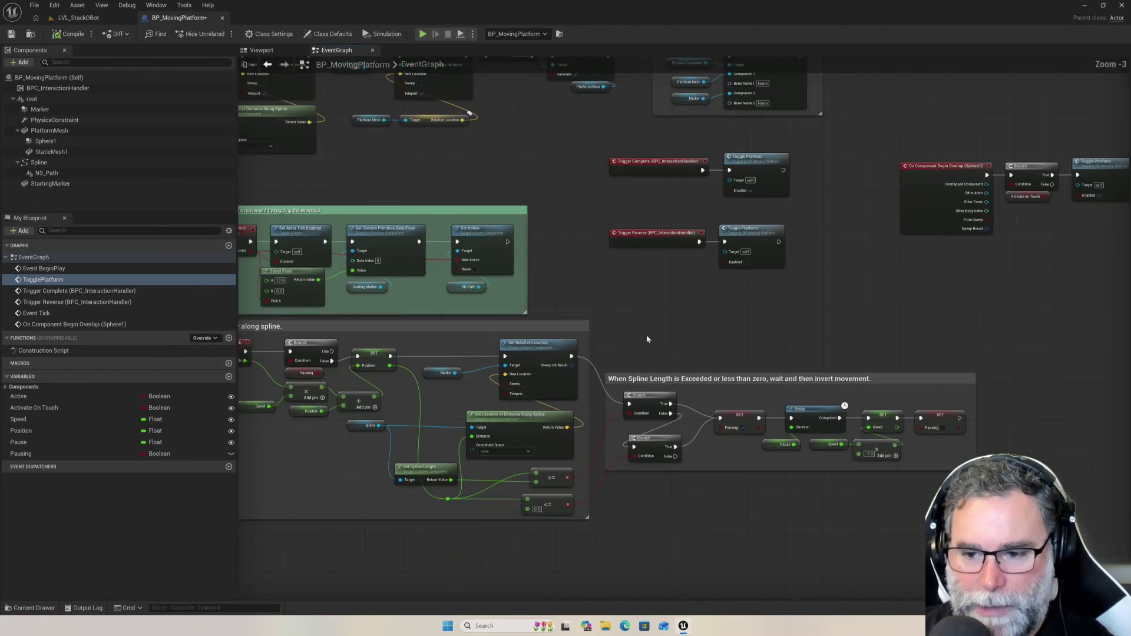
scroll(646, 339, up, 2)
scroll(646, 339, down, 1)
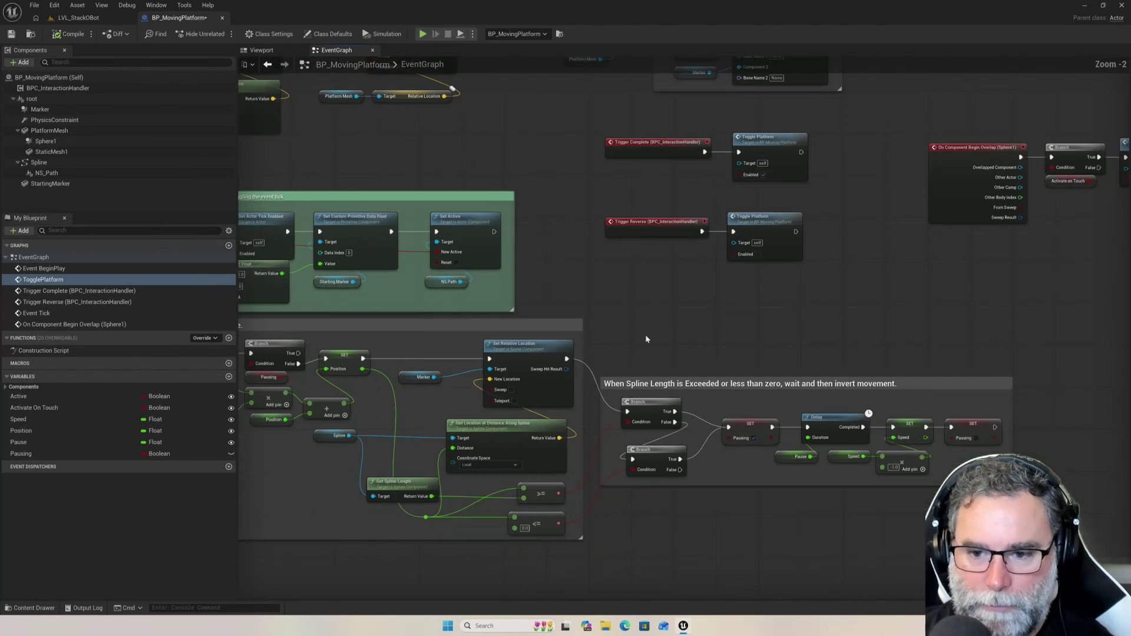
scroll(679, 326, up, 2)
scroll(673, 369, down, 2)
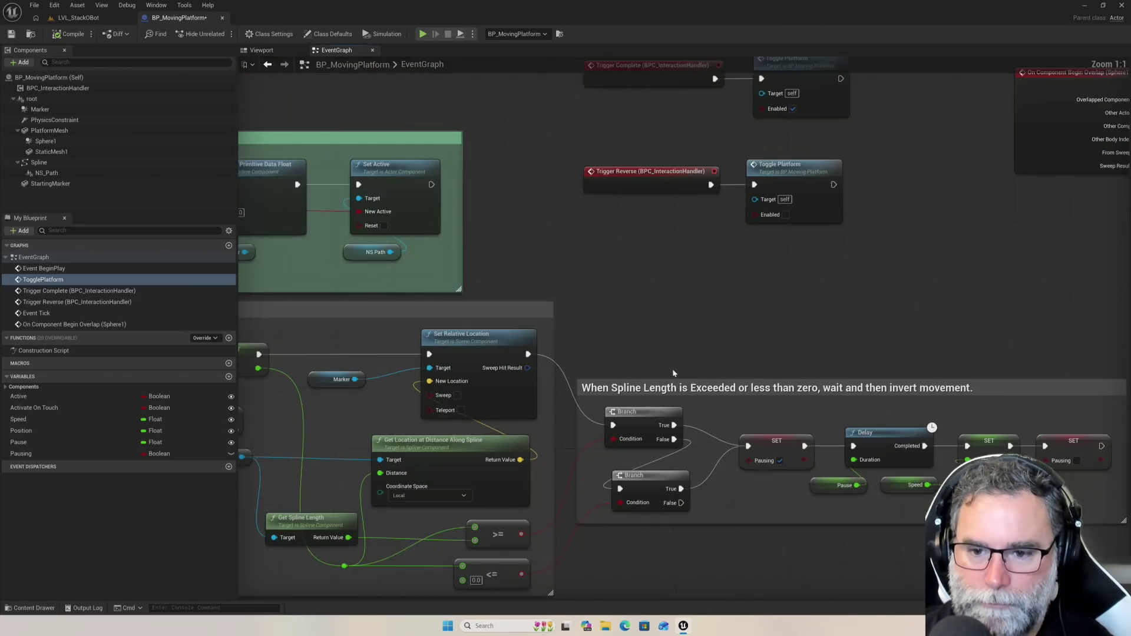
scroll(673, 369, up, 2)
scroll(667, 361, down, 5)
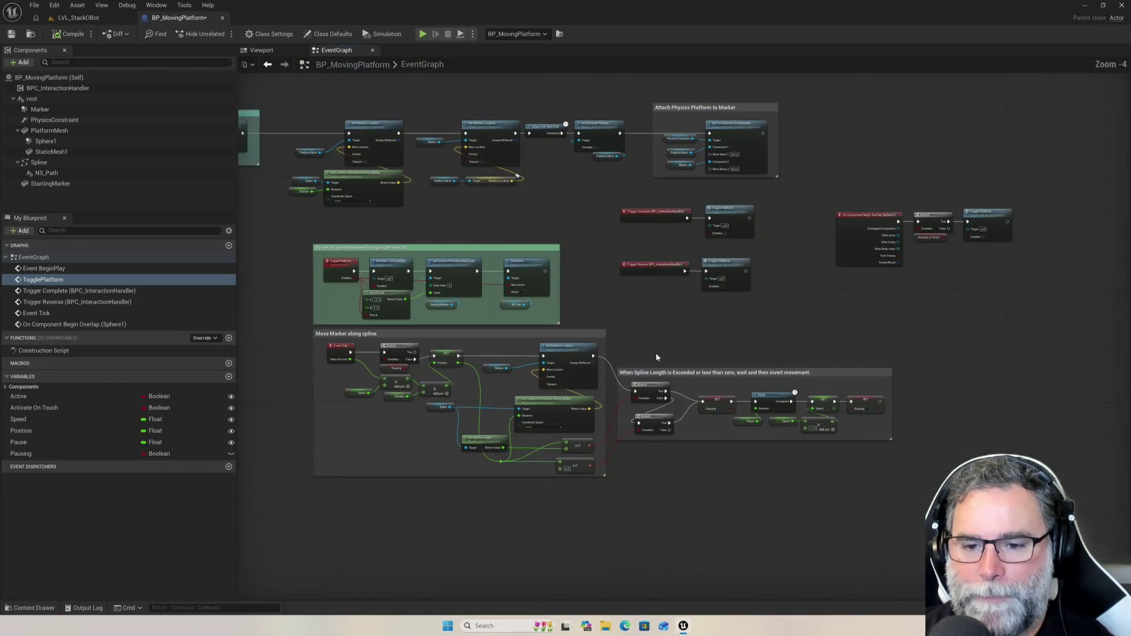
scroll(870, 220, up, 2)
scroll(870, 220, up, 3)
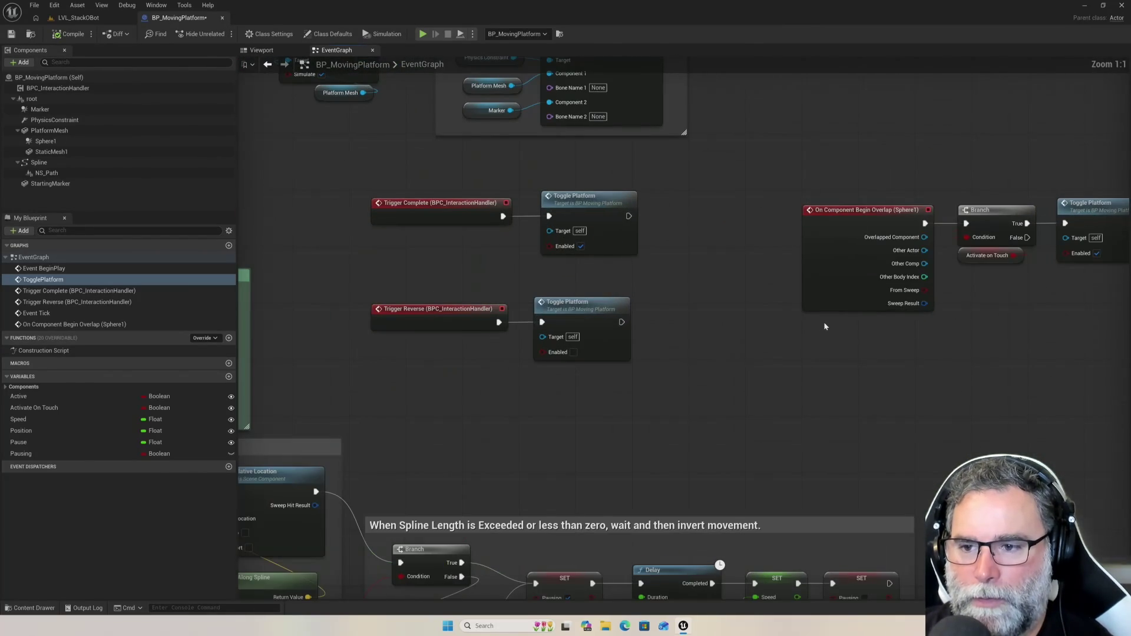
drag(1015, 311, 889, 368)
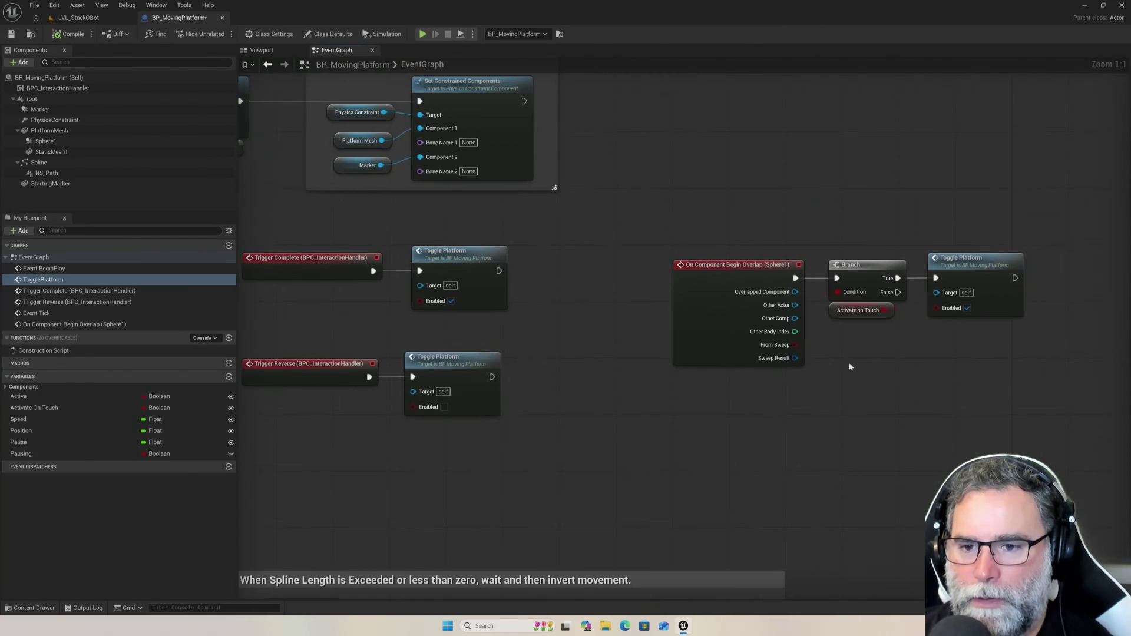
drag(543, 246, 739, 190)
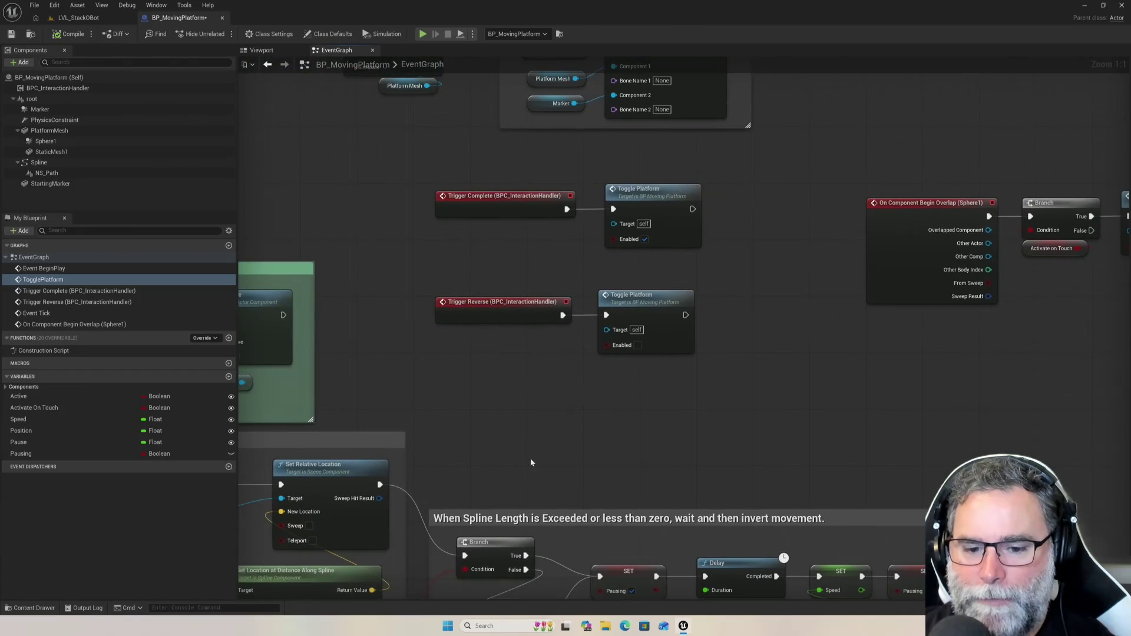
scroll(530, 463, down, 4)
mouse_move(613, 373)
mouse_down()
mouse_move(690, 366)
mouse_move(752, 328)
mouse_up()
scroll(690, 366, up, 1)
scroll(754, 328, up, 1)
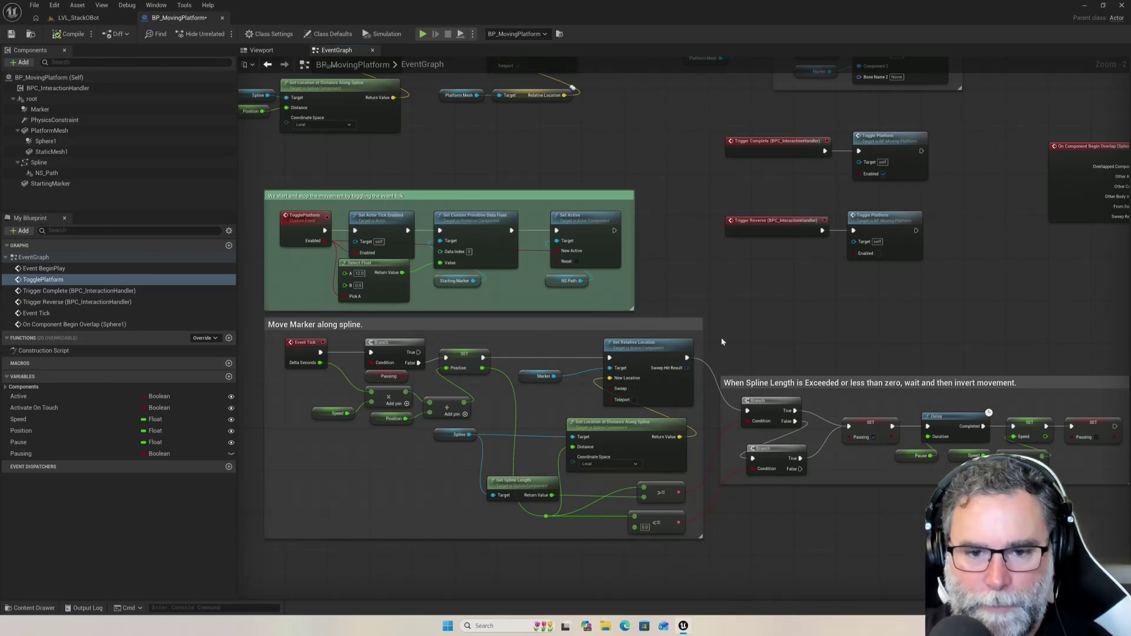
key(super+shift+s)
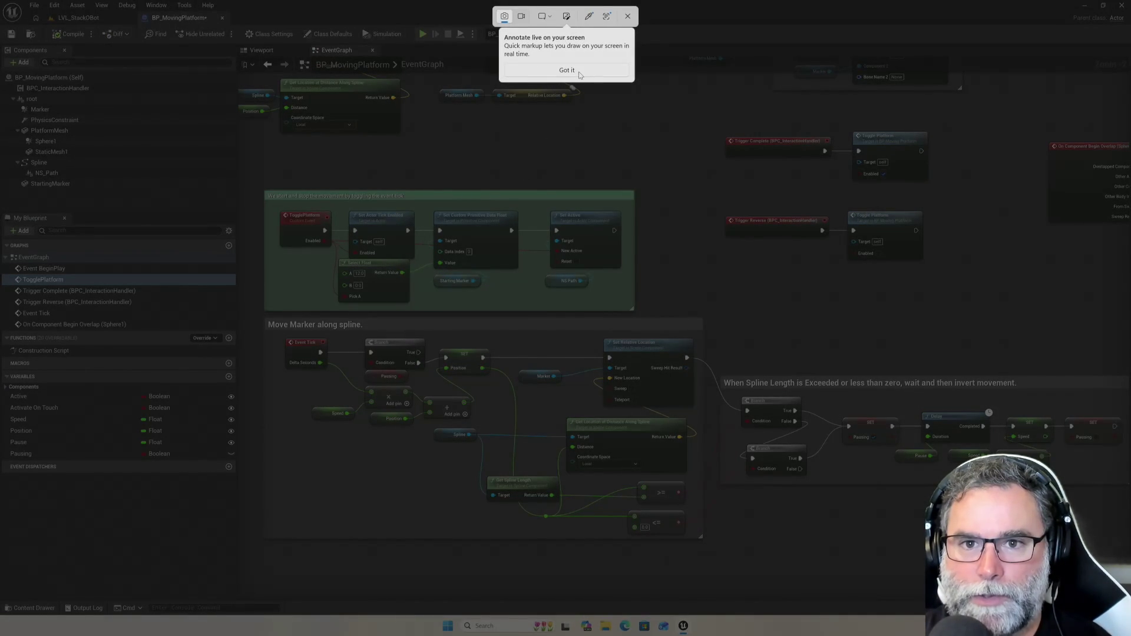
- Dismiss the annotation tip, cancel the pending snip, and launch Paint from Start search
click(579, 72)
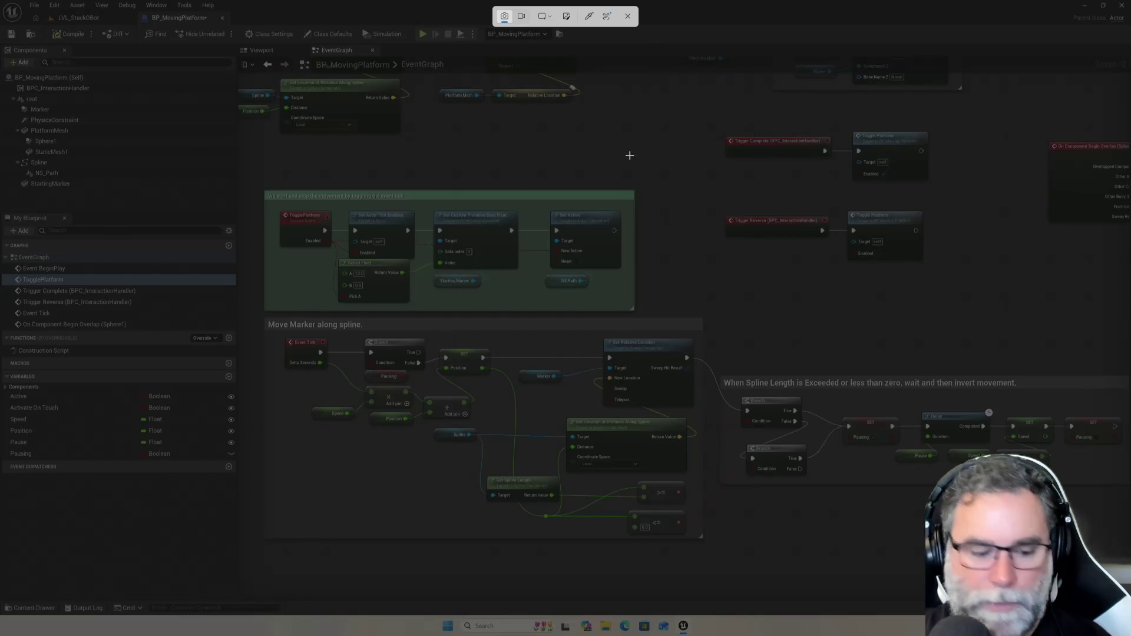
key(Escape)
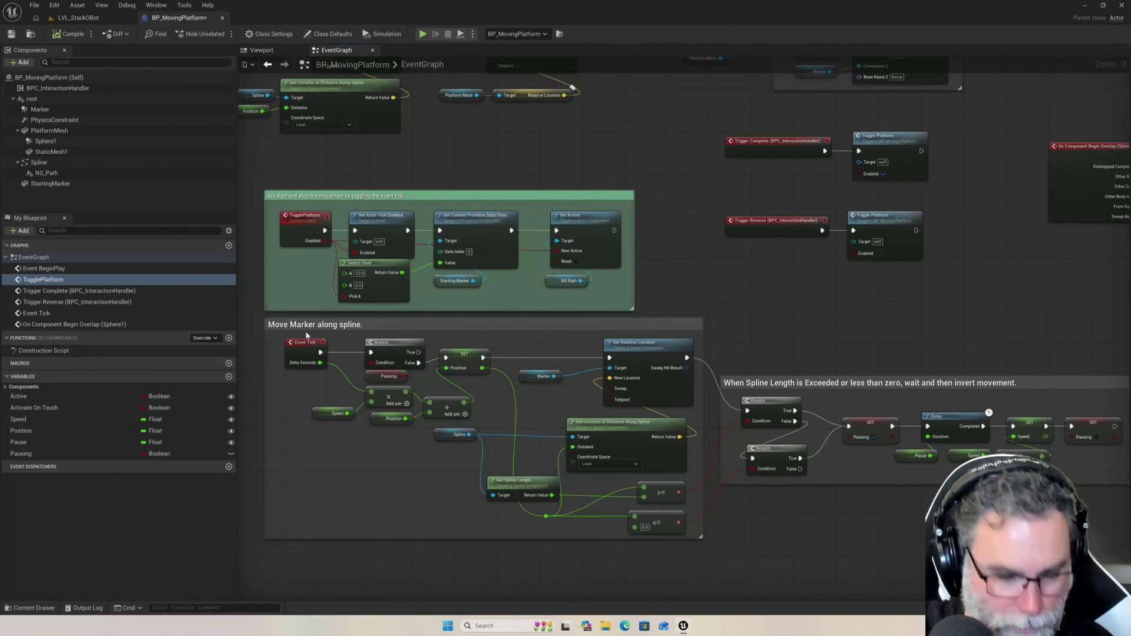
key(super)
text(paint)
key(Return)
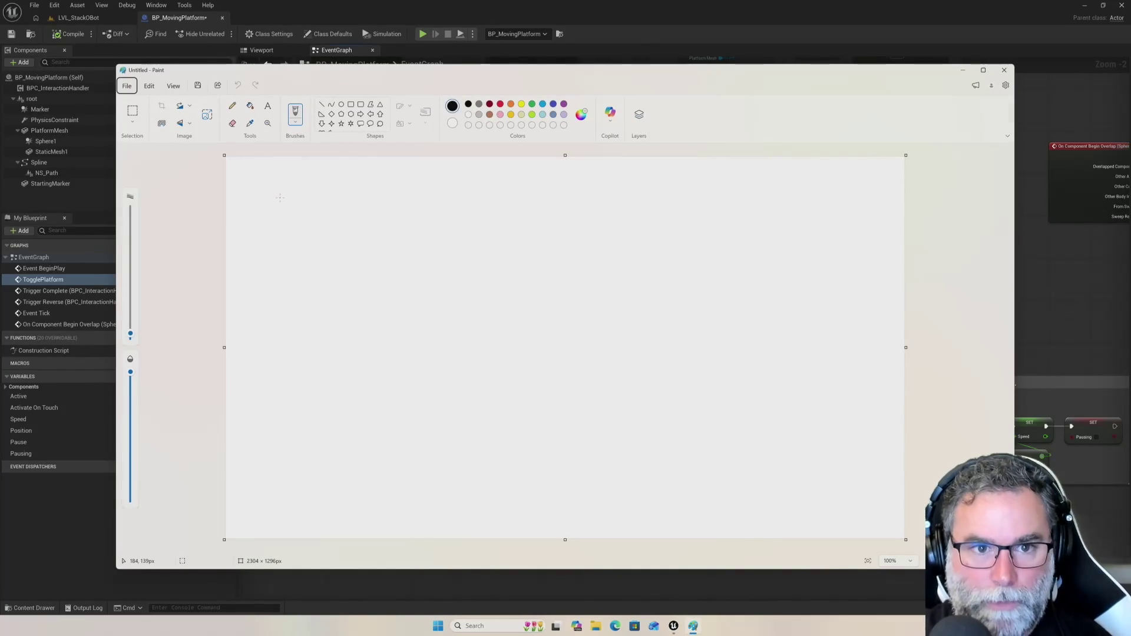
- Bring the Unreal editor to the front and start a new screen capture over it
click(61, 557)
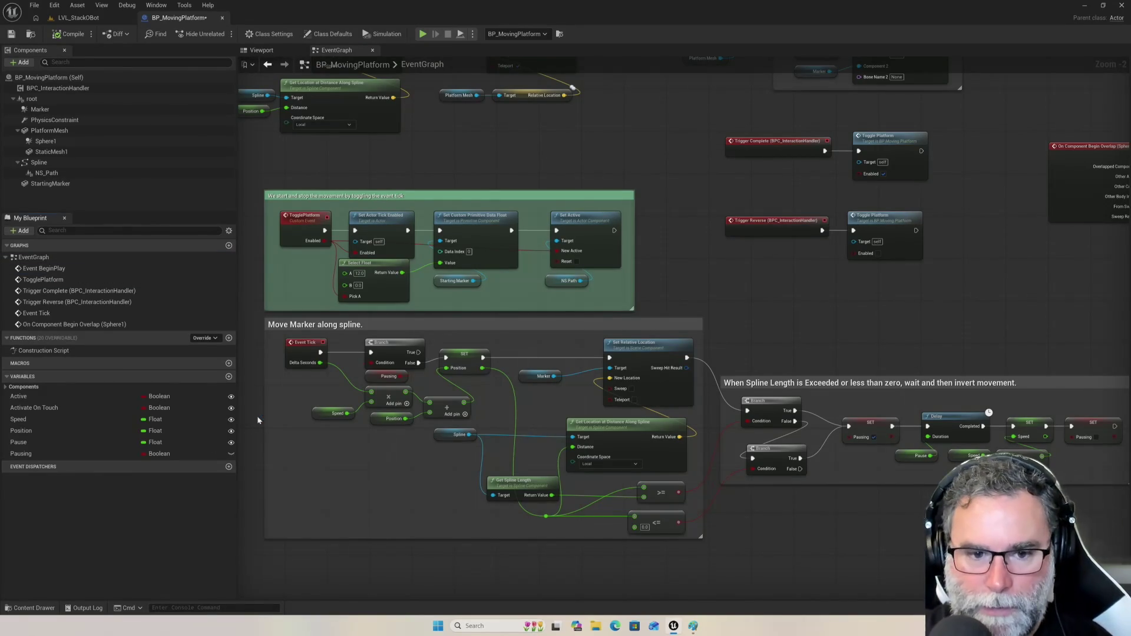
key(super+shift+s)
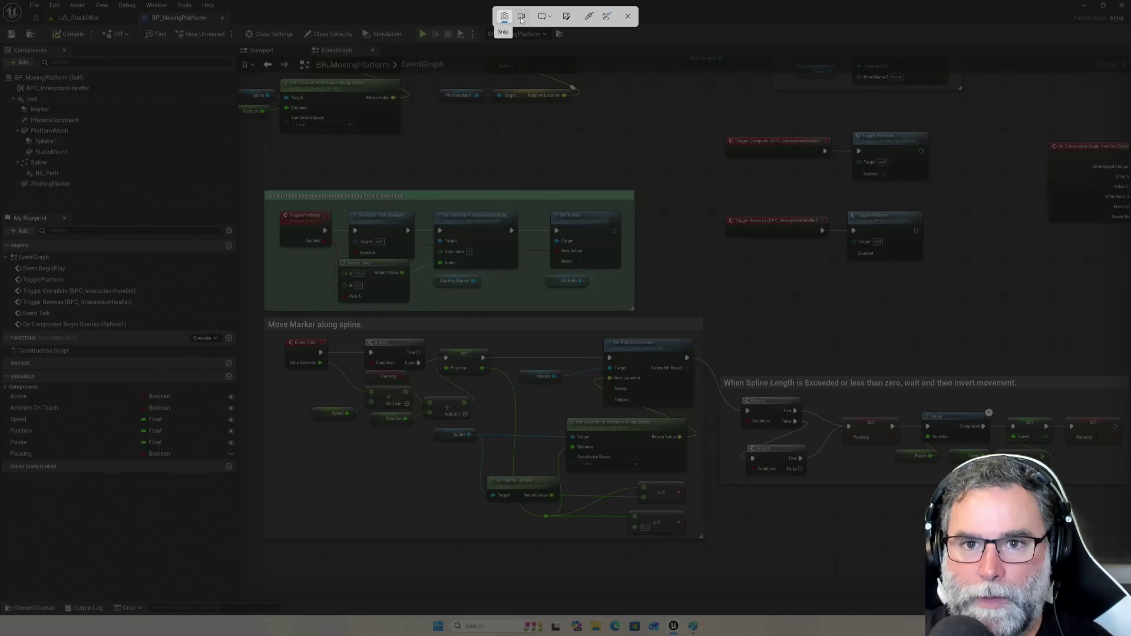
click(521, 16)
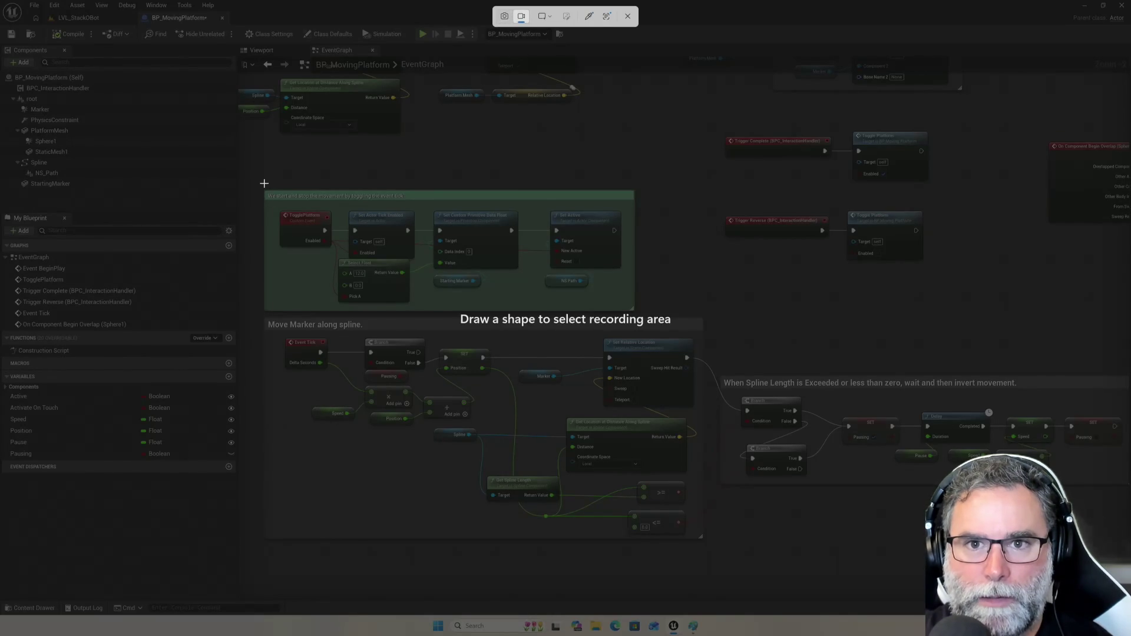
- Switch back to still Rectangle mode and snip the comment boxes and spline movement graph
click(505, 19)
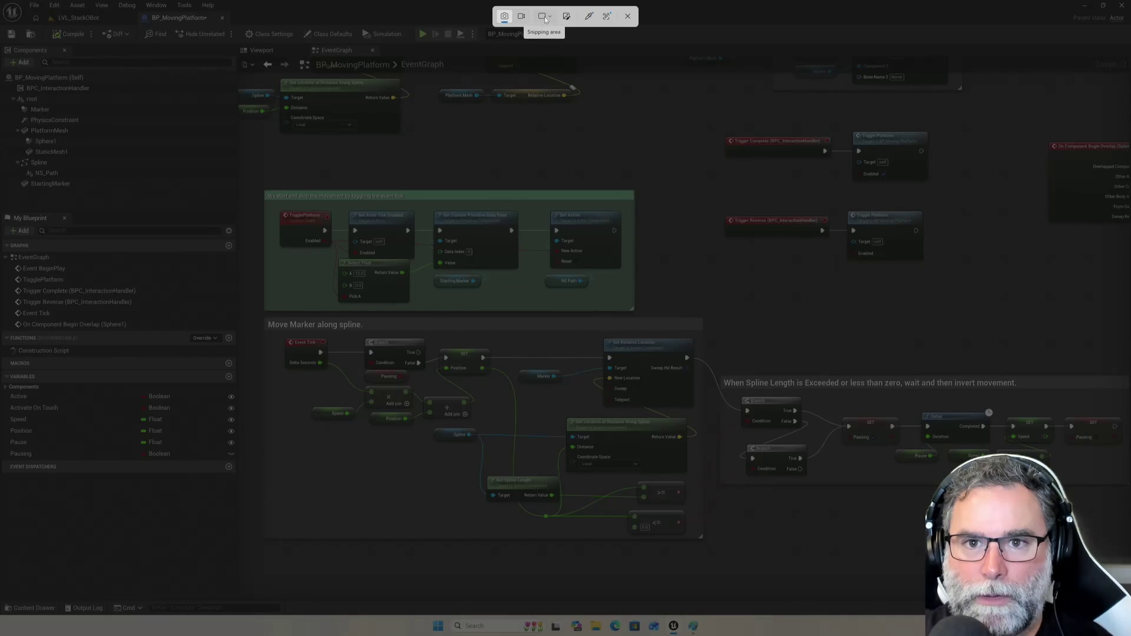
click(545, 17)
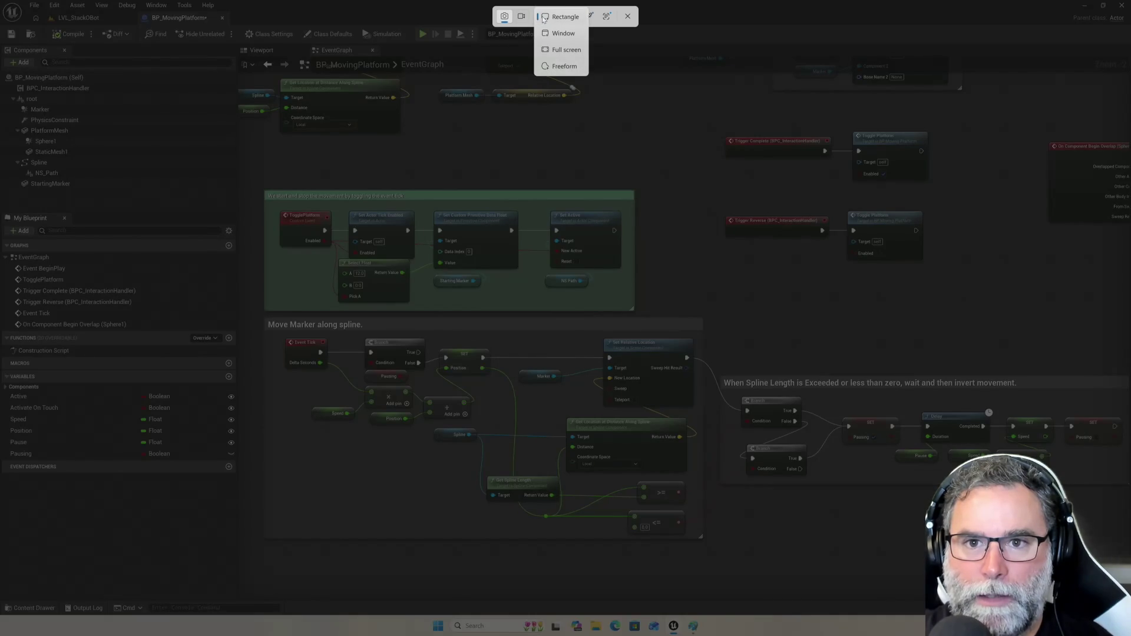
click(551, 19)
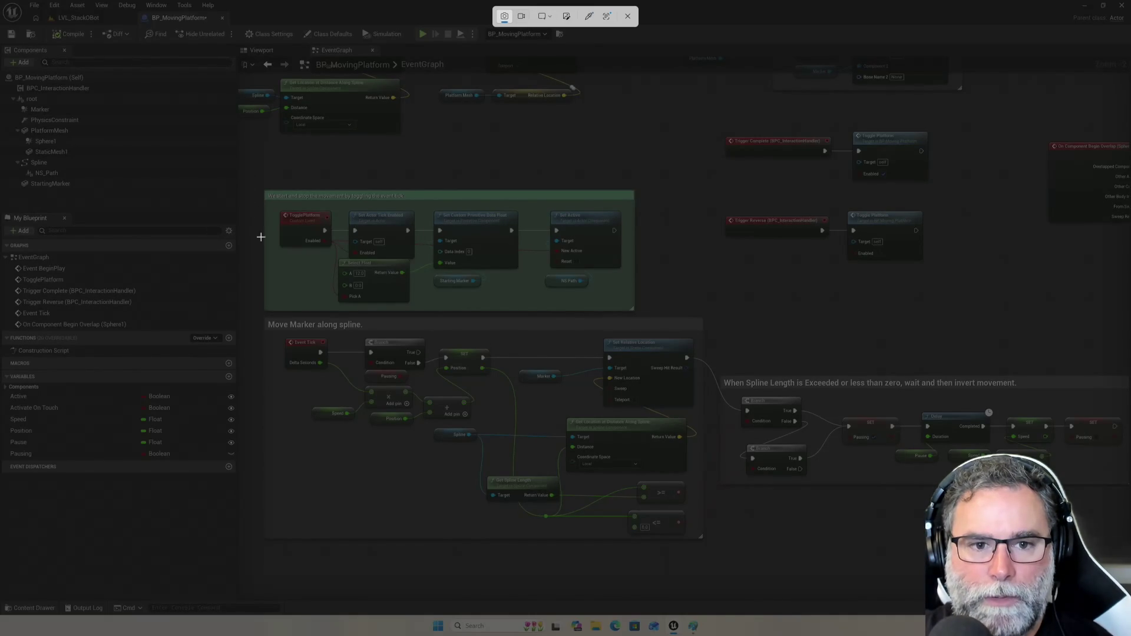
mouse_move(259, 180)
mouse_down()
mouse_move(716, 516)
mouse_move(931, 543)
mouse_move(1120, 587)
mouse_move(1130, 577)
mouse_up()
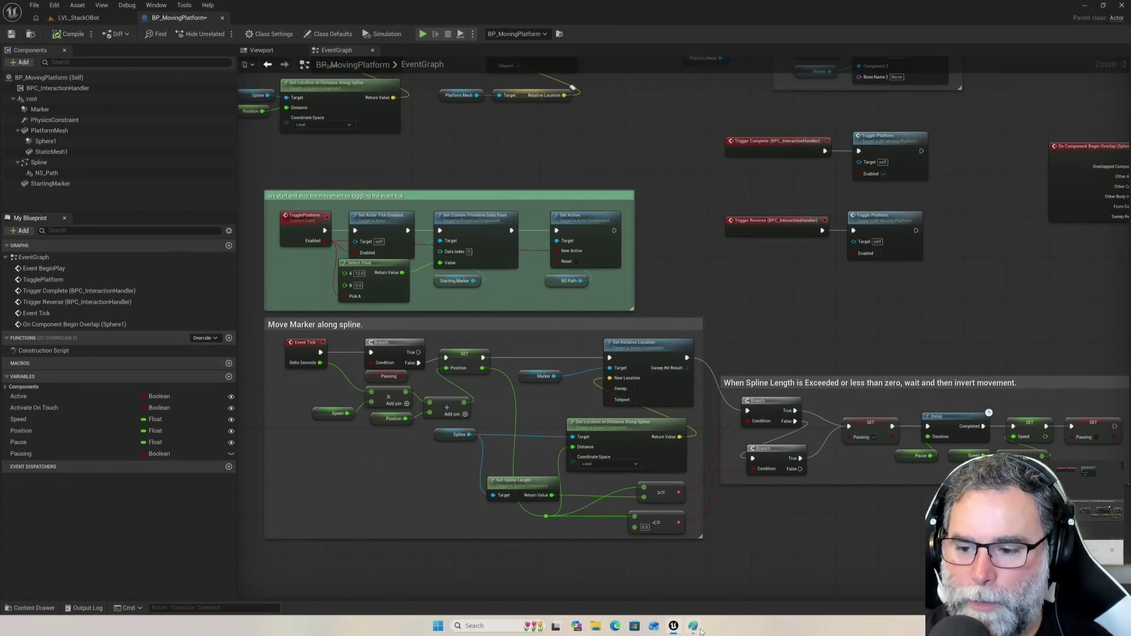
- Paste the graph snip onto the Paint canvas as a 2944 × 1346 image, then return to Unreal
mouse_move(693, 628)
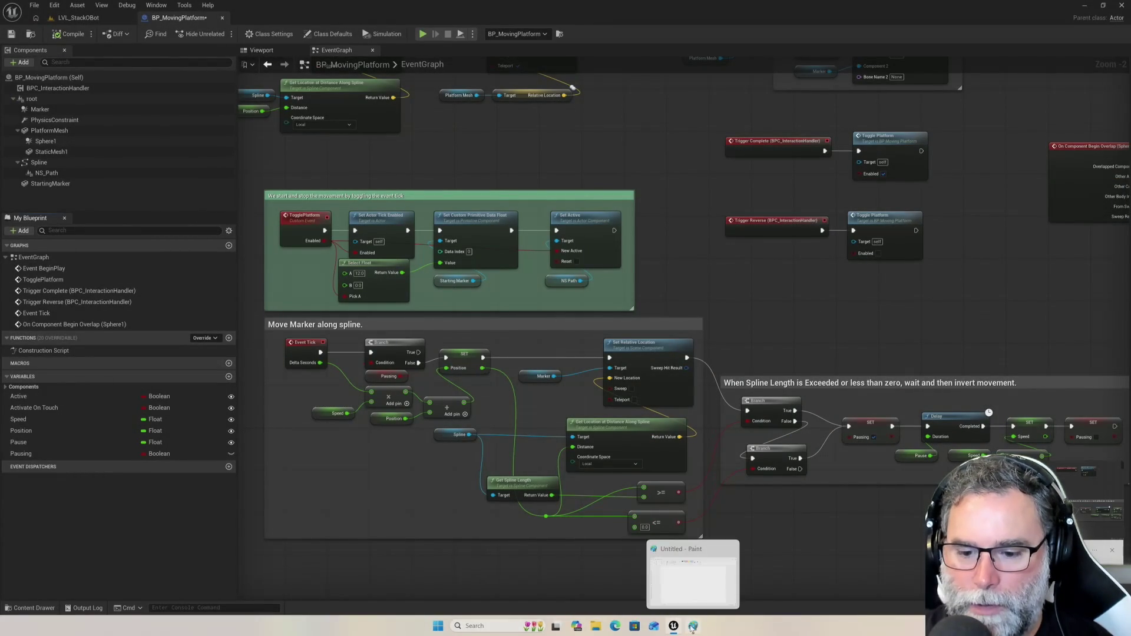
click(693, 627)
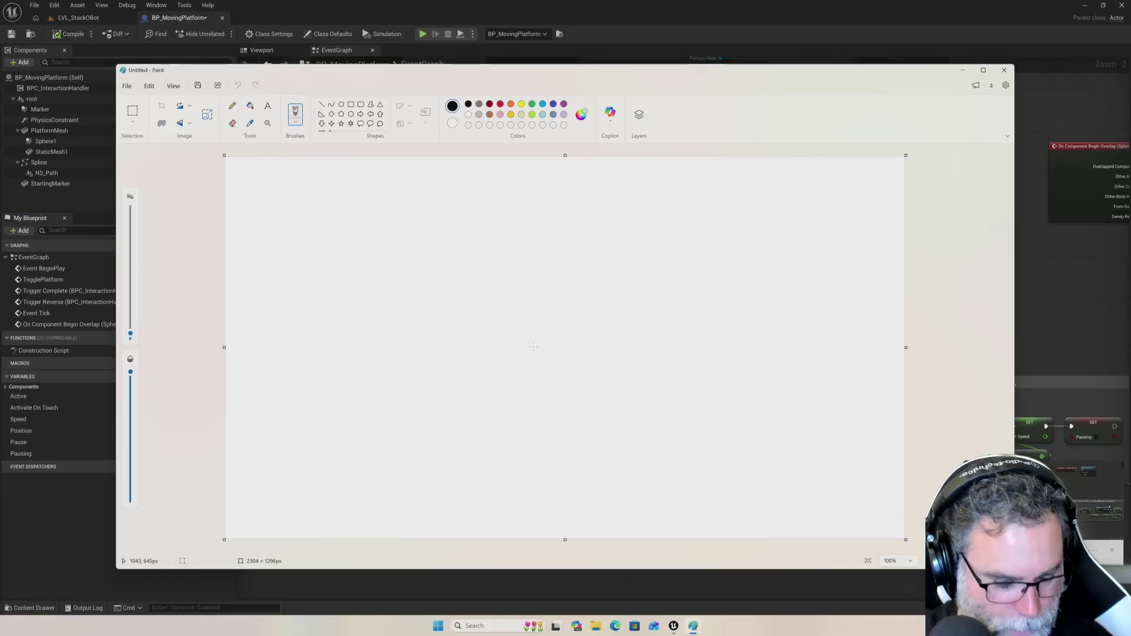
key(ctrl+v)
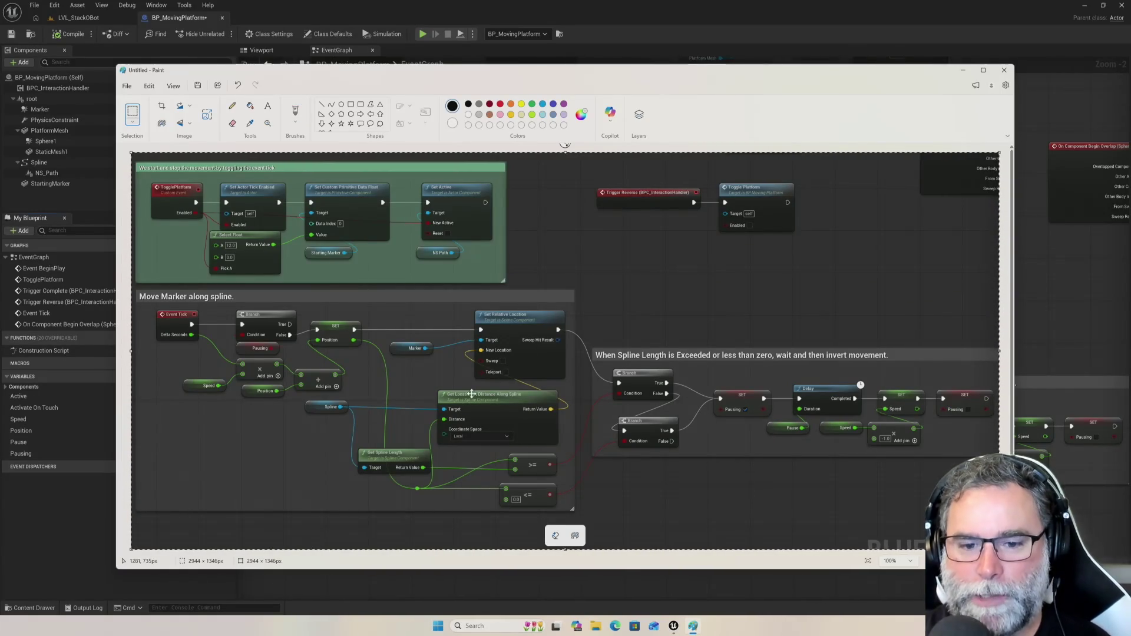
click(71, 519)
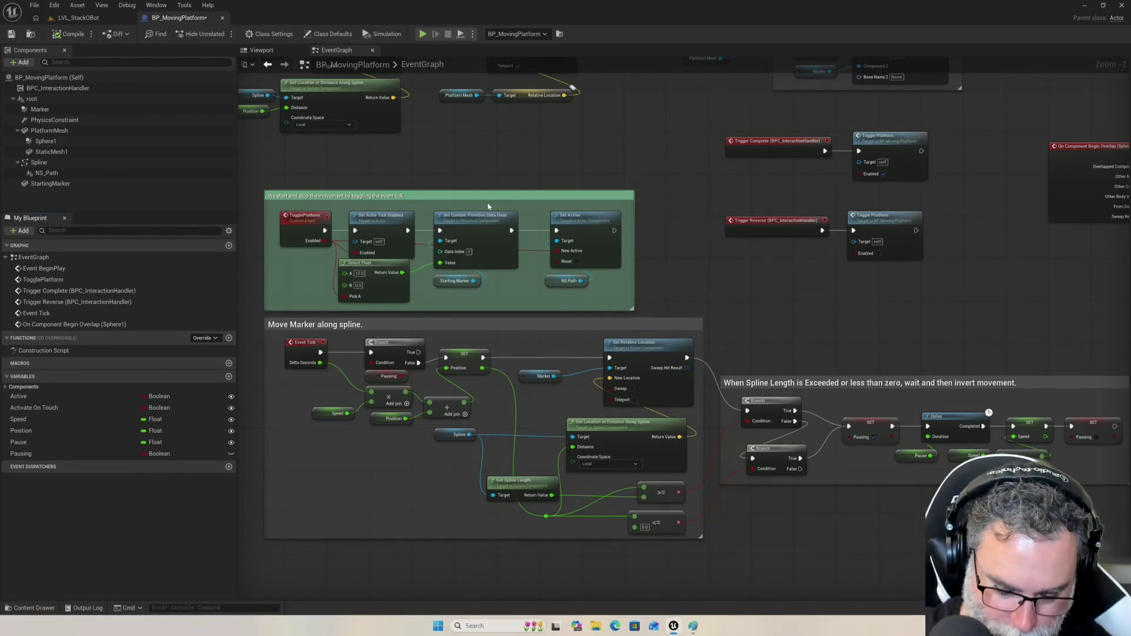
- Snip a rectangle covering the whole editor, including the components panel and event graph
key(super+shift+s)
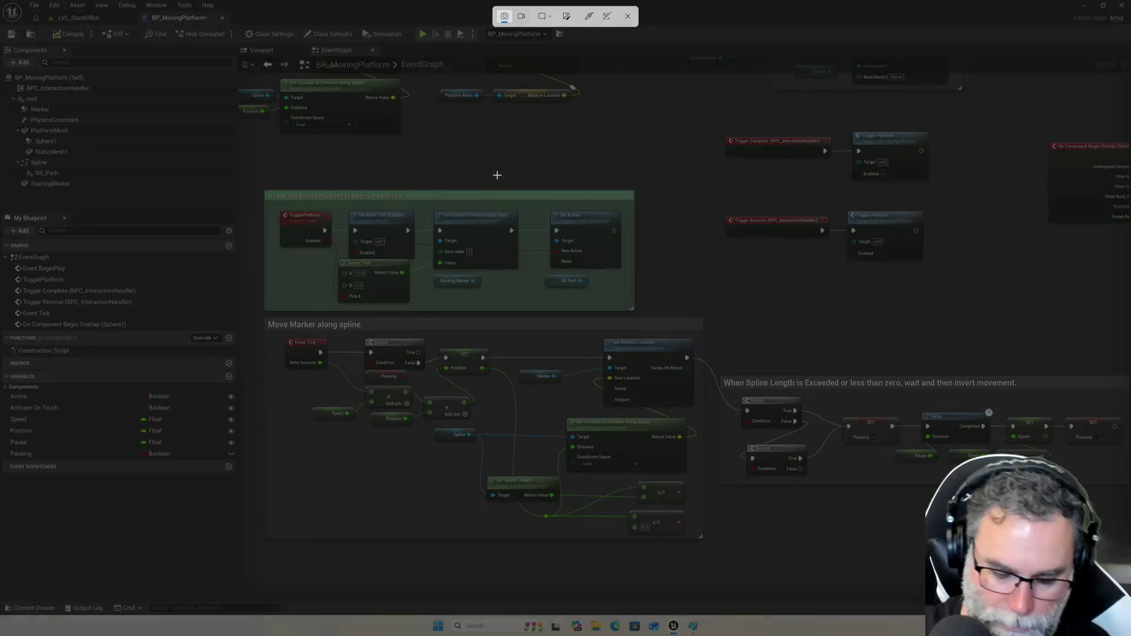
click(547, 17)
click(568, 17)
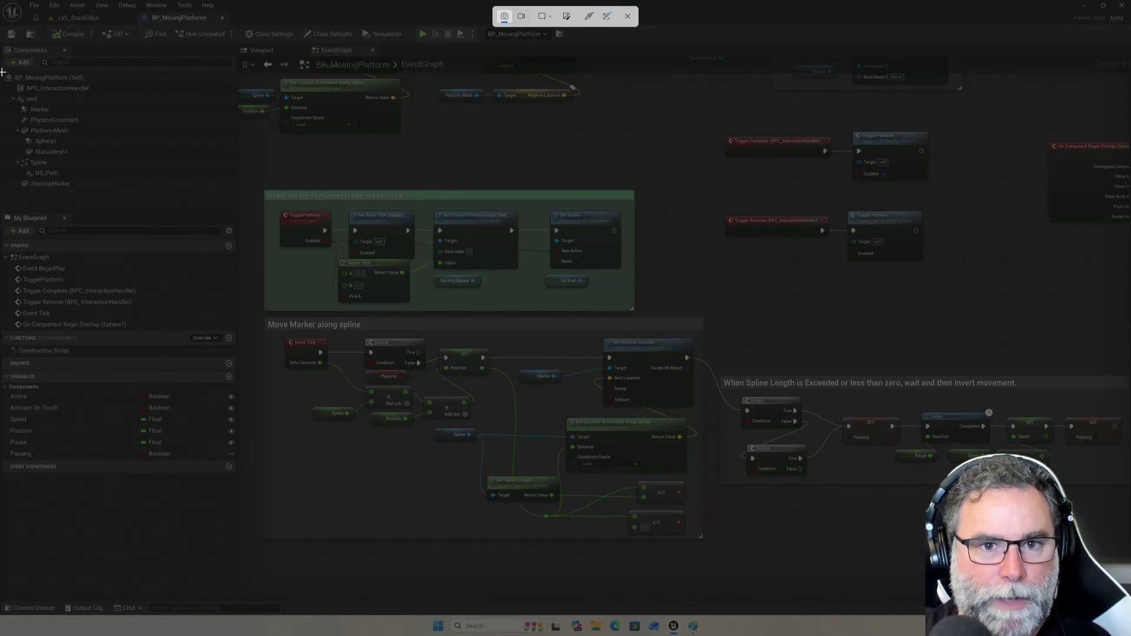
mouse_move(3, 71)
mouse_down()
mouse_move(378, 451)
mouse_move(961, 610)
mouse_move(1054, 524)
mouse_move(1127, 548)
mouse_up()
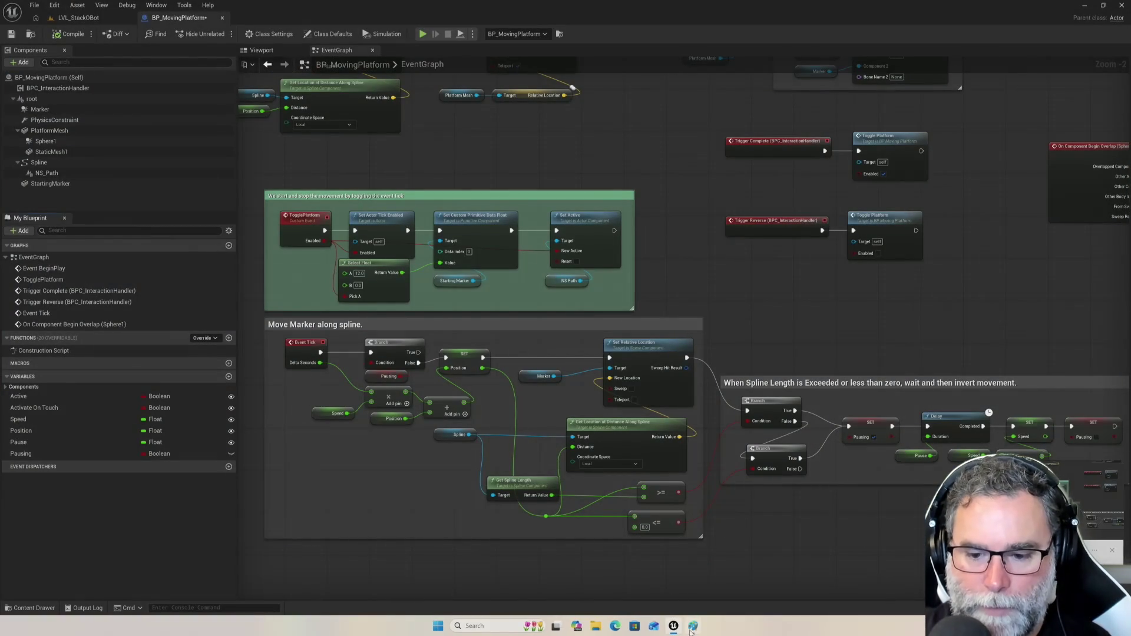
- Paste the wider editor snip into Paint as a 3815 × 1616 image, then return to Unreal
click(692, 627)
key(ctrl+v)
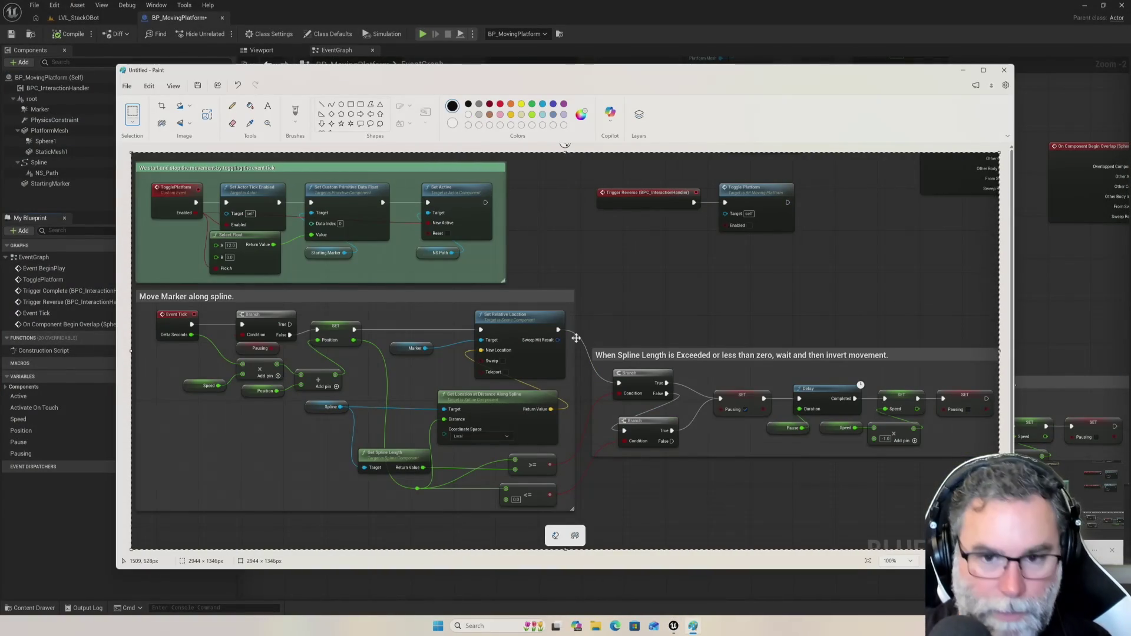
key(ctrl+v)
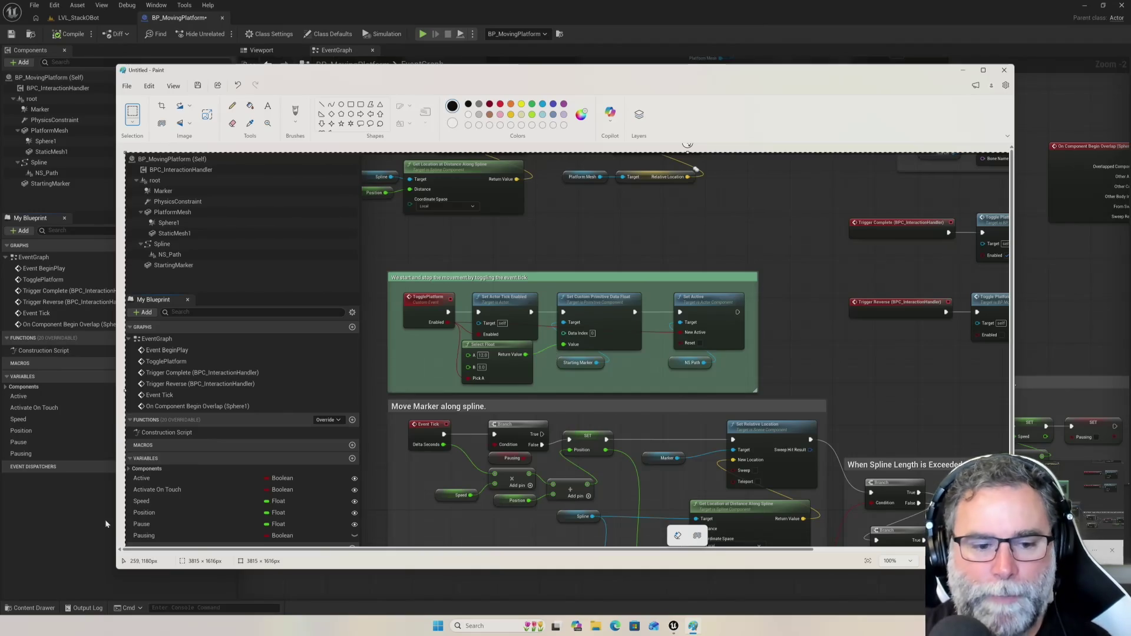
click(73, 536)
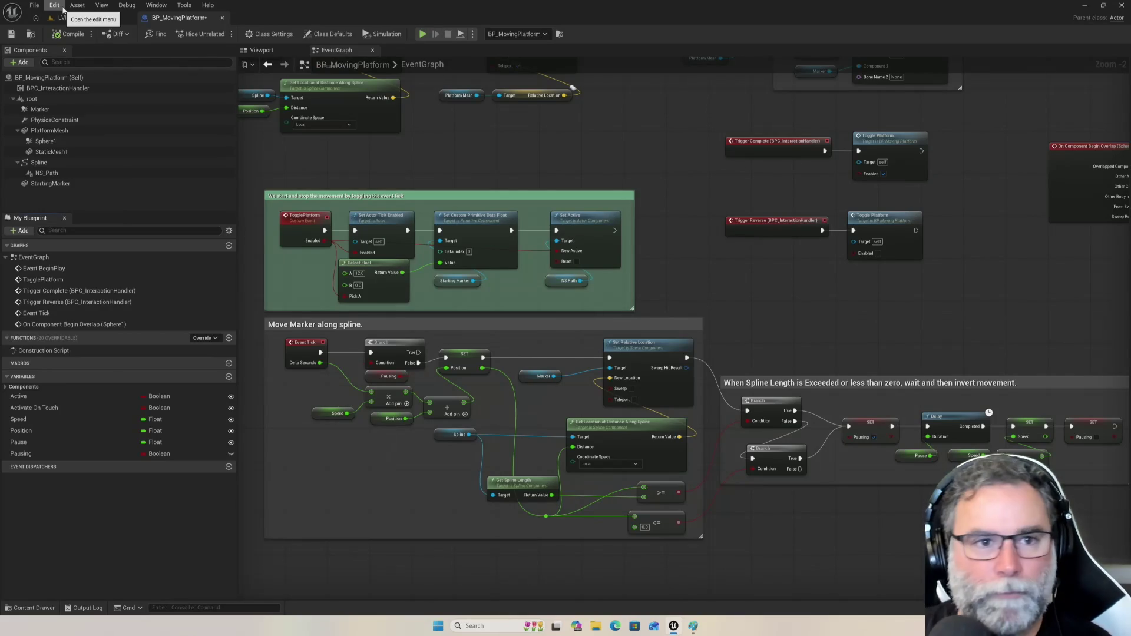
- Undo the last Event Graph node move with Edit > Undo Move Node, then check the Edit menu for more undos
click(55, 5)
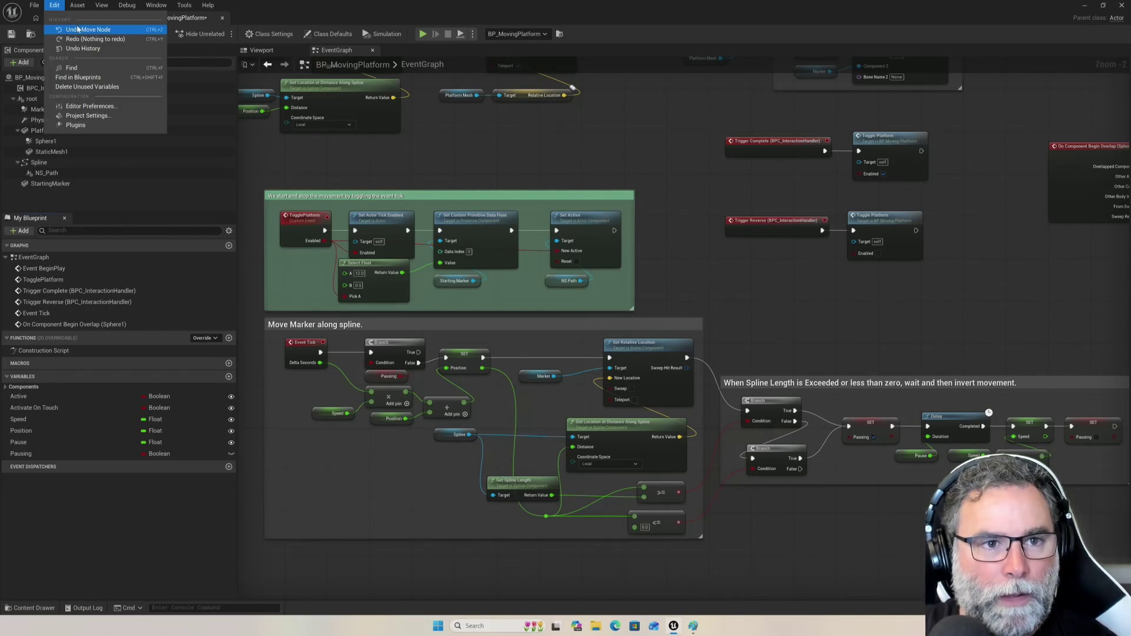
click(75, 30)
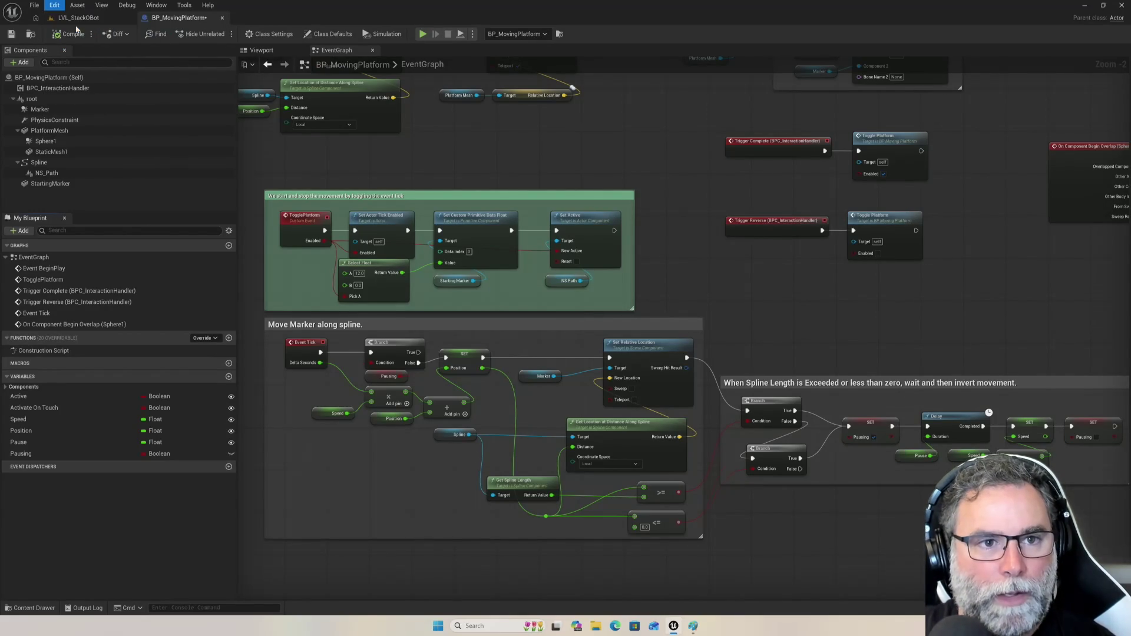
click(54, 6)
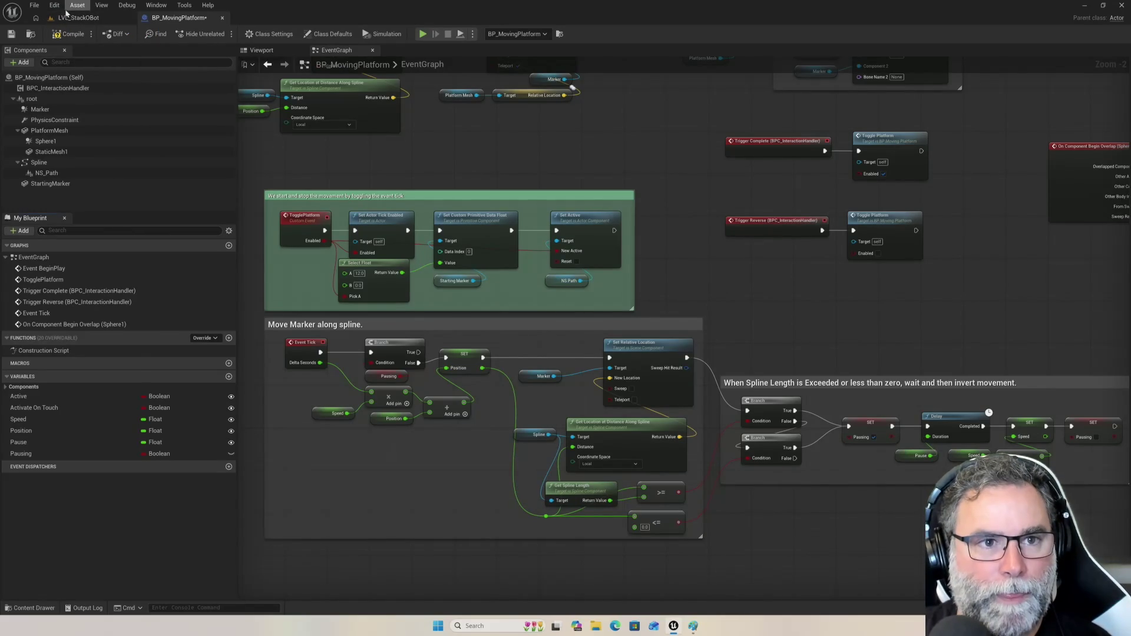
click(56, 7)
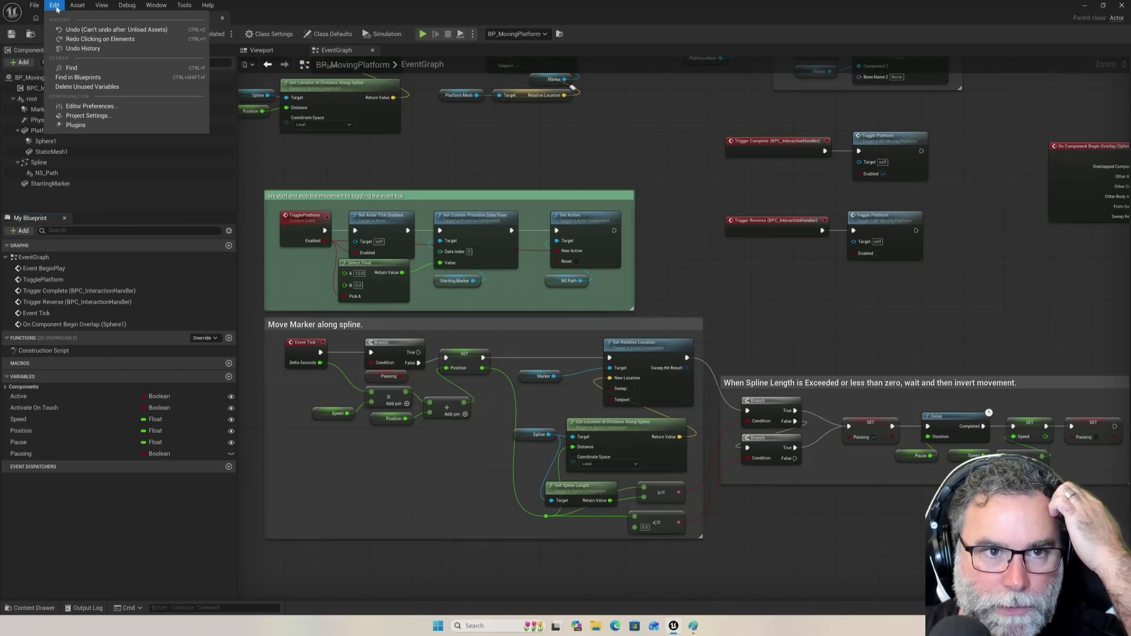
click(56, 7)
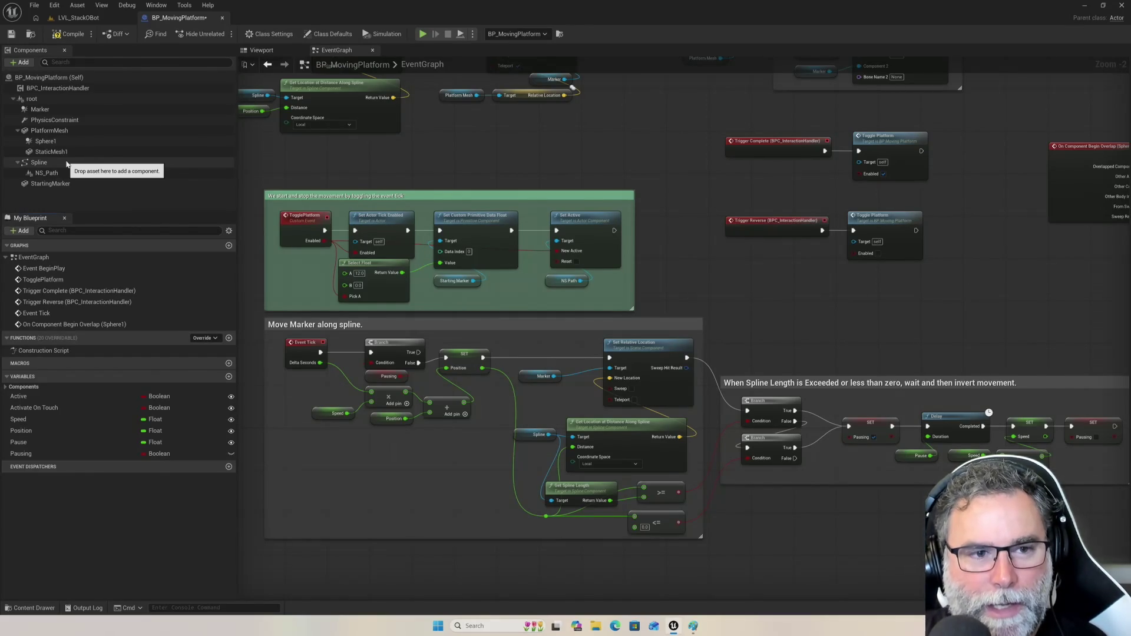
- Select the Spline component and zoom the Event Graph in on the Move Marker along spline logic
click(66, 163)
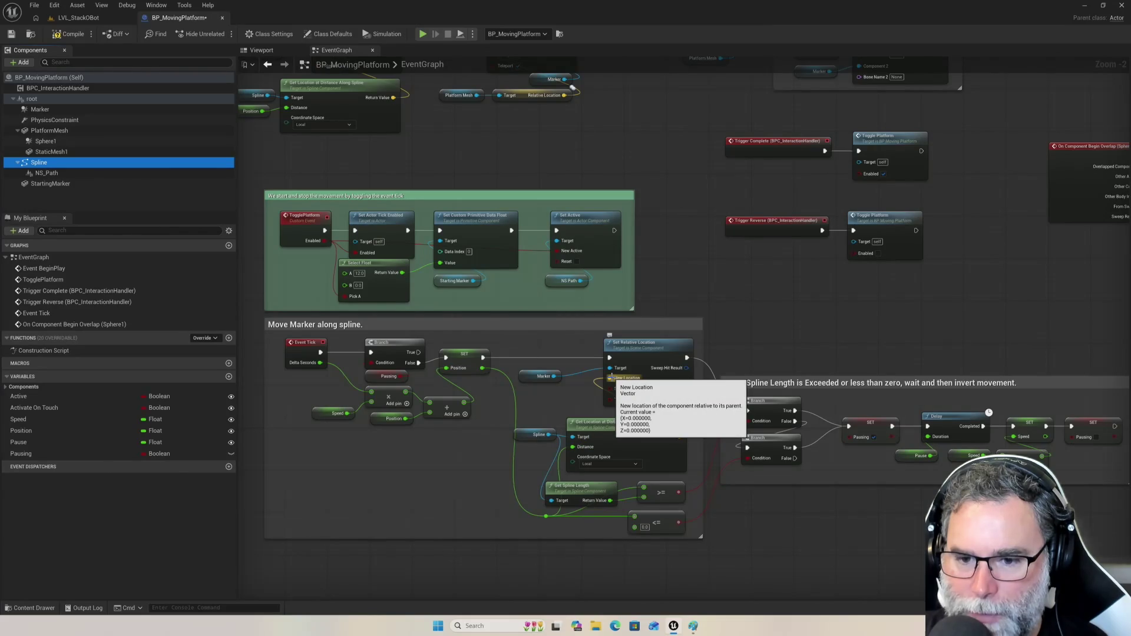
scroll(548, 496, up, 2)
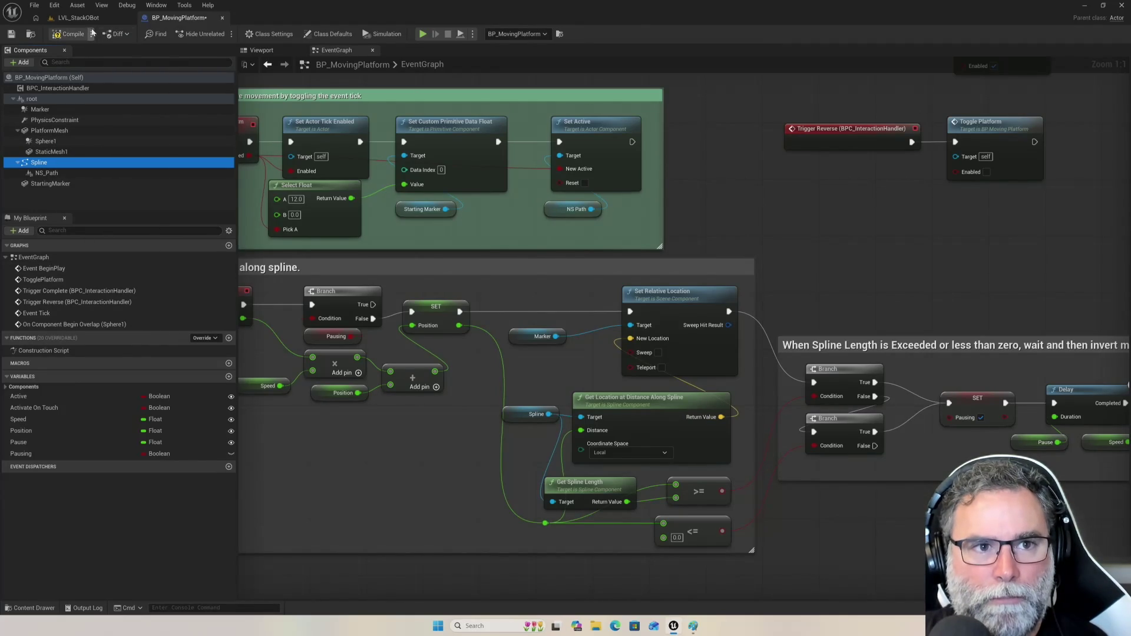
click(34, 6)
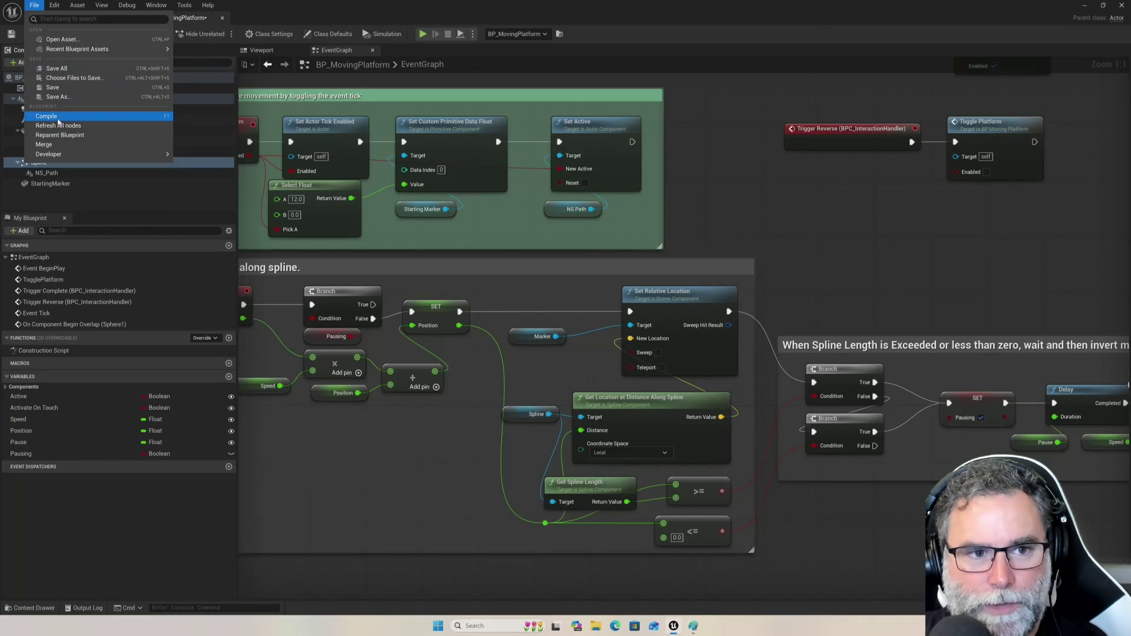
- Look through the Blueprint's File menu, then switch to the LVL_StackOBot level editor tab
click(35, 8)
click(34, 5)
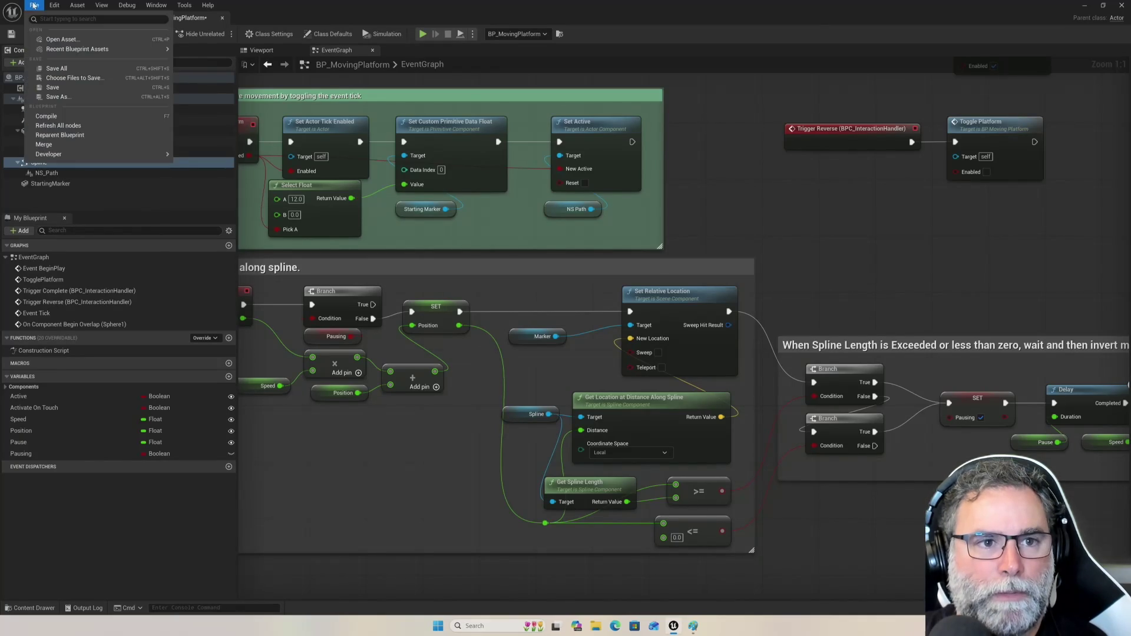
click(33, 5)
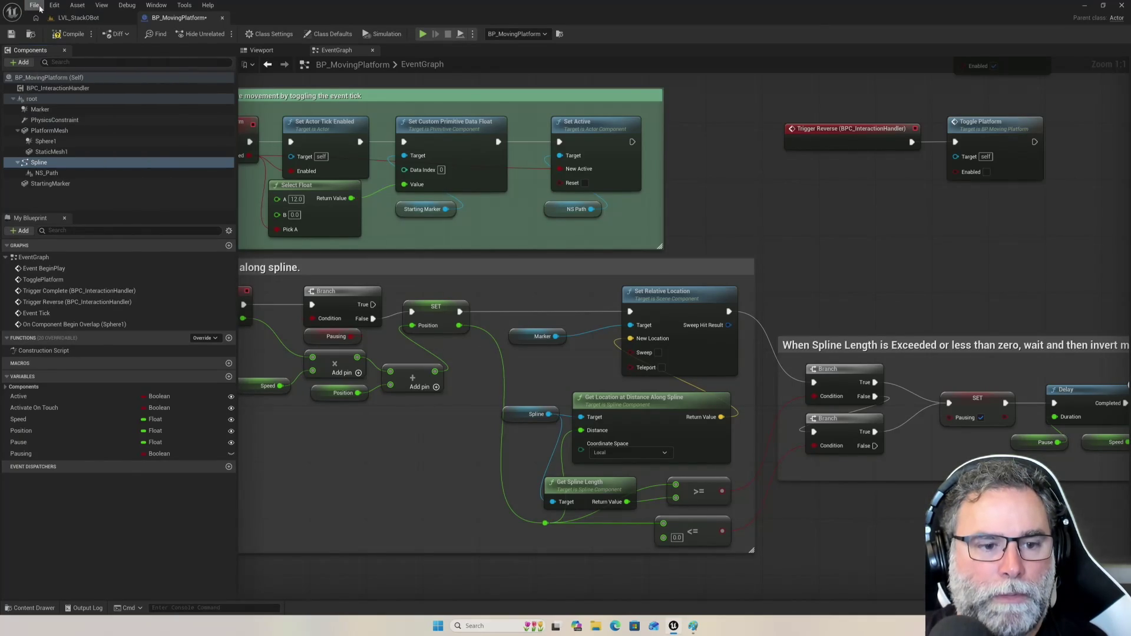
click(38, 7)
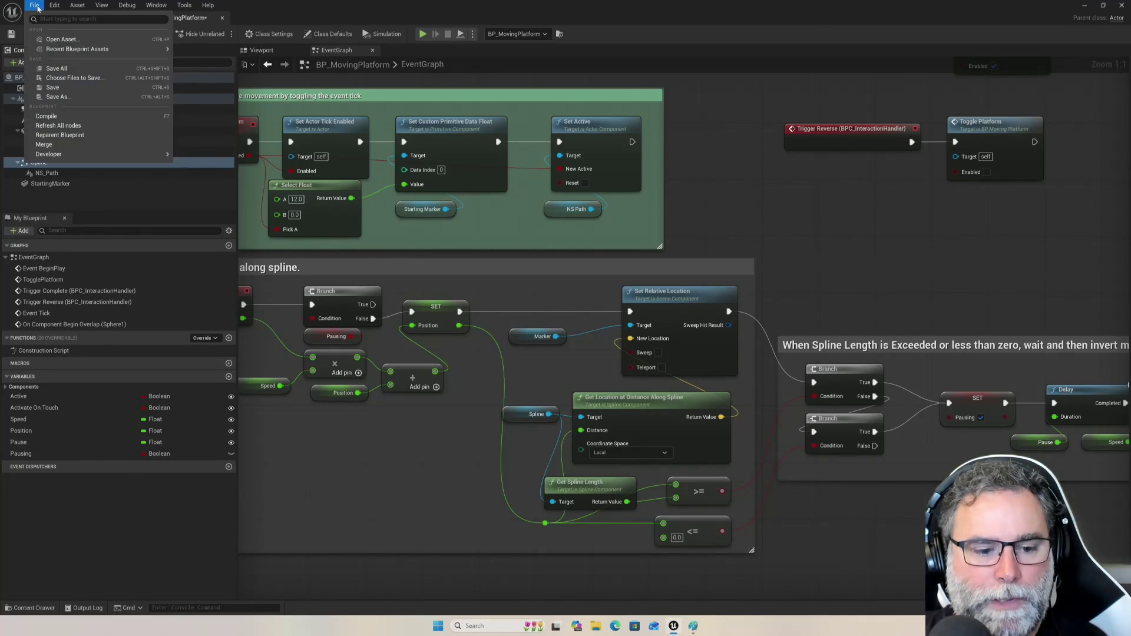
click(7, 11)
click(33, 6)
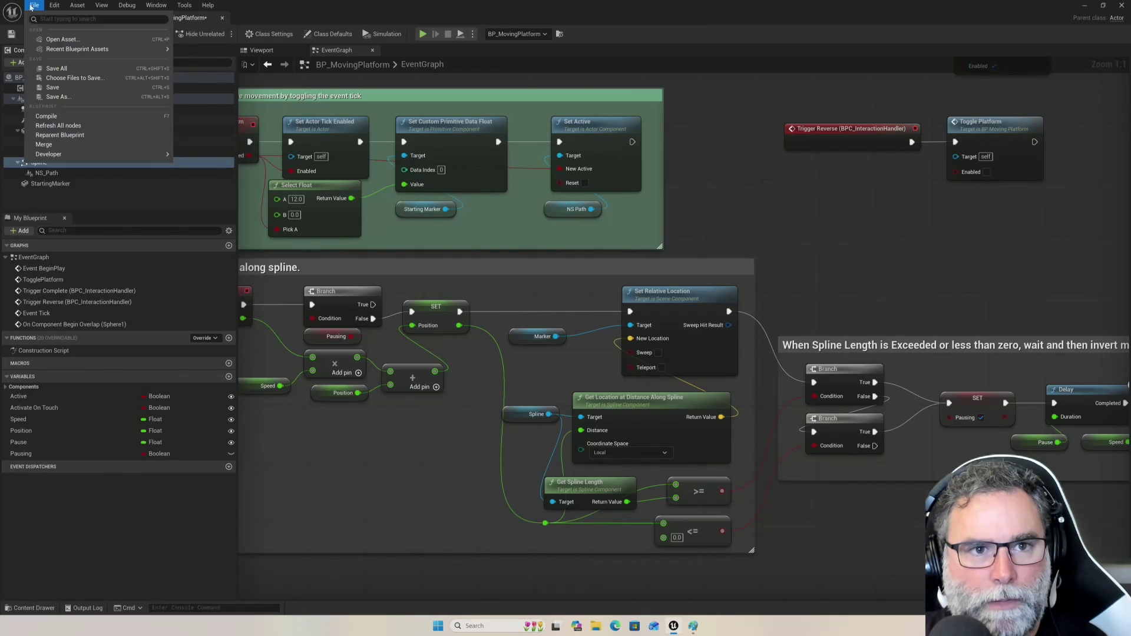
mouse_move(56, 153)
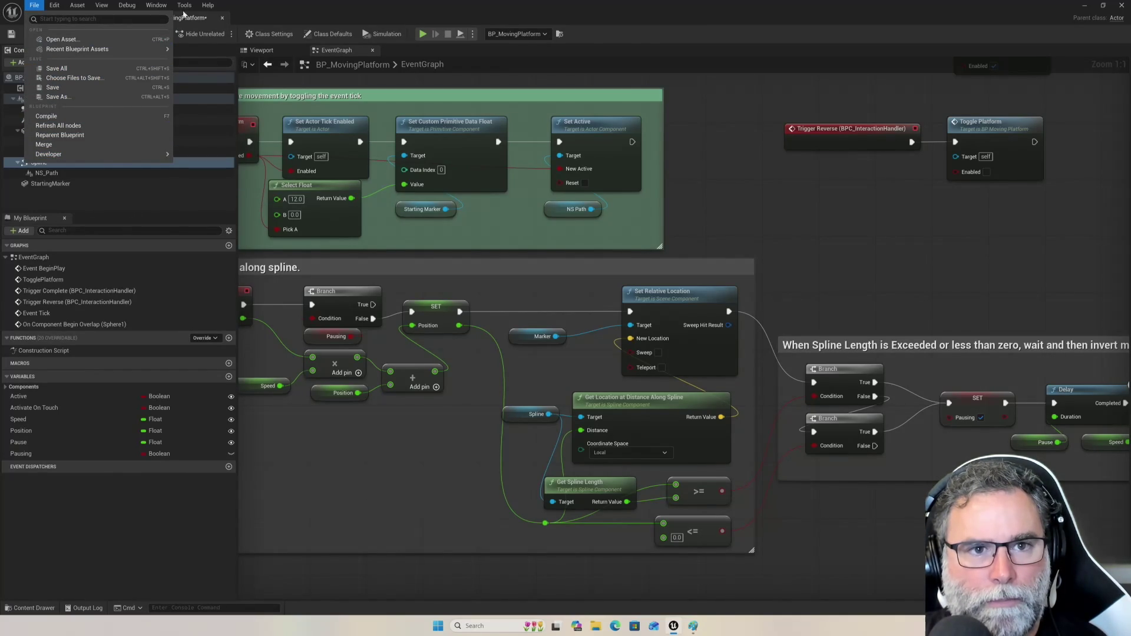
click(106, 17)
click(106, 17)
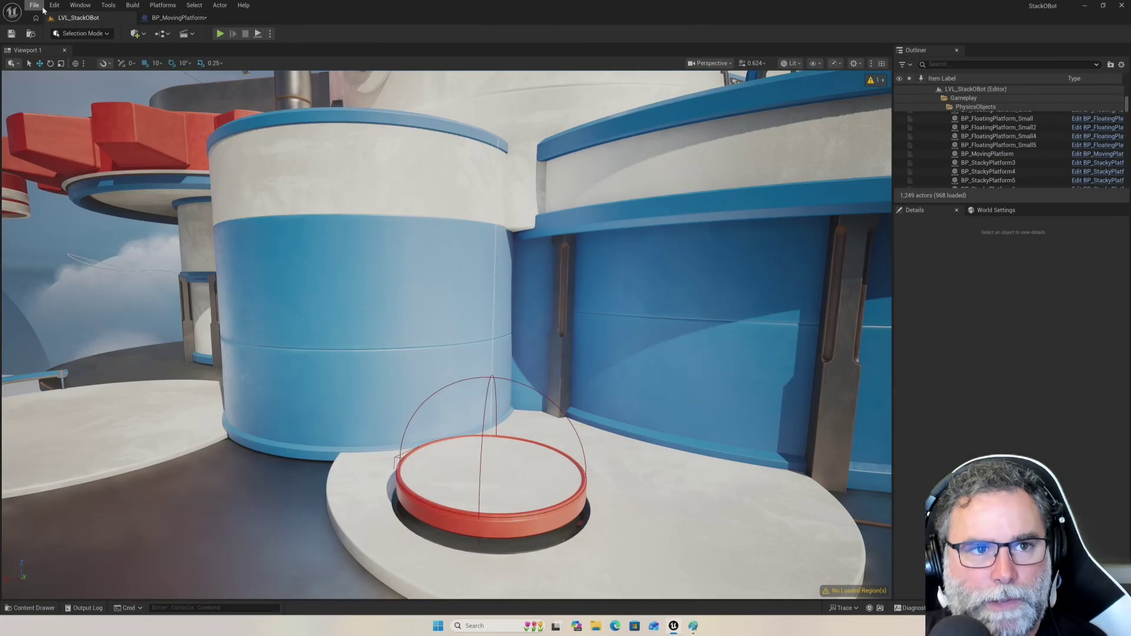
- Open the ThirdPersonEmpty project via File > Open Project, choosing Don't Save for BP_MovingPlatform changes
click(35, 5)
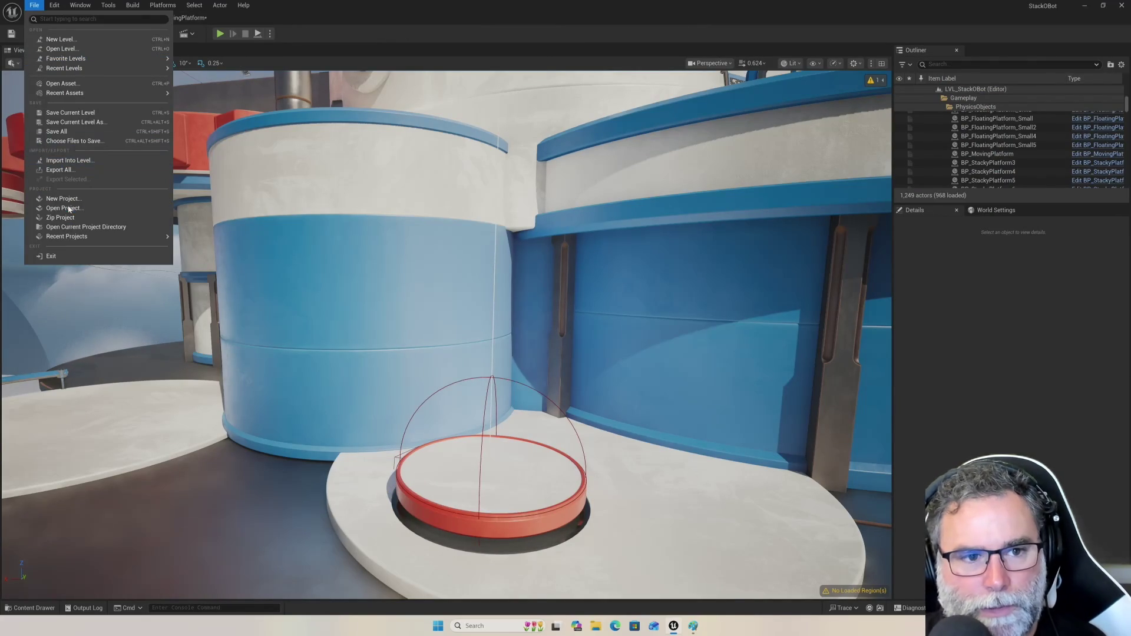
click(65, 208)
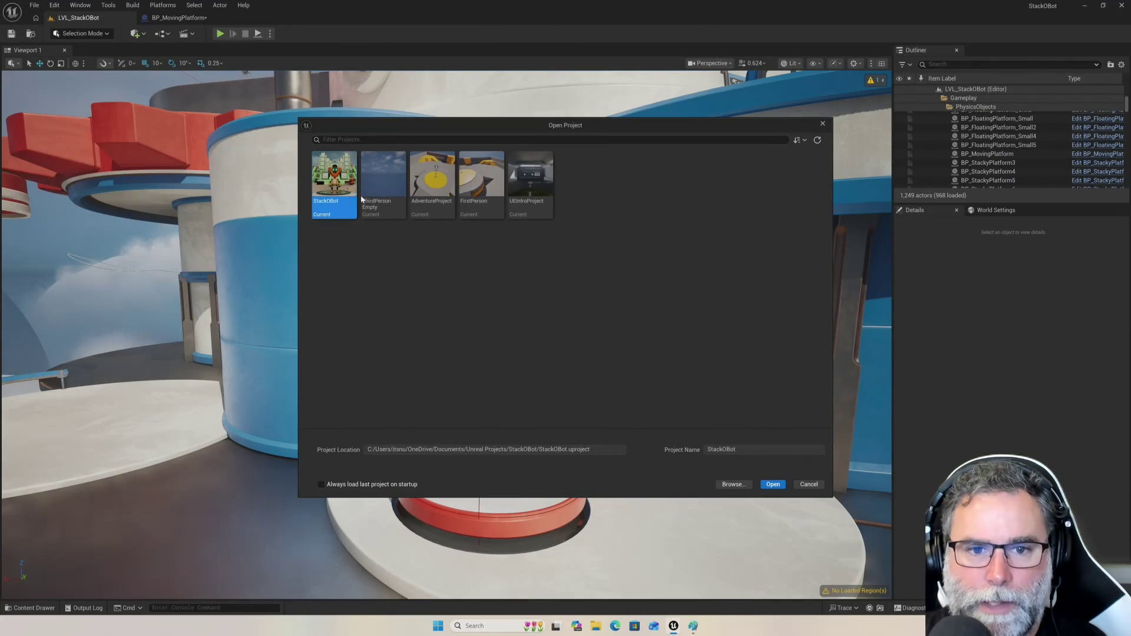
click(379, 176)
double_click(379, 175)
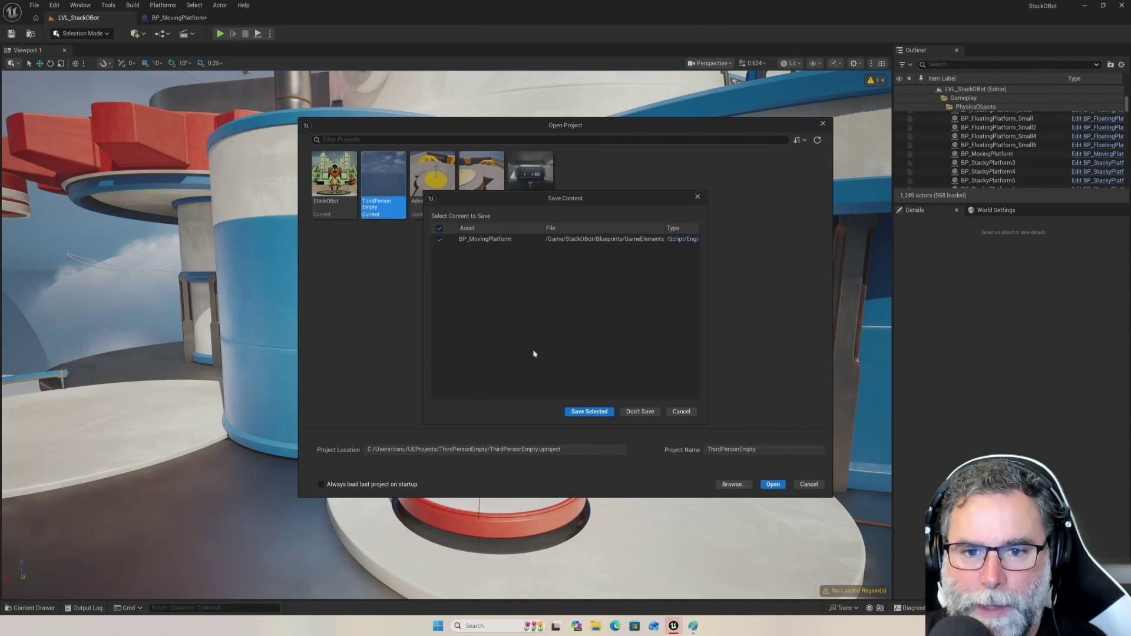
click(630, 412)
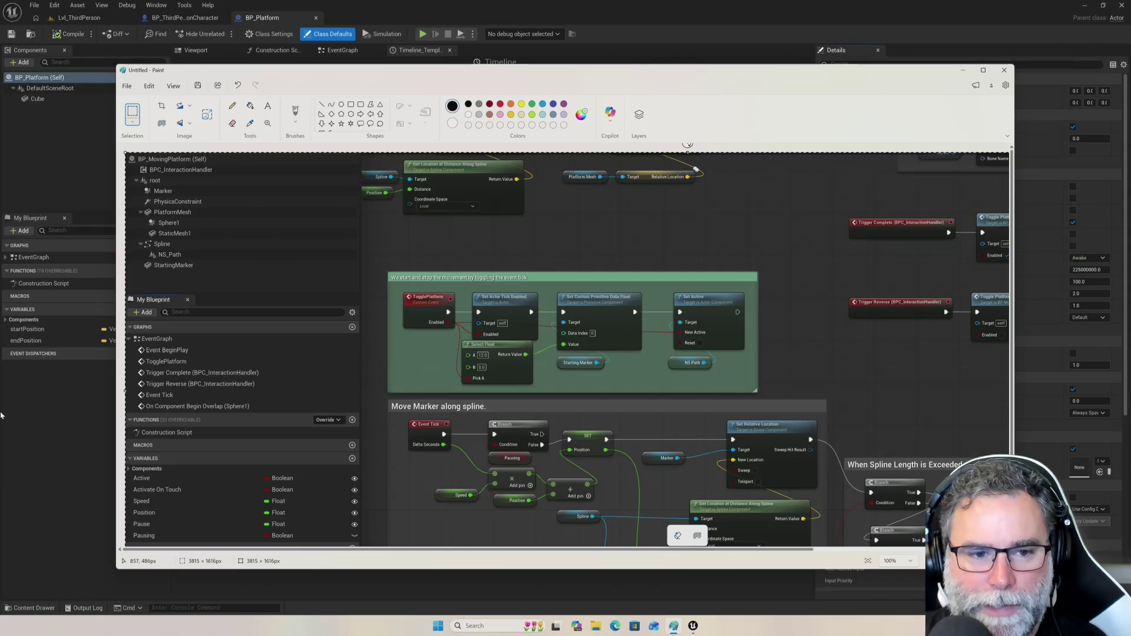
- Raise Unreal over Paint, check the Lvl_ThirdPerson and BP_ThirdPersonCharacter tabs, then show BP_Platform's EventGraph
click(39, 429)
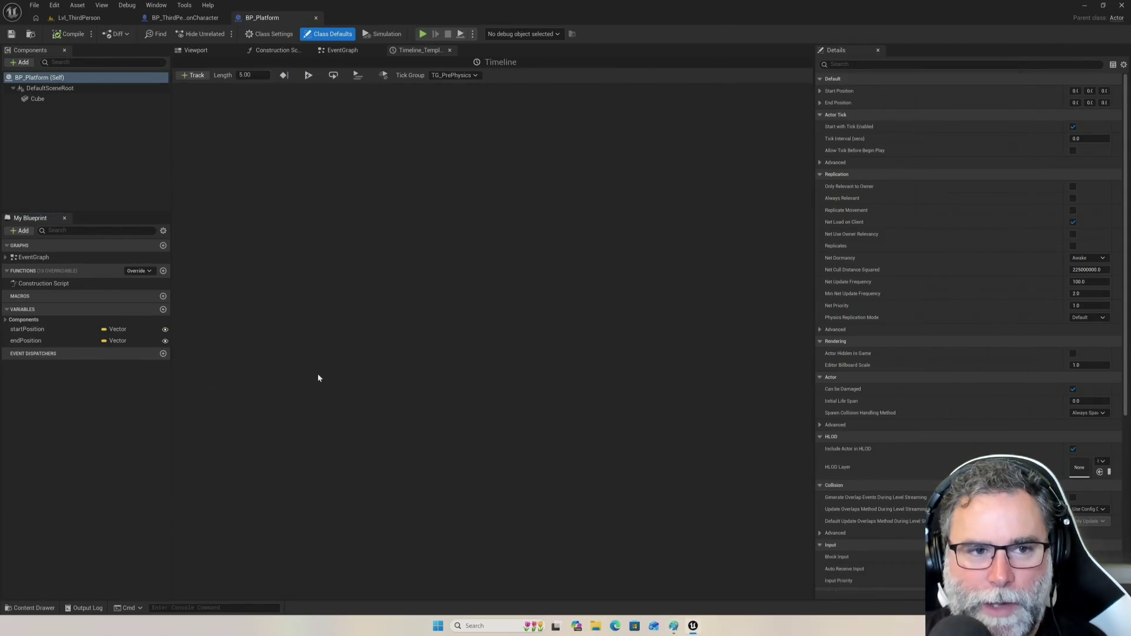
click(70, 18)
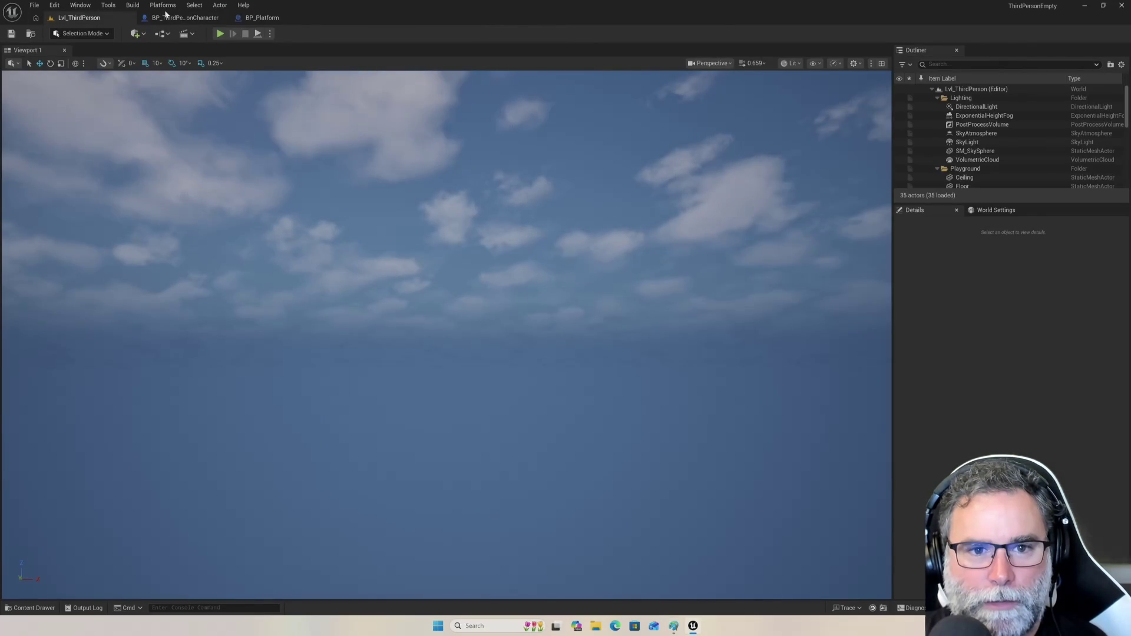
click(166, 18)
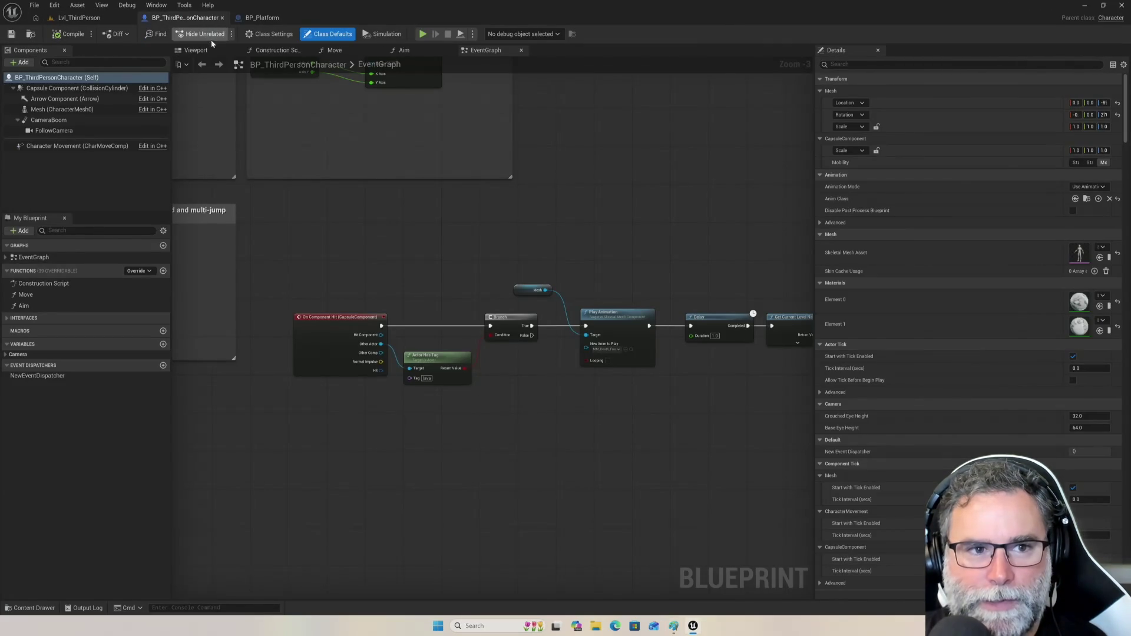
click(262, 18)
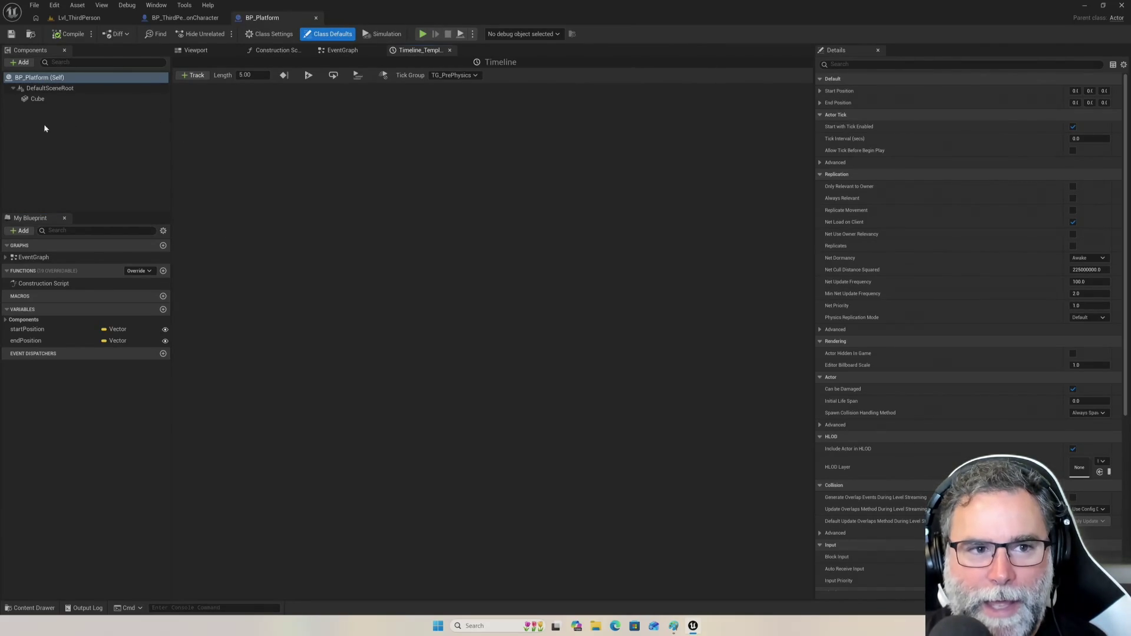
click(449, 50)
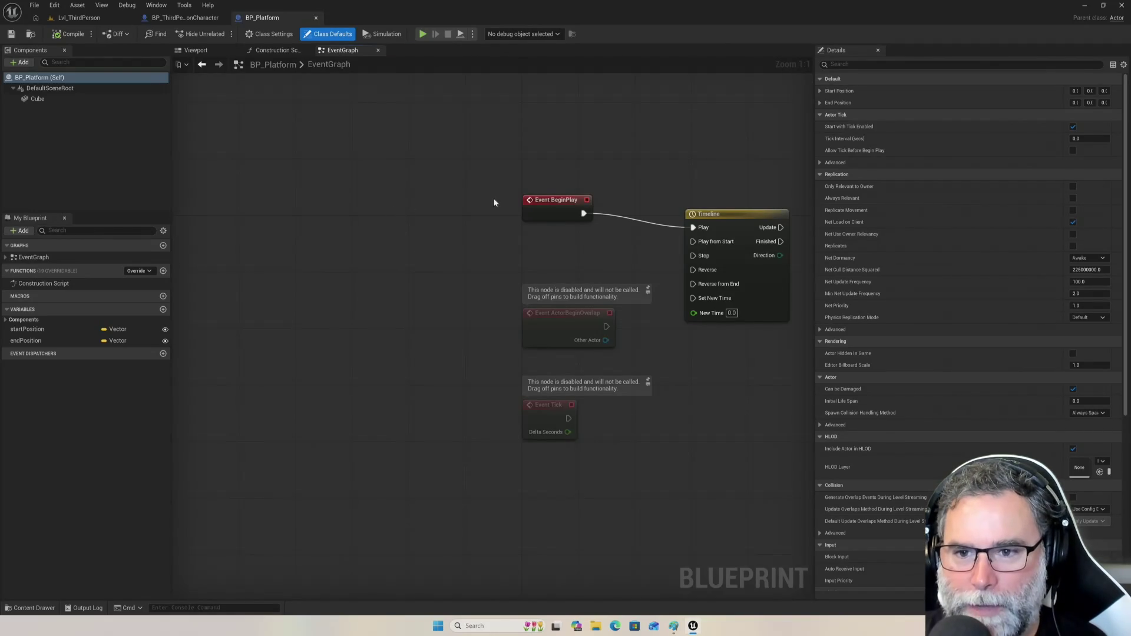
- Delete the Timeline node from BP_Platform's Event Graph, recentre the events, and reveal the Paint reference
drag(659, 166, 496, 196)
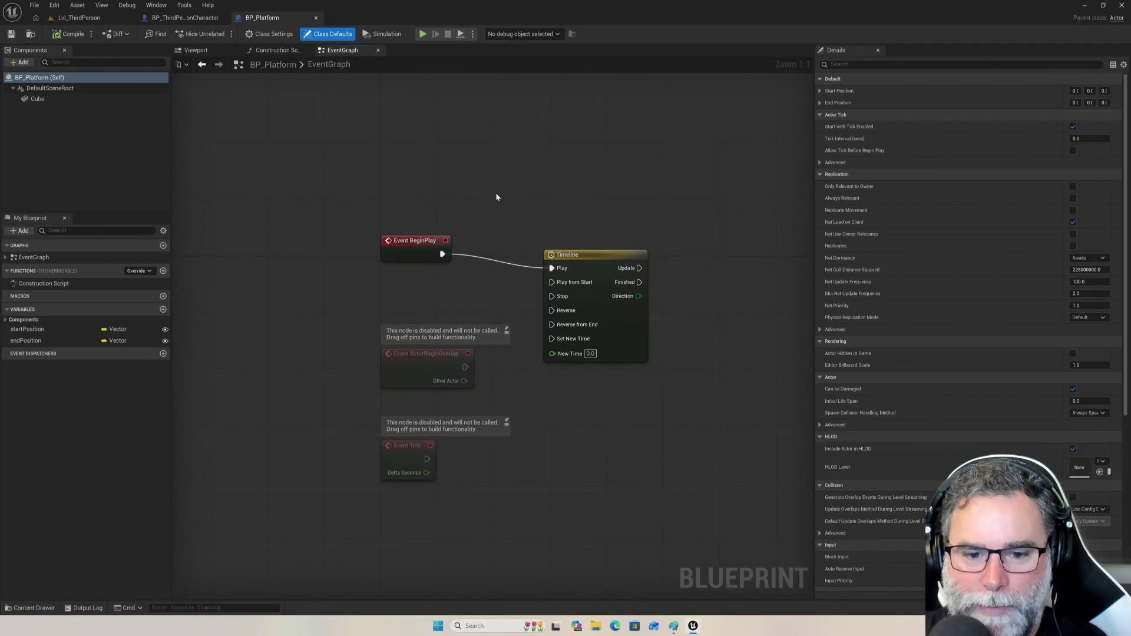
click(613, 259)
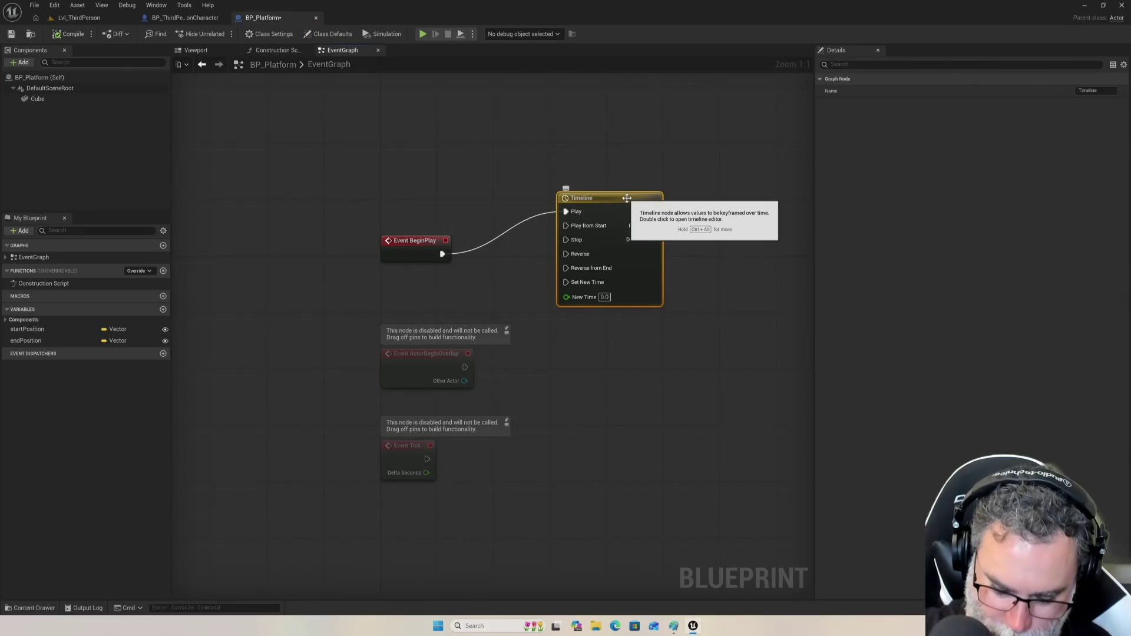
key(Delete)
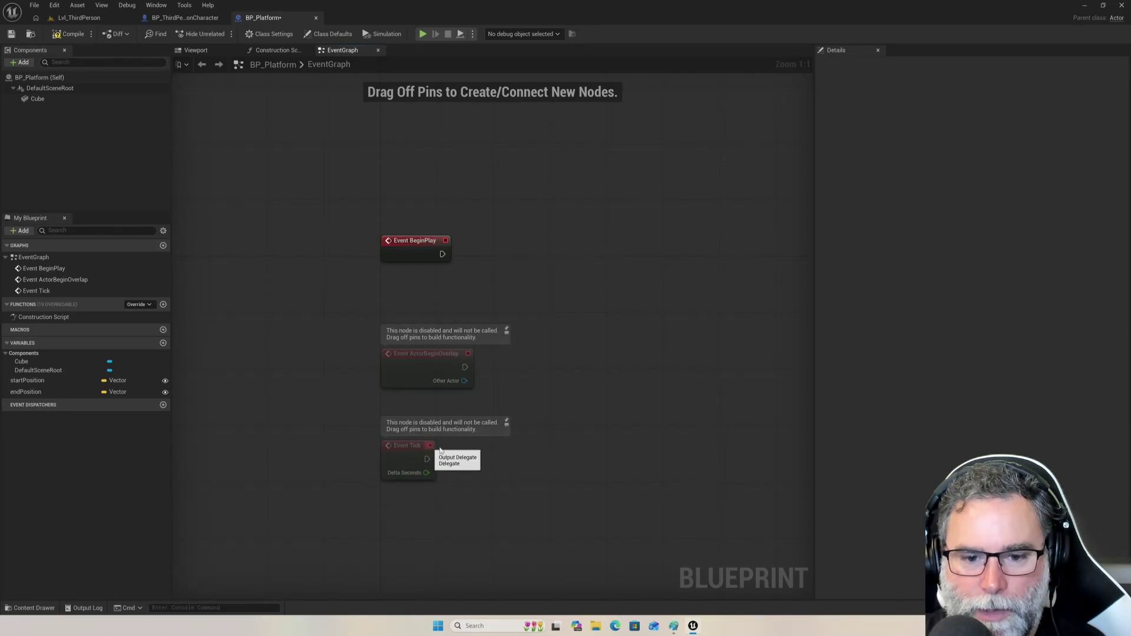
mouse_move(576, 464)
mouse_down()
mouse_move(530, 394)
mouse_move(459, 340)
mouse_up()
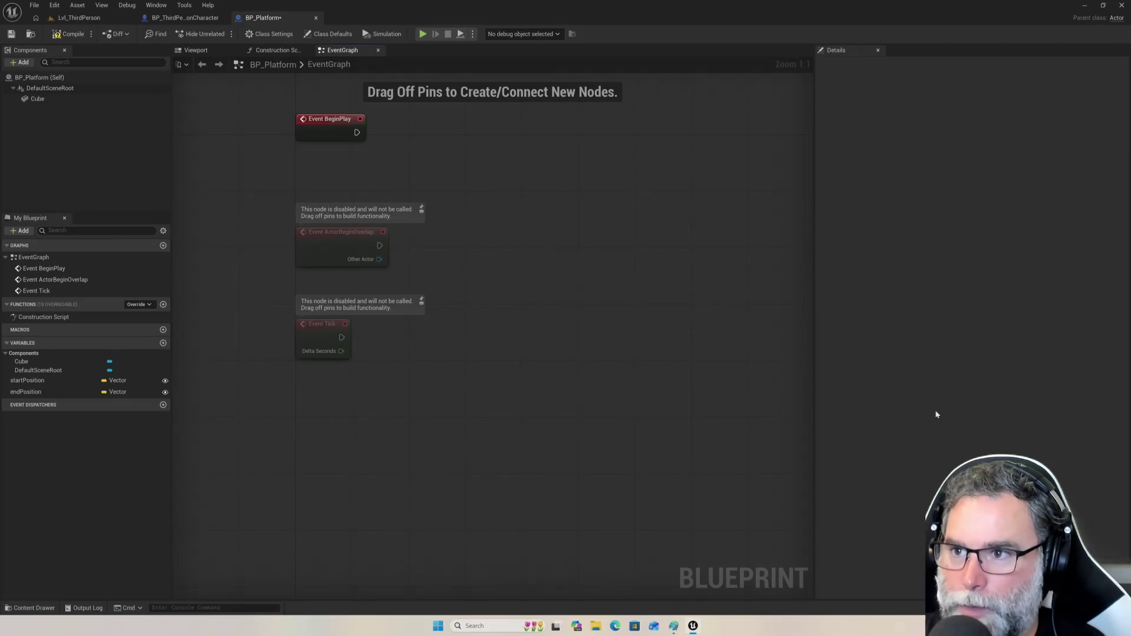
click(1102, 5)
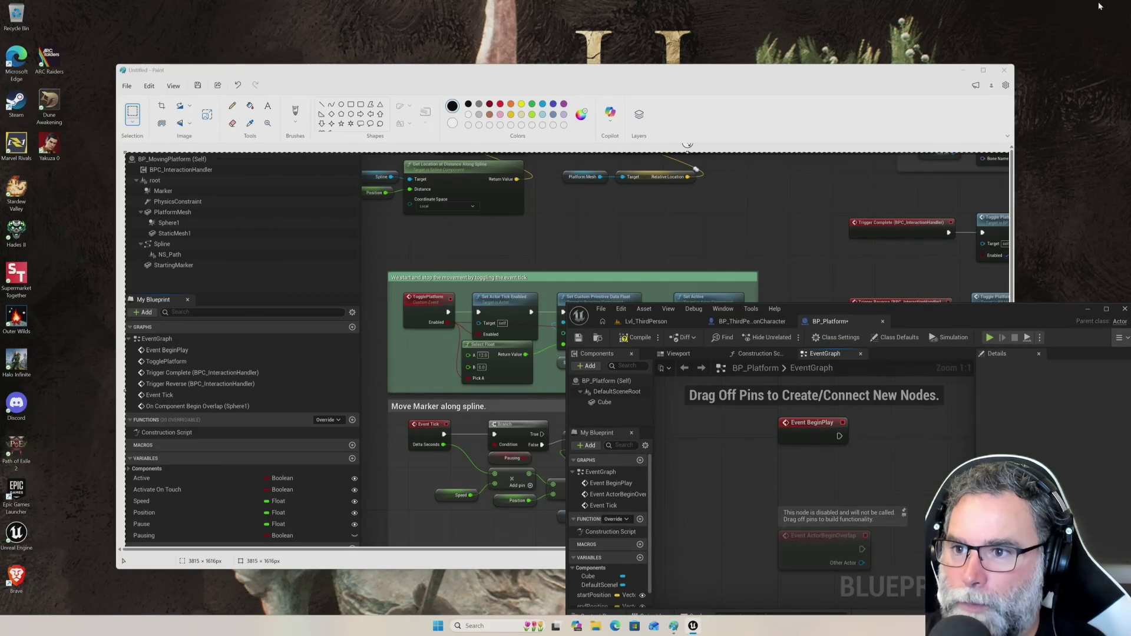
- Paste the new graph screenshot into Paint lower on the canvas, then raise the Unreal editor again
click(849, 69)
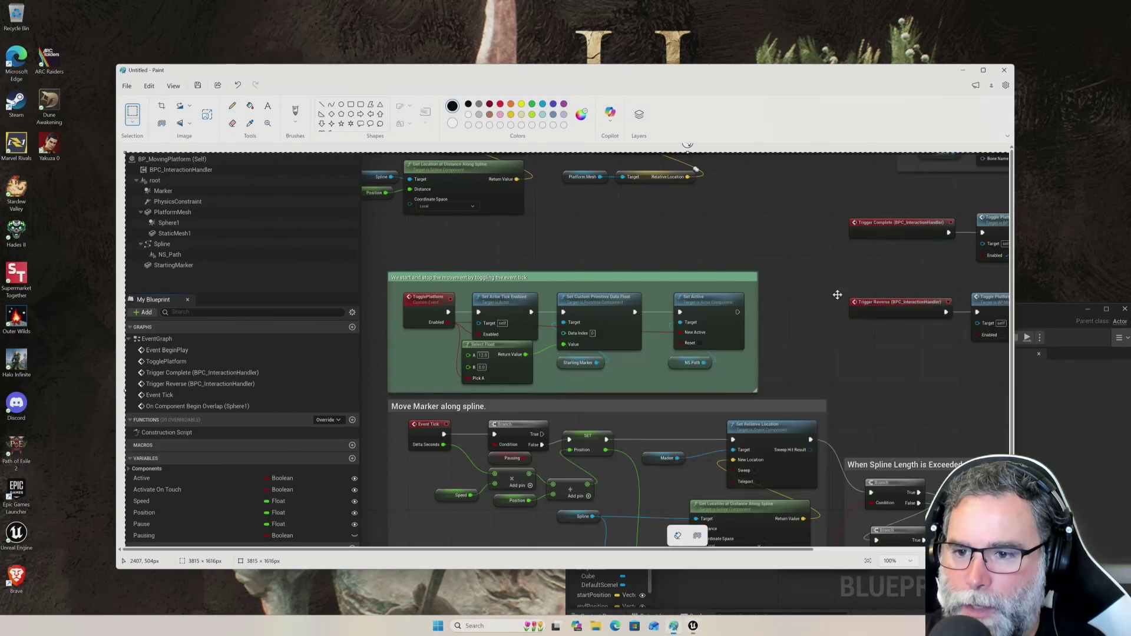
key(ctrl+v)
drag(779, 244, 778, 249)
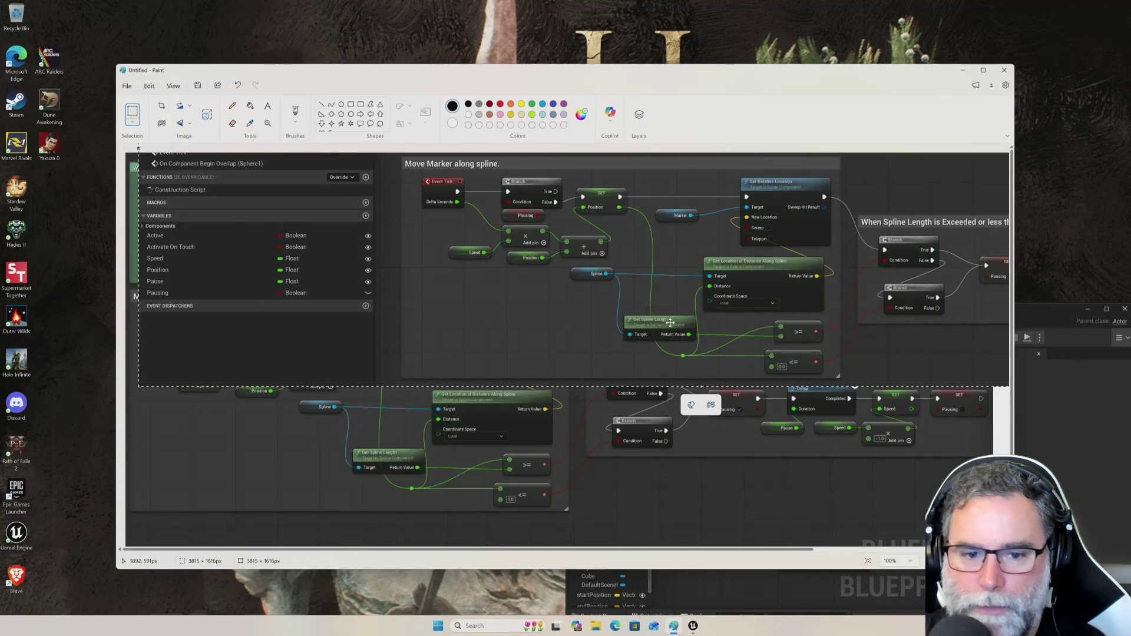
click(150, 86)
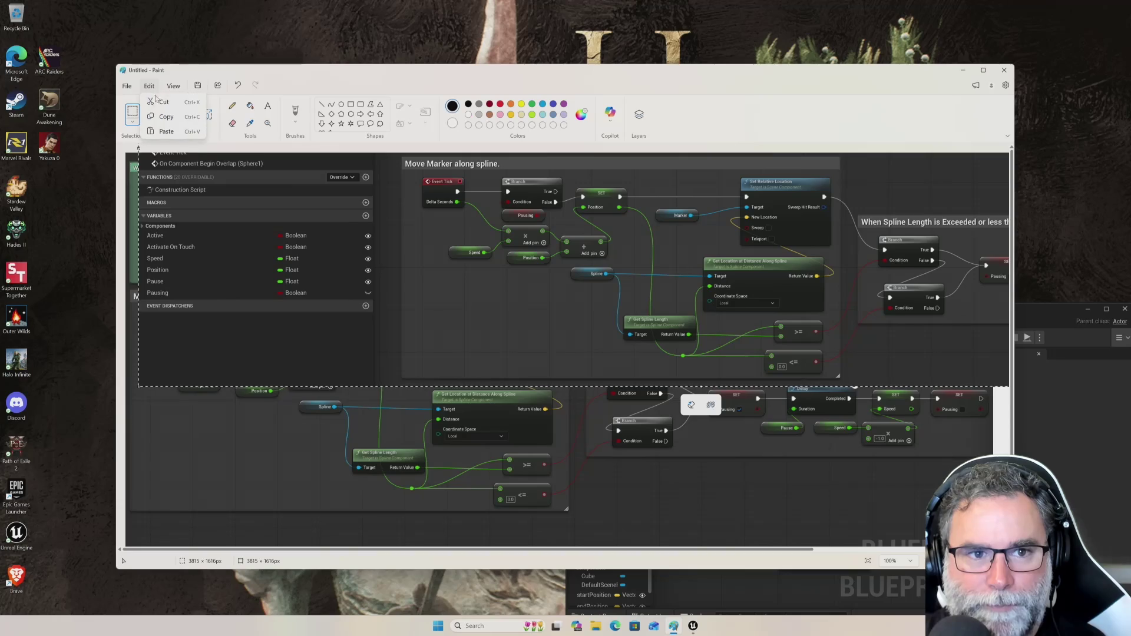
click(128, 87)
key(Escape)
mouse_move(335, 272)
mouse_down()
mouse_move(329, 400)
mouse_move(278, 446)
mouse_move(327, 430)
mouse_up()
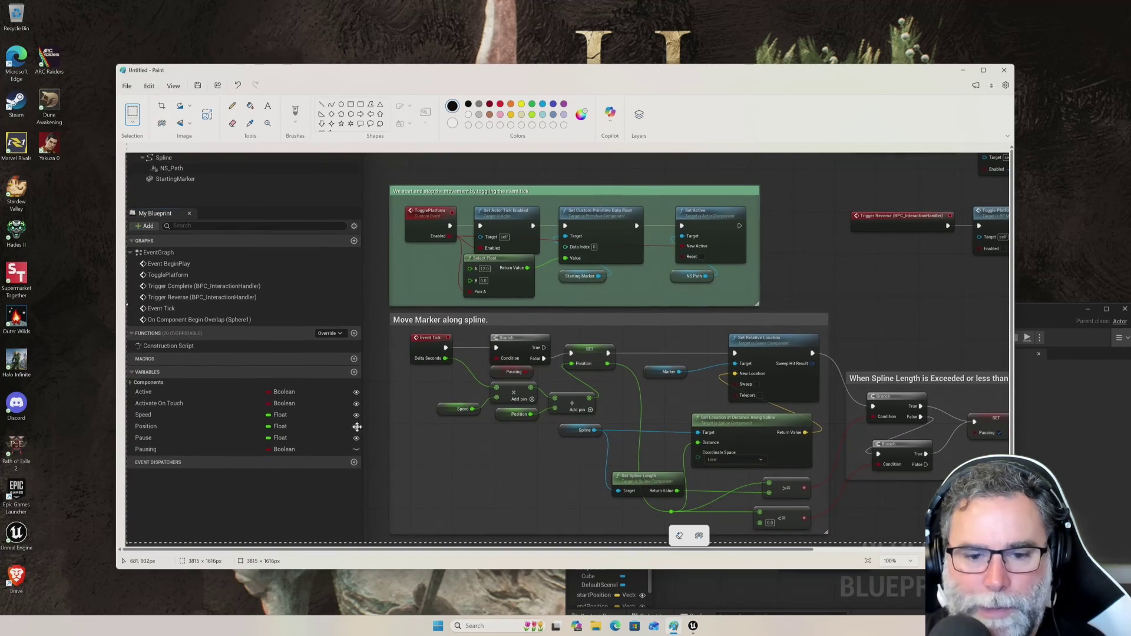
click(1018, 406)
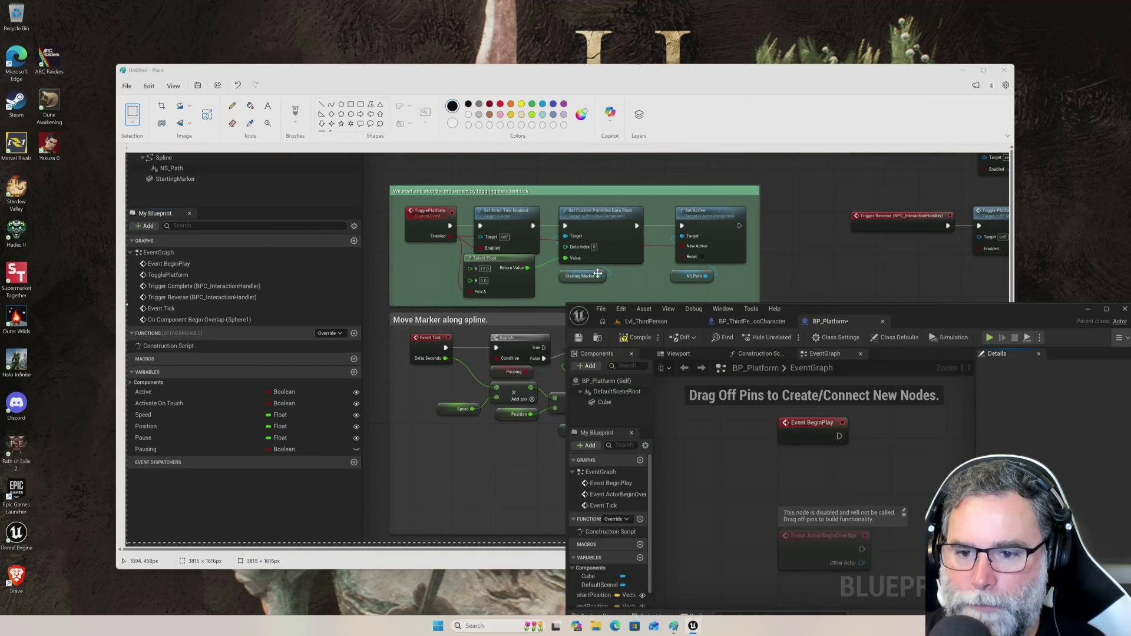
- Move and enlarge the BP_Platform editor, widen the My Blueprint panel, and inspect startPosition's Details
drag(975, 310, 953, 98)
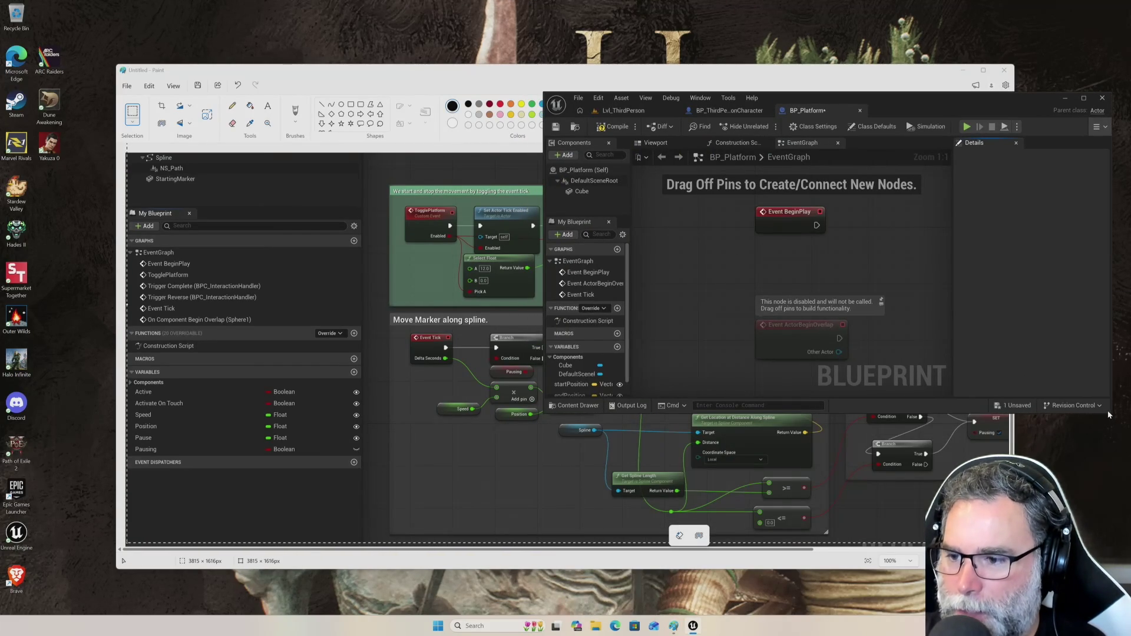
drag(1107, 413, 1107, 615)
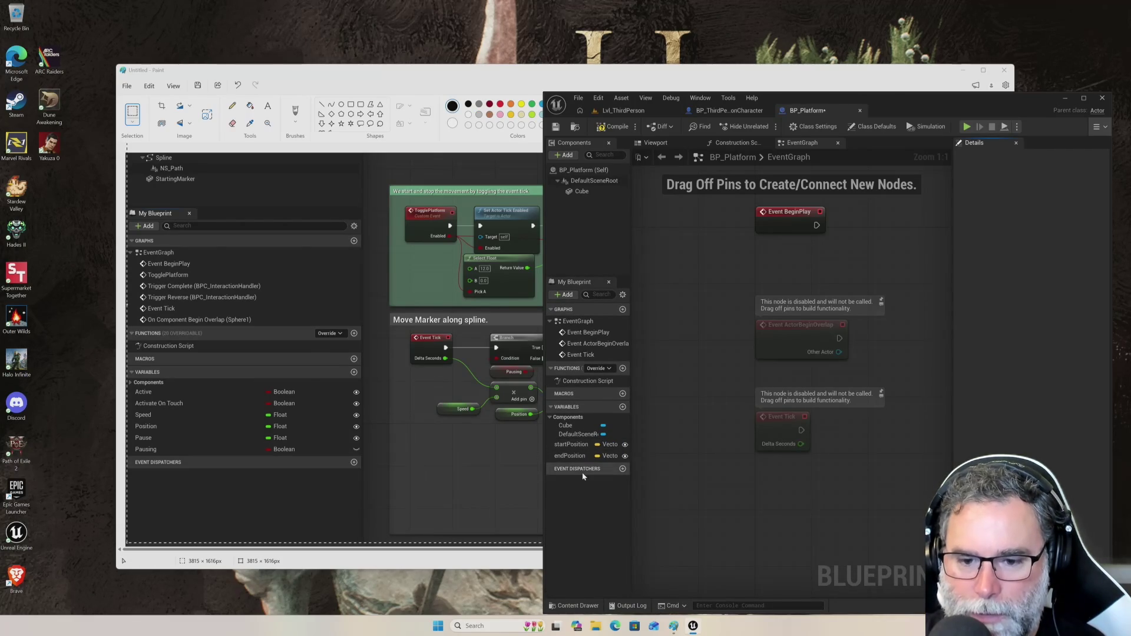
drag(630, 431, 702, 436)
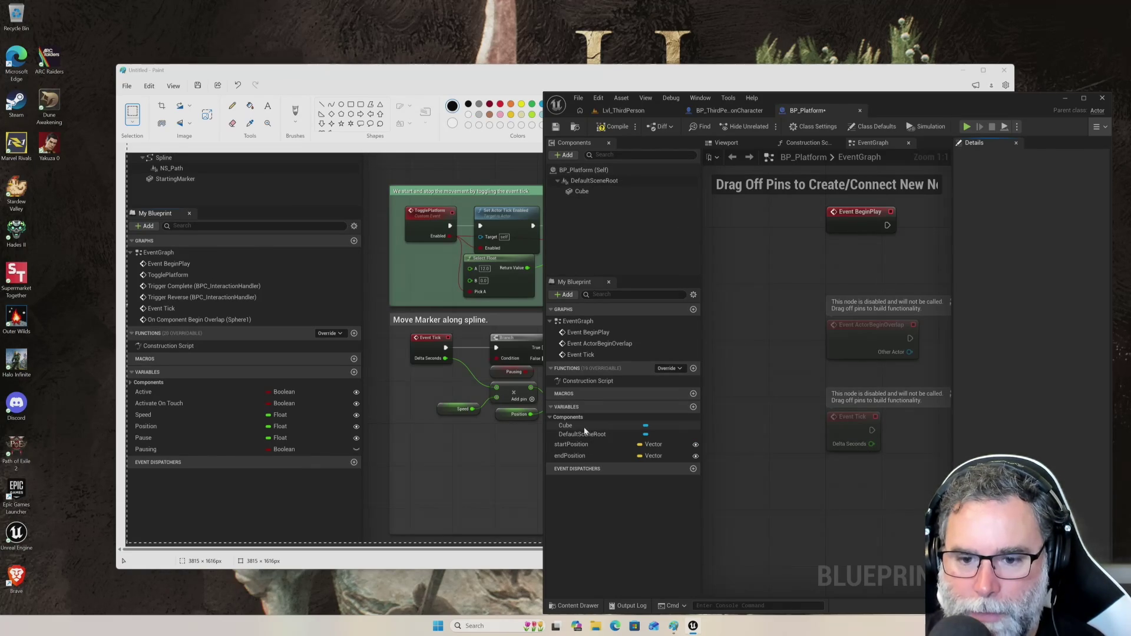
click(586, 447)
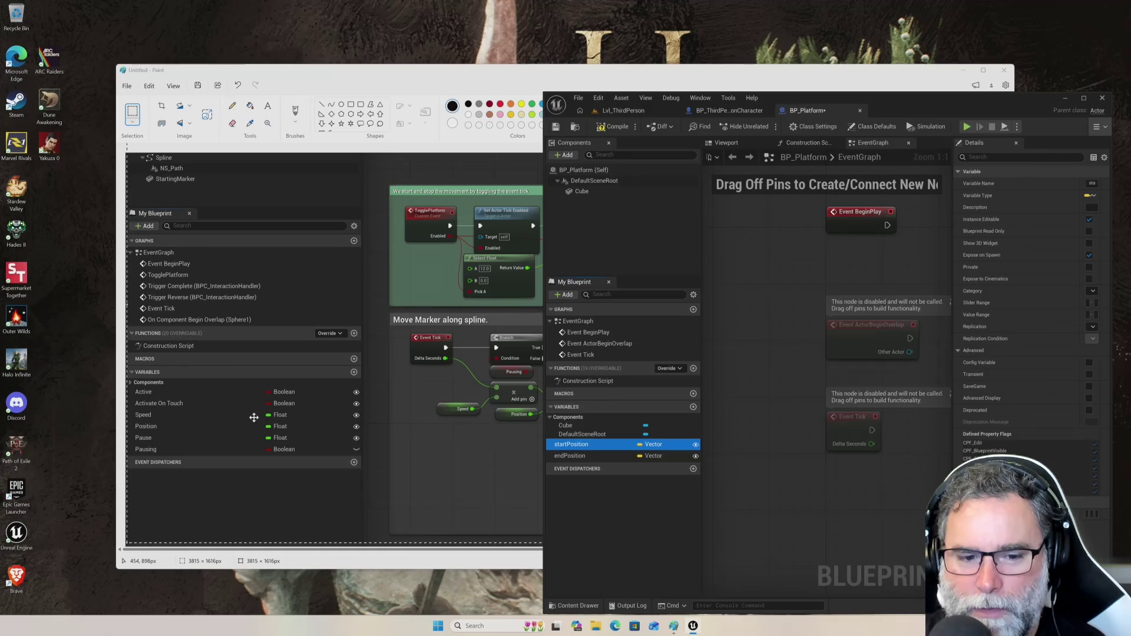
click(259, 416)
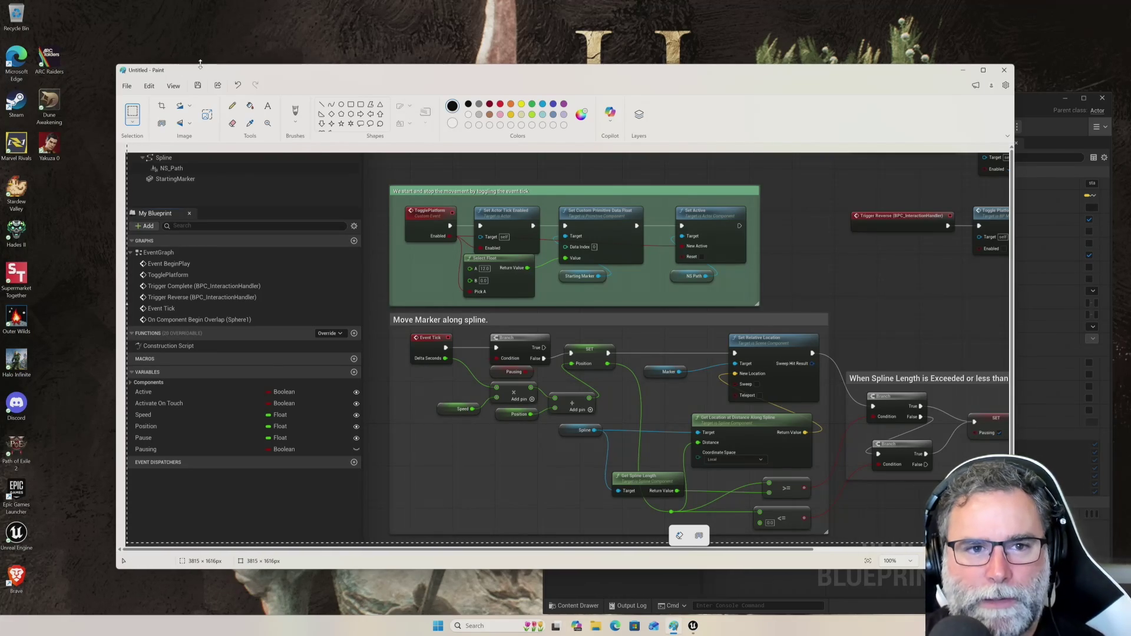
- Shrink Paint to the left half and stretch the Unreal editor up and across the right side
mouse_move(202, 69)
mouse_down()
mouse_move(91, 30)
mouse_move(106, 49)
mouse_up()
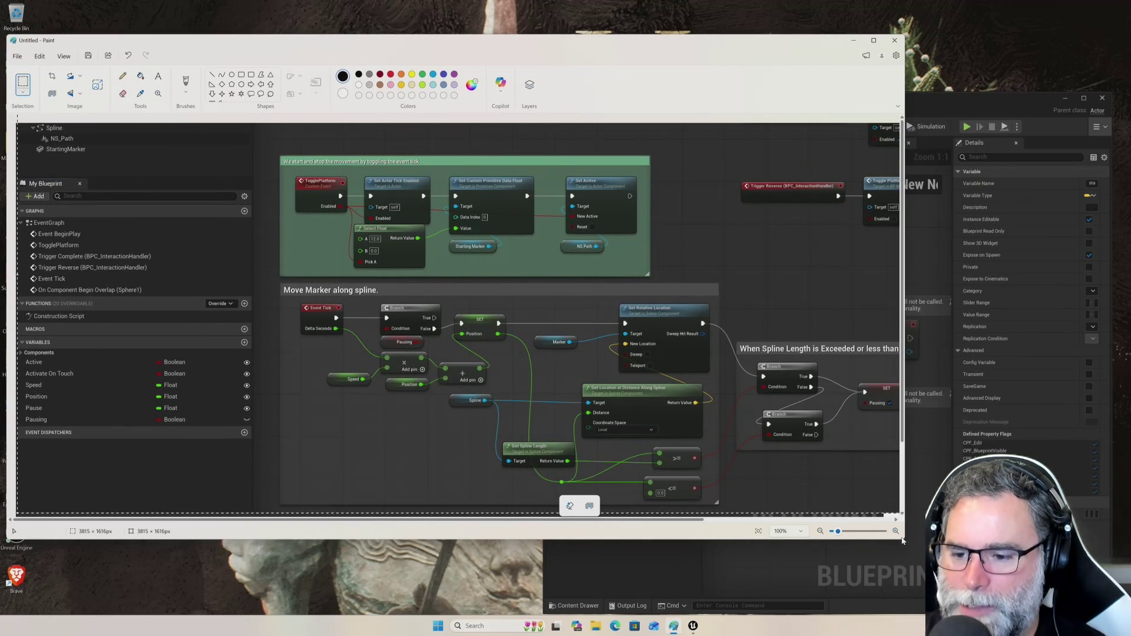
drag(904, 534, 538, 560)
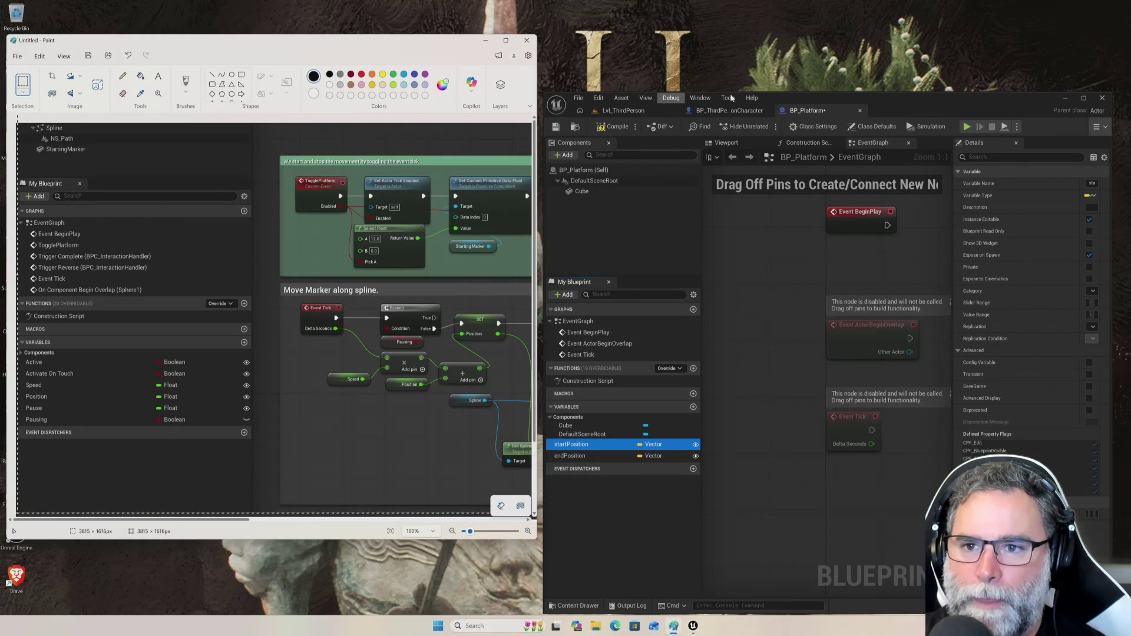
mouse_move(868, 93)
mouse_down()
mouse_move(872, 24)
mouse_move(870, 35)
mouse_up()
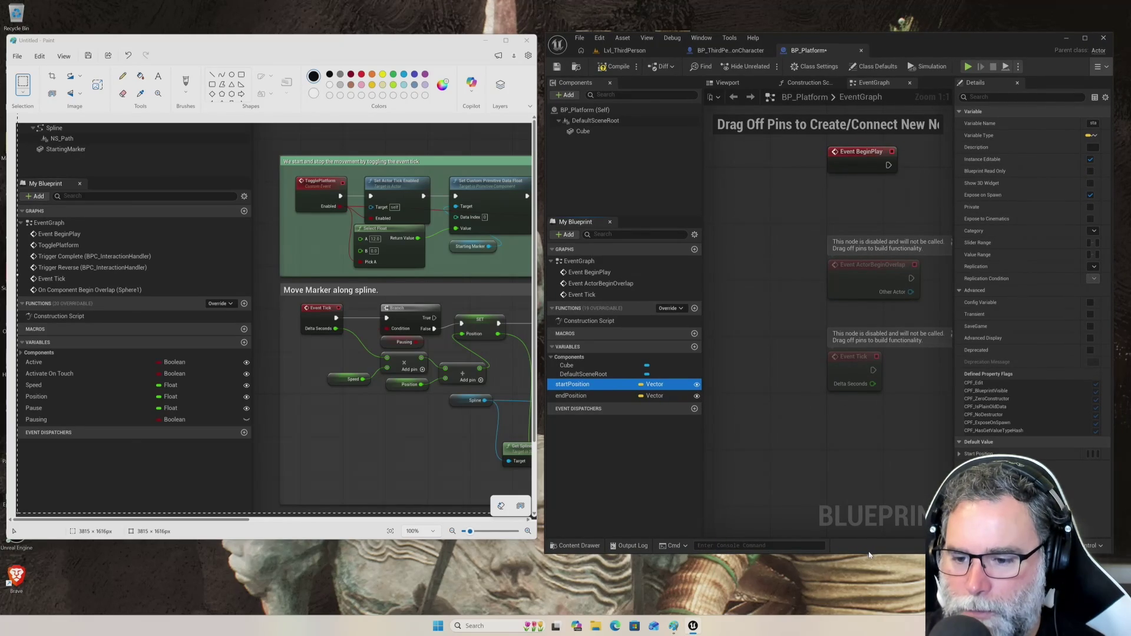
drag(869, 553, 860, 616)
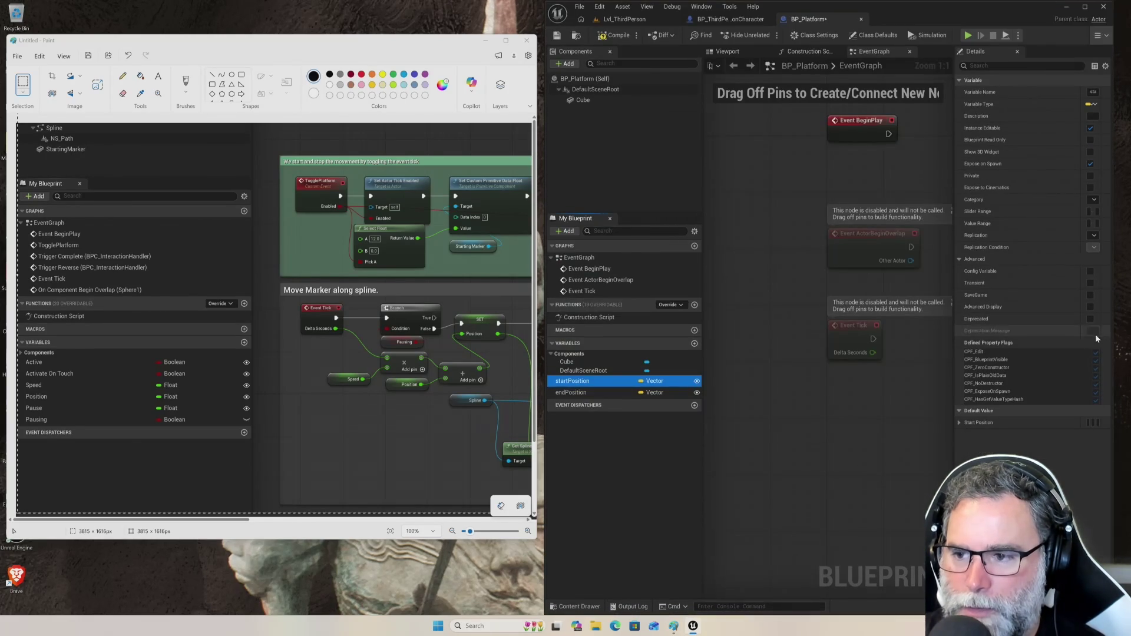
drag(1112, 337, 1125, 338)
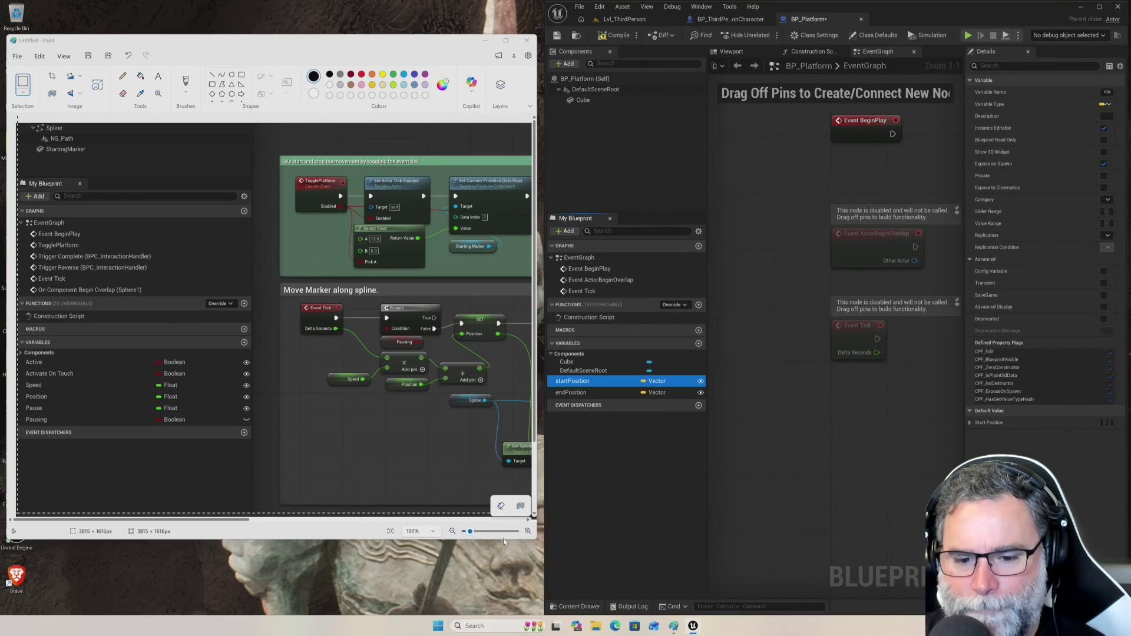
click(529, 539)
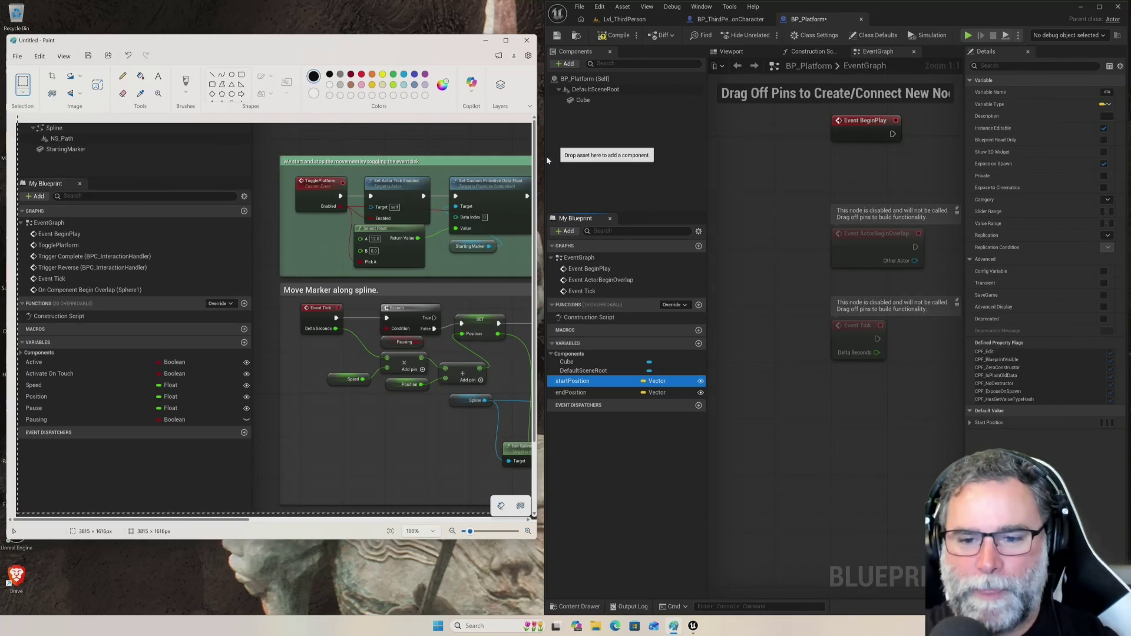
- Add a new variable named speed and change its type from Boolean to Float
click(699, 344)
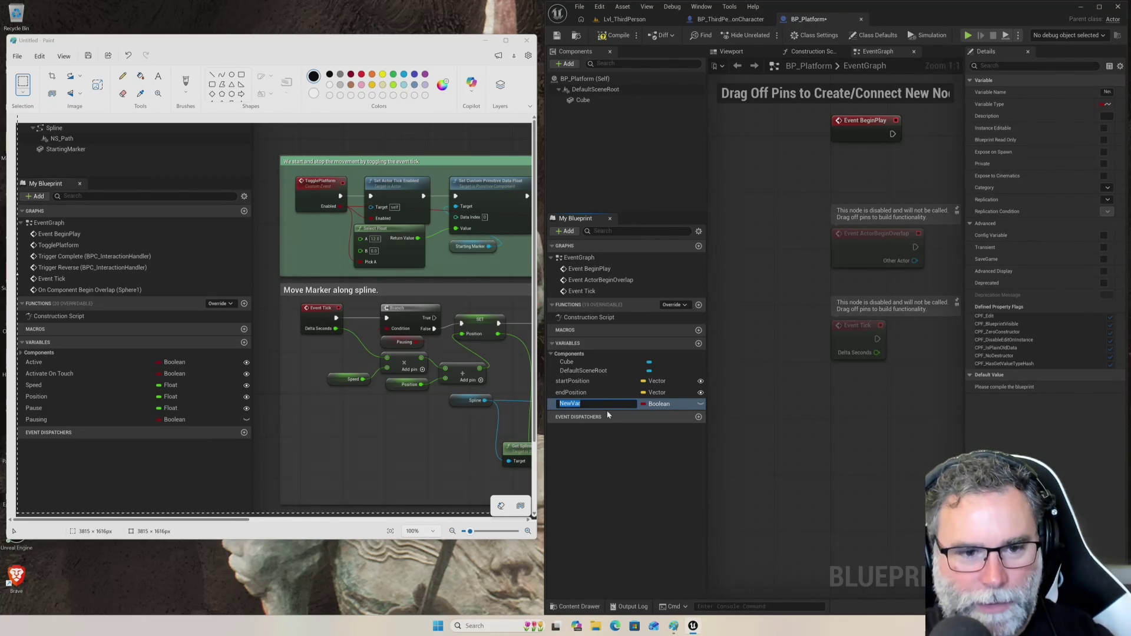
text(speed)
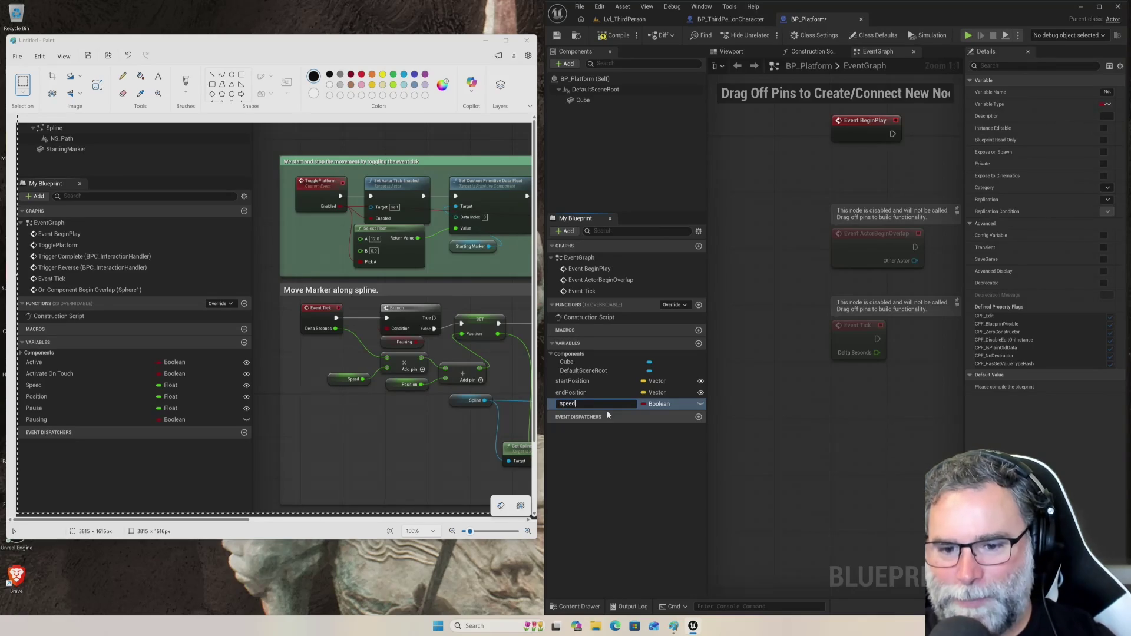
key(Return)
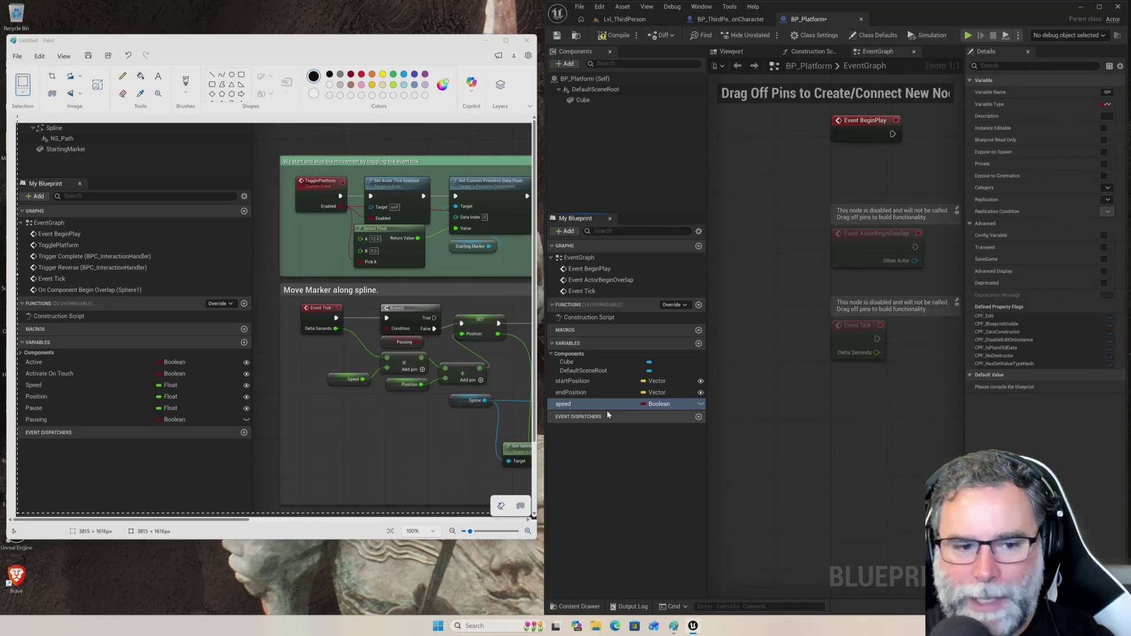
click(659, 405)
click(662, 464)
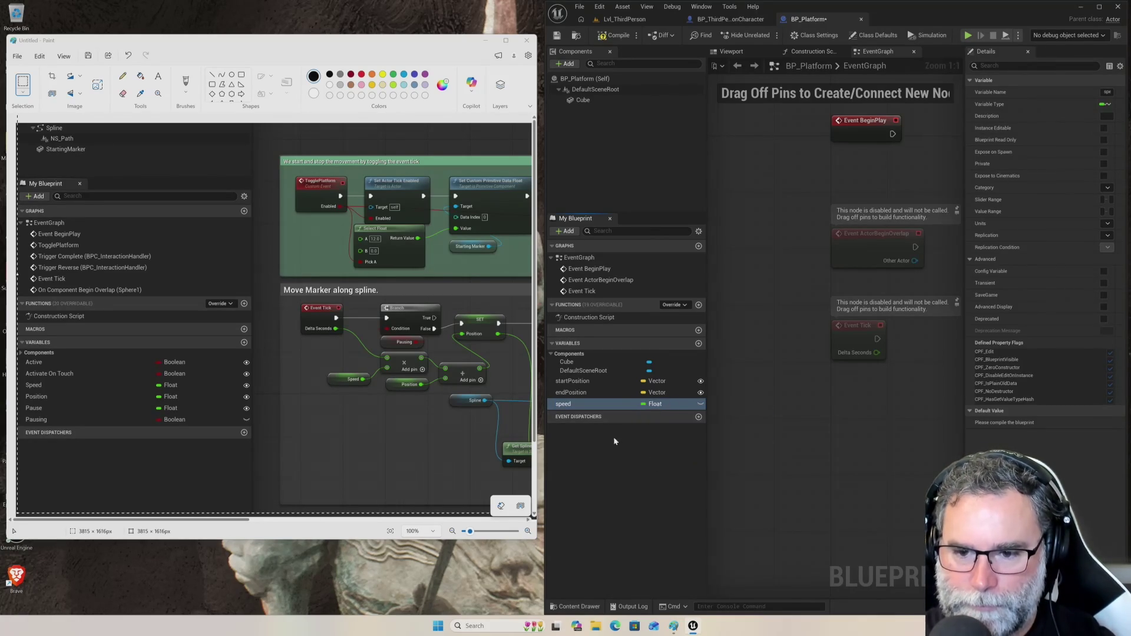
- Add two more variables named position and pause
click(698, 345)
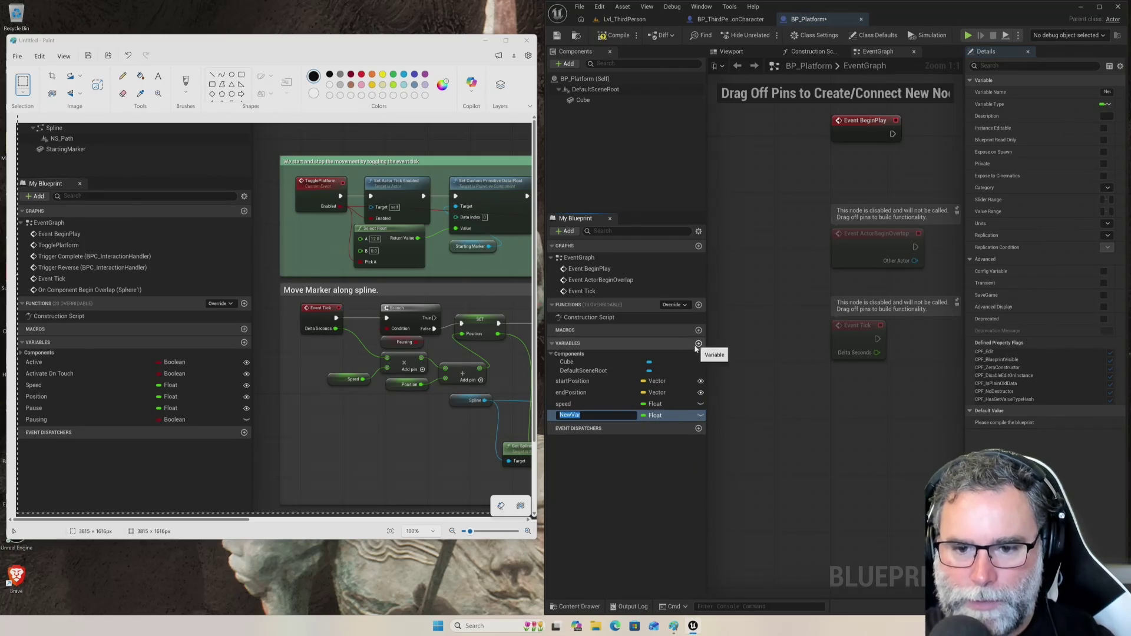
text(position)
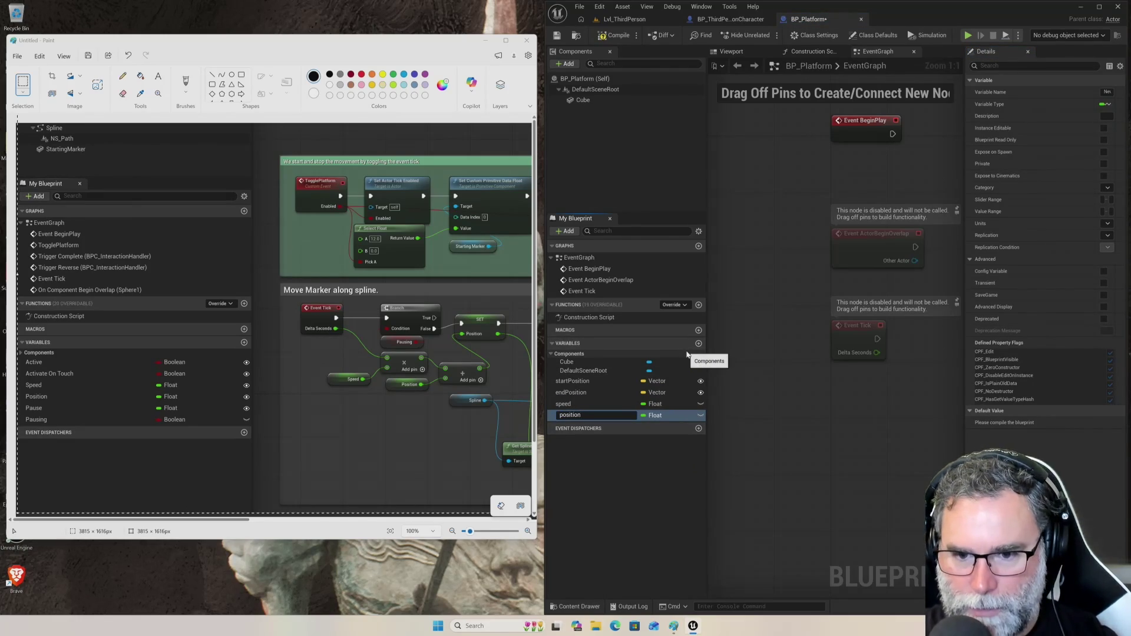
key(Return)
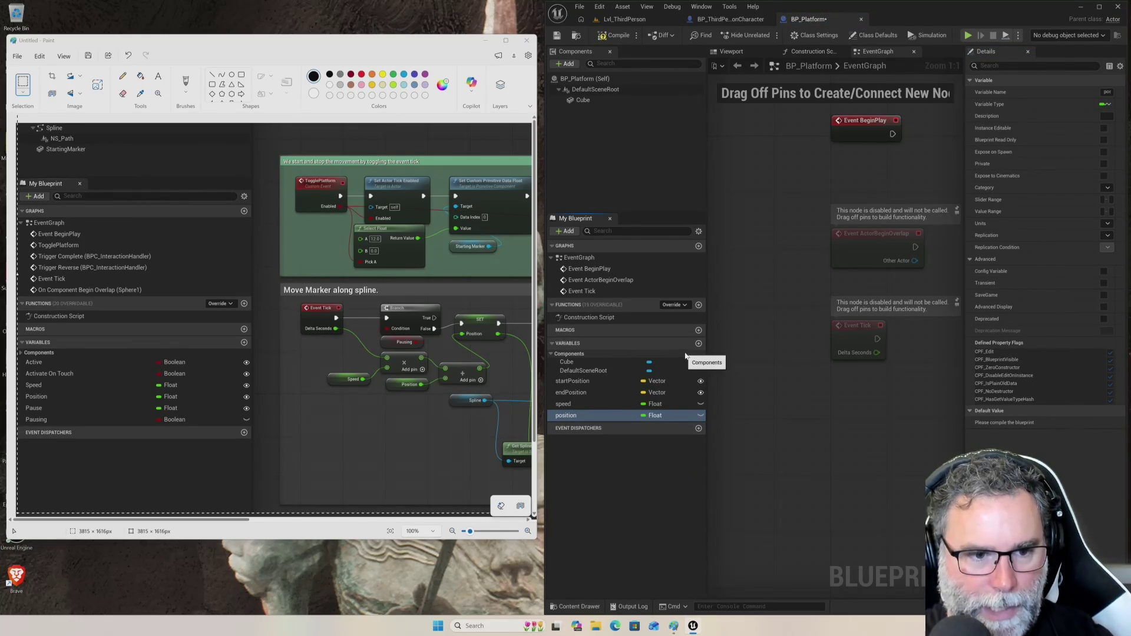
click(699, 344)
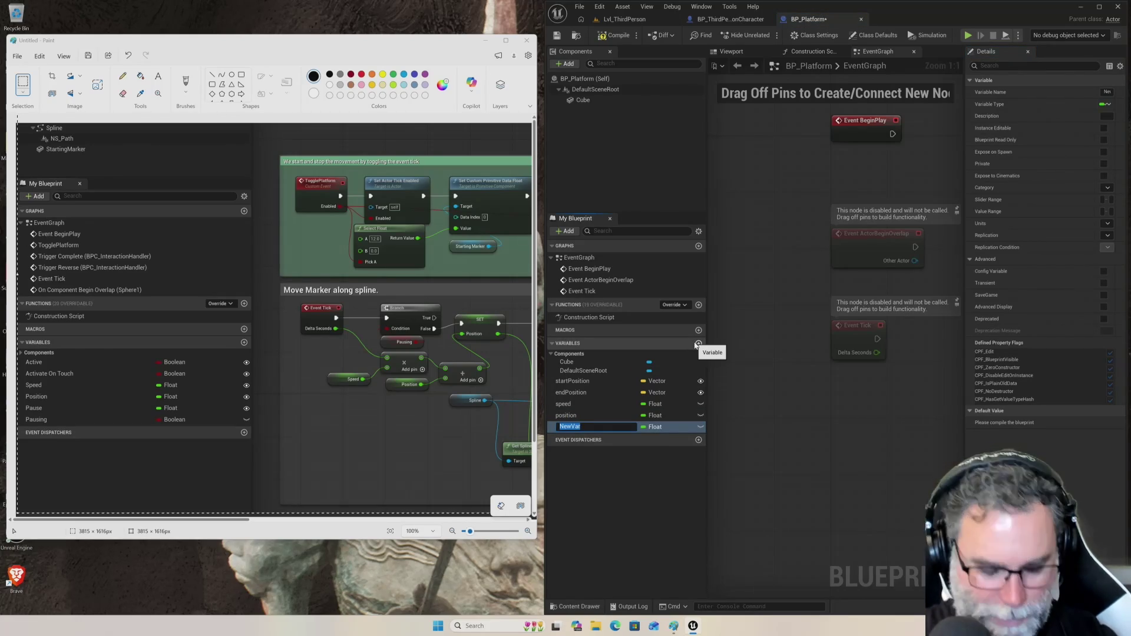
text(pause)
key(Return)
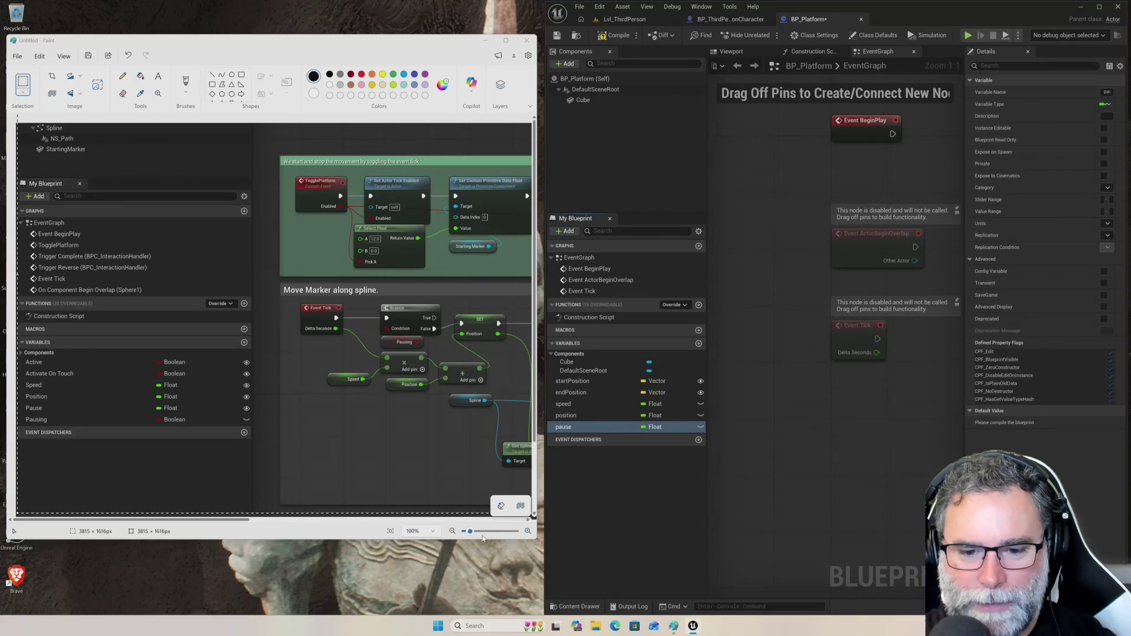
- Zoom the Paint reference image to 173.5%
scroll(411, 451, down, 2)
scroll(411, 451, up, 2)
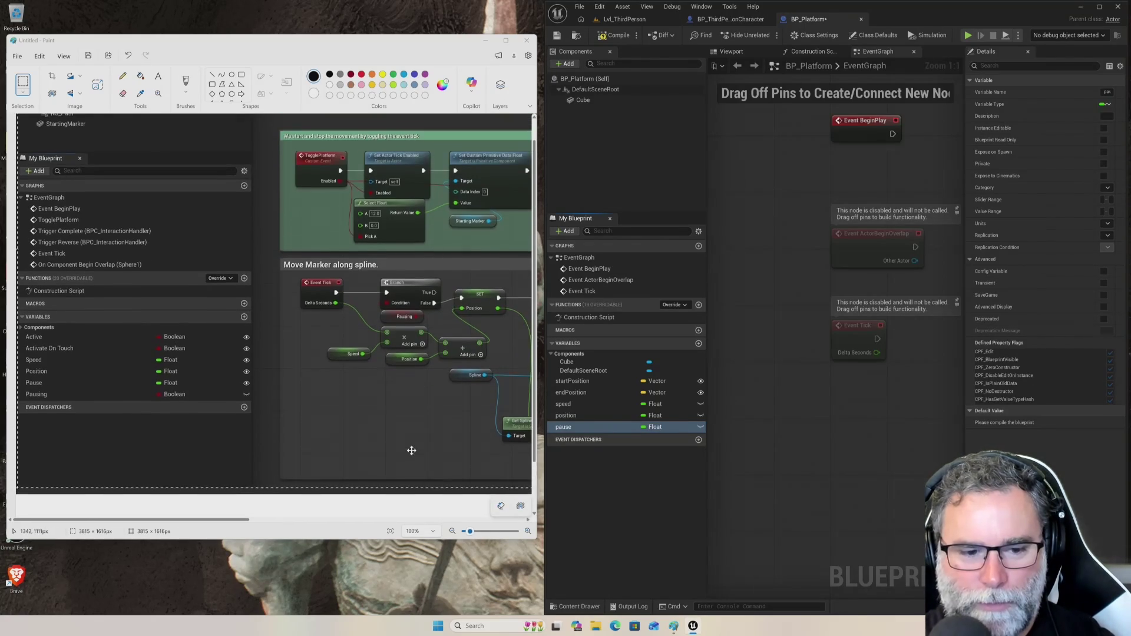
scroll(410, 448, down, 2)
scroll(410, 446, down, 5)
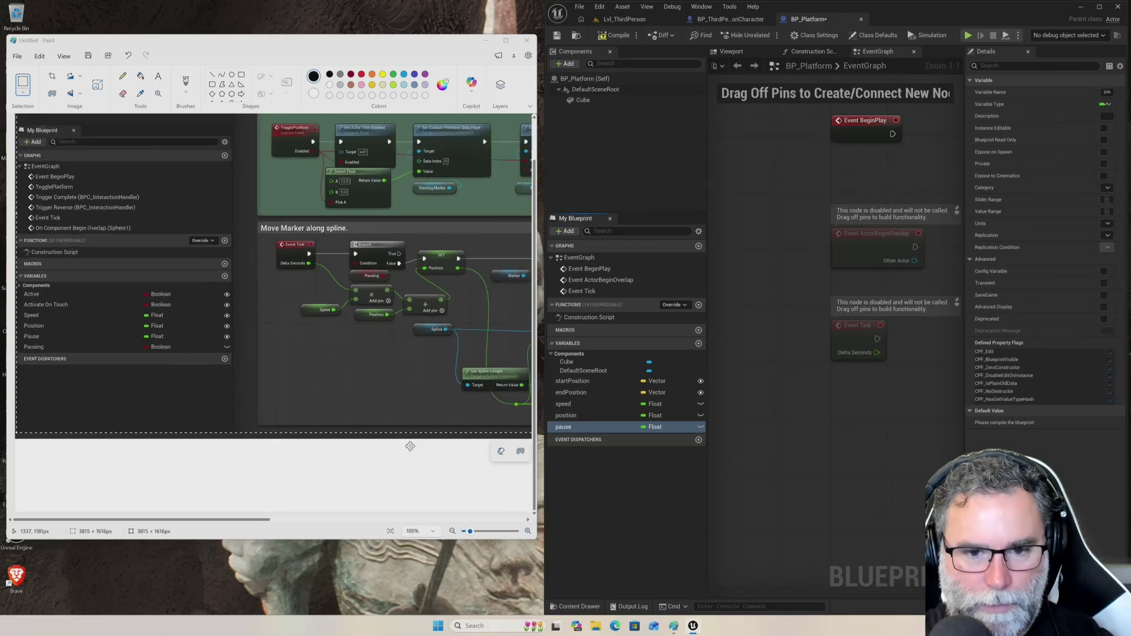
scroll(412, 426, up, 6)
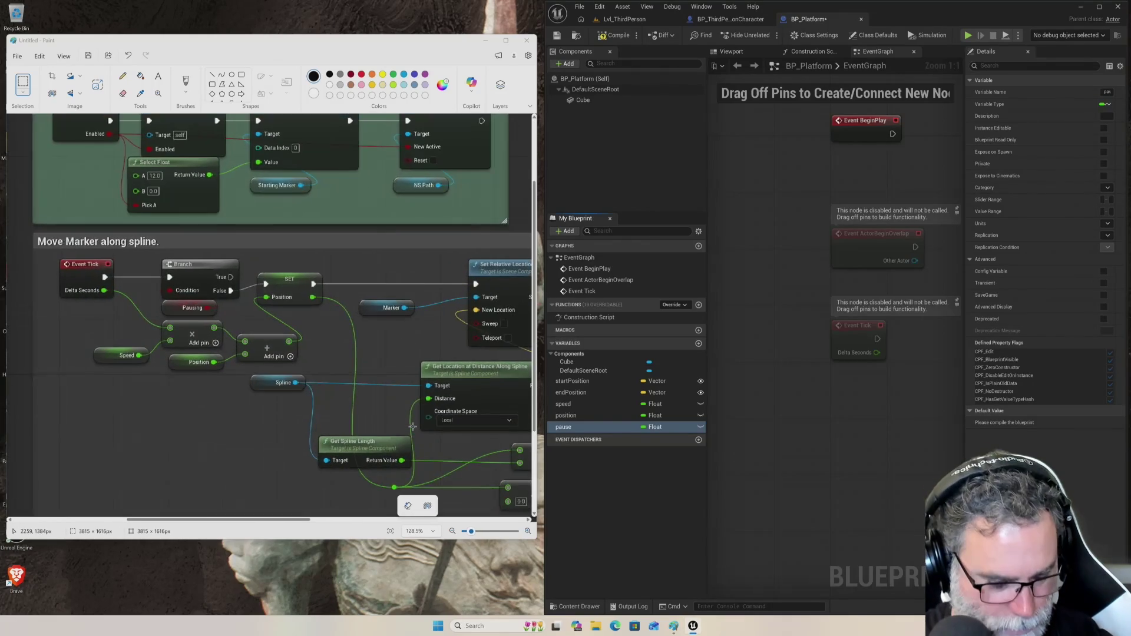
scroll(412, 426, down, 2)
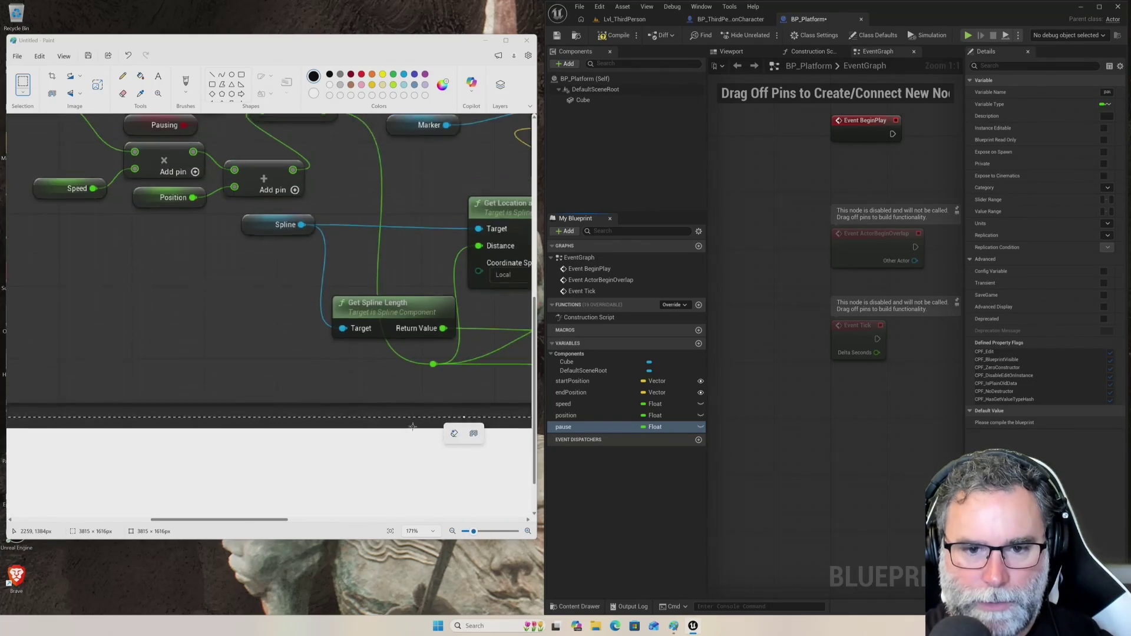
scroll(420, 408, up, 2)
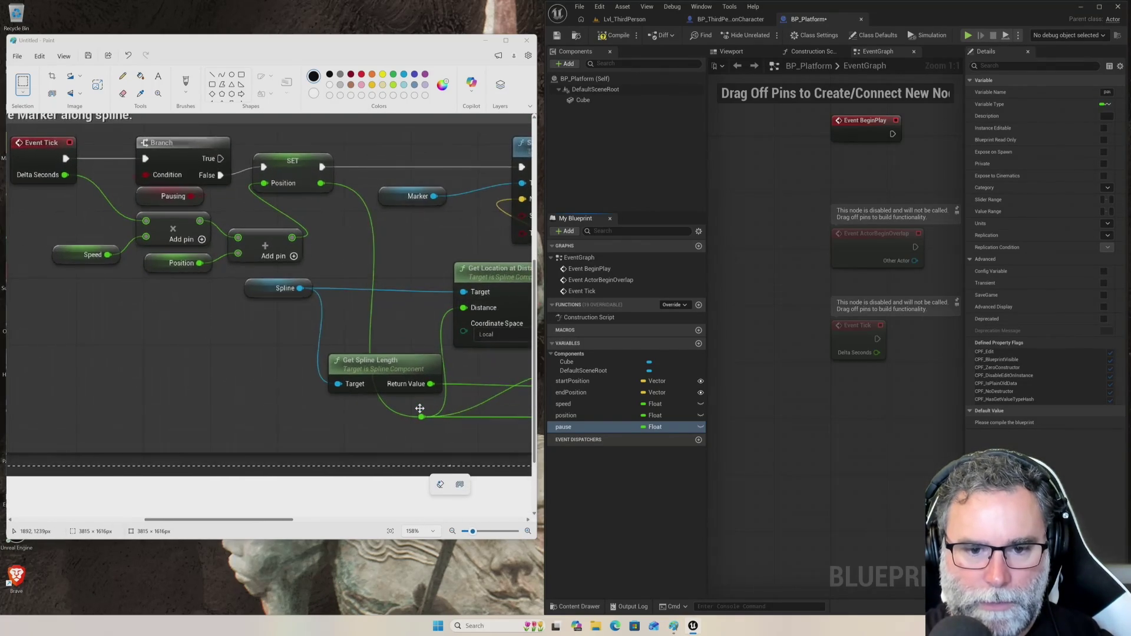
- Pan the reference to the Branch/Delay section and back to Variables, then select 'pause' for renaming
drag(286, 522, 533, 519)
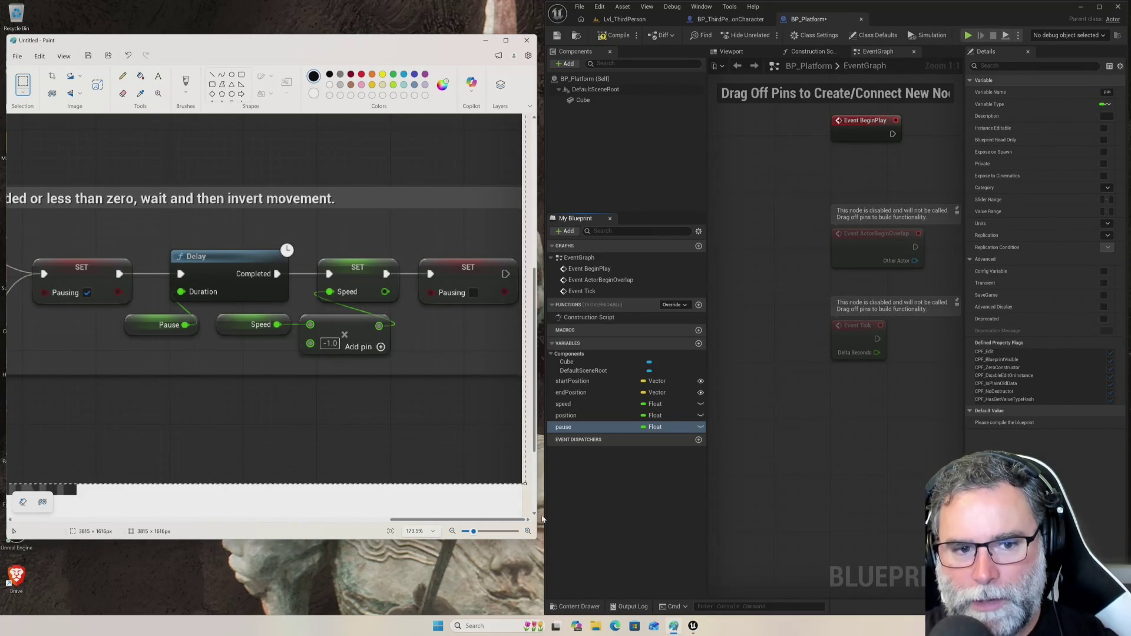
mouse_move(486, 519)
mouse_down()
mouse_move(330, 516)
mouse_move(108, 490)
mouse_up()
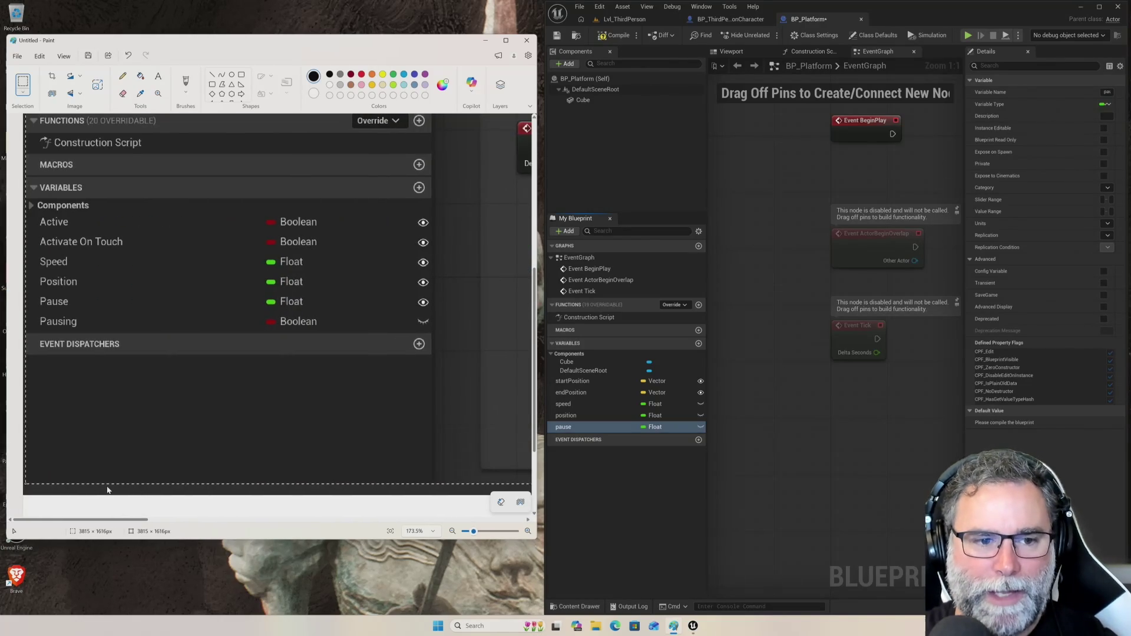
click(583, 427)
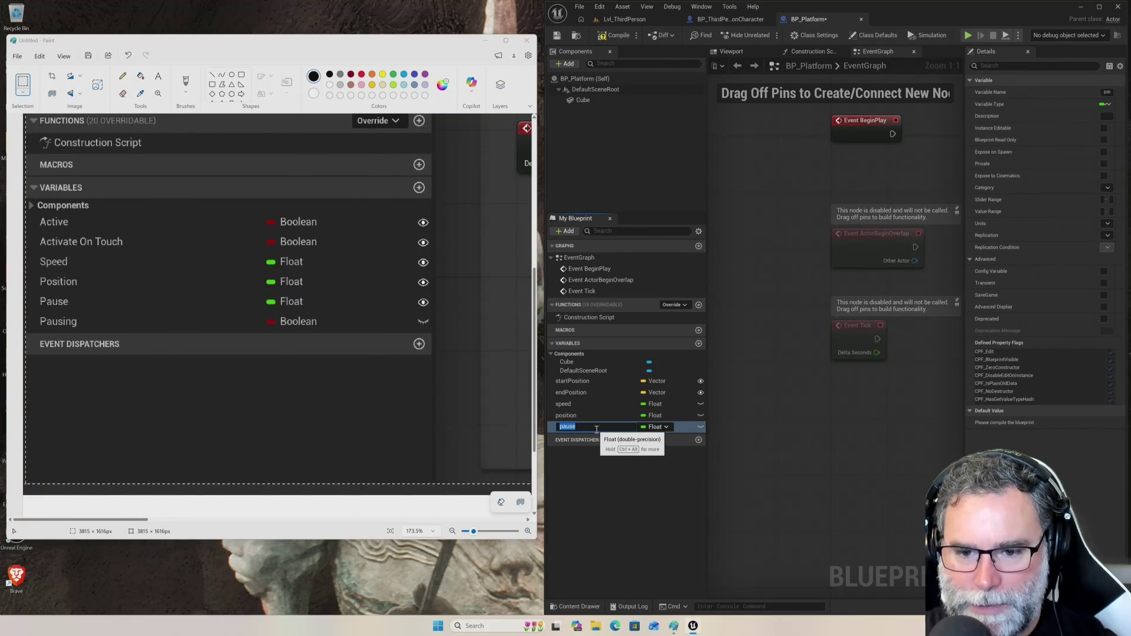
- Rename the 'pause' variable to 'pauseDuration' and compare it against the reference
text(pauseDuration)
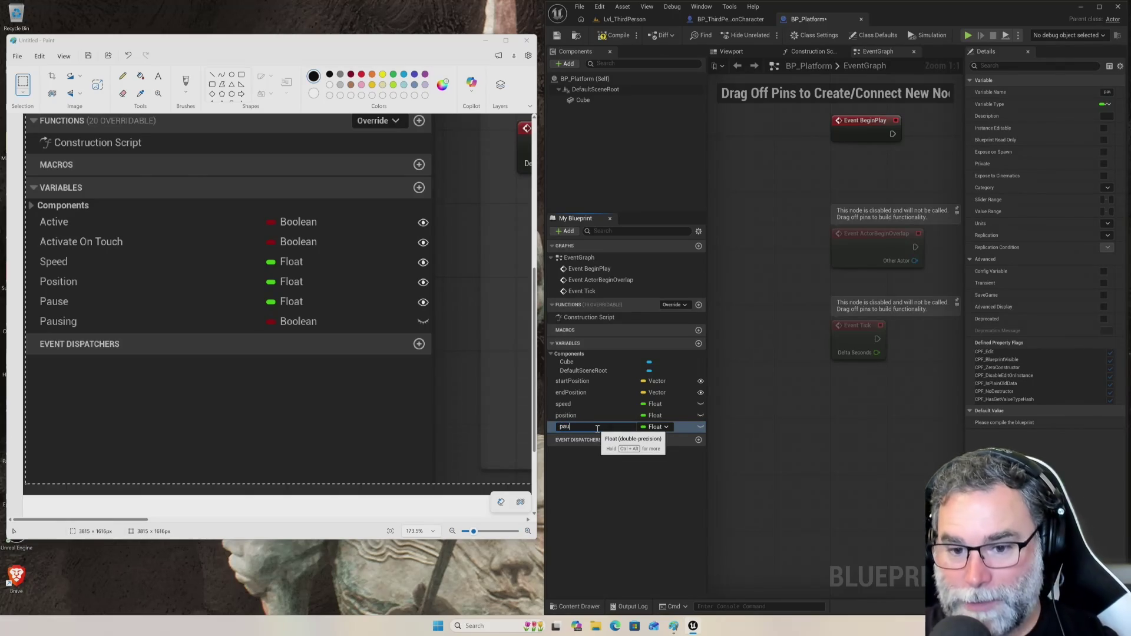
key(Return)
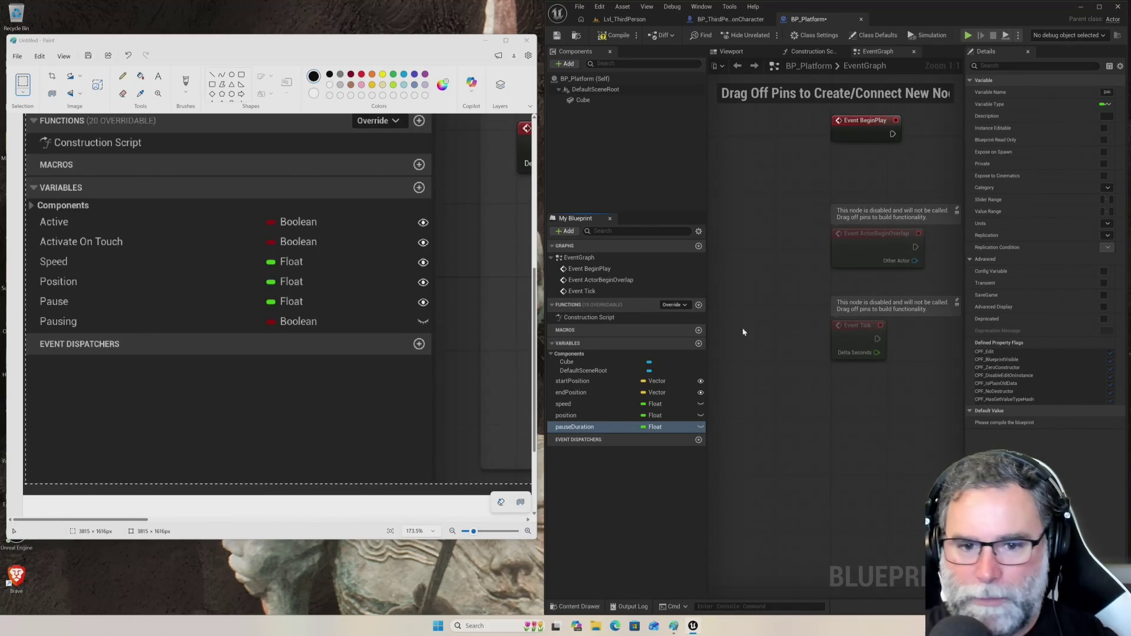
mouse_move(122, 522)
mouse_down()
mouse_move(508, 512)
mouse_move(365, 513)
mouse_move(454, 511)
mouse_up()
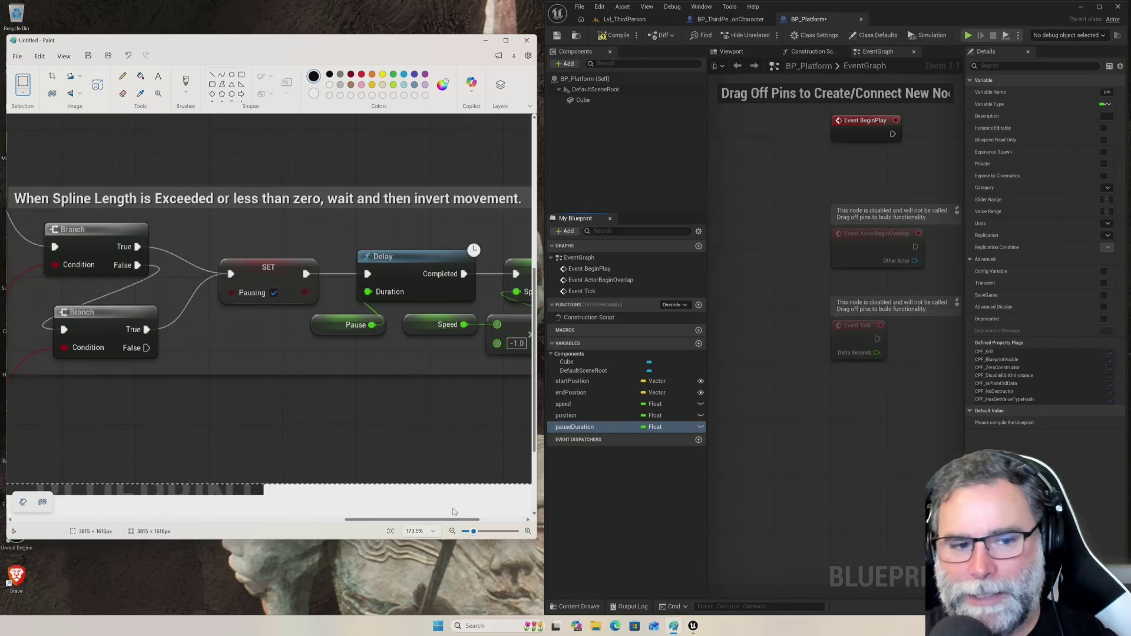
drag(453, 511, 112, 510)
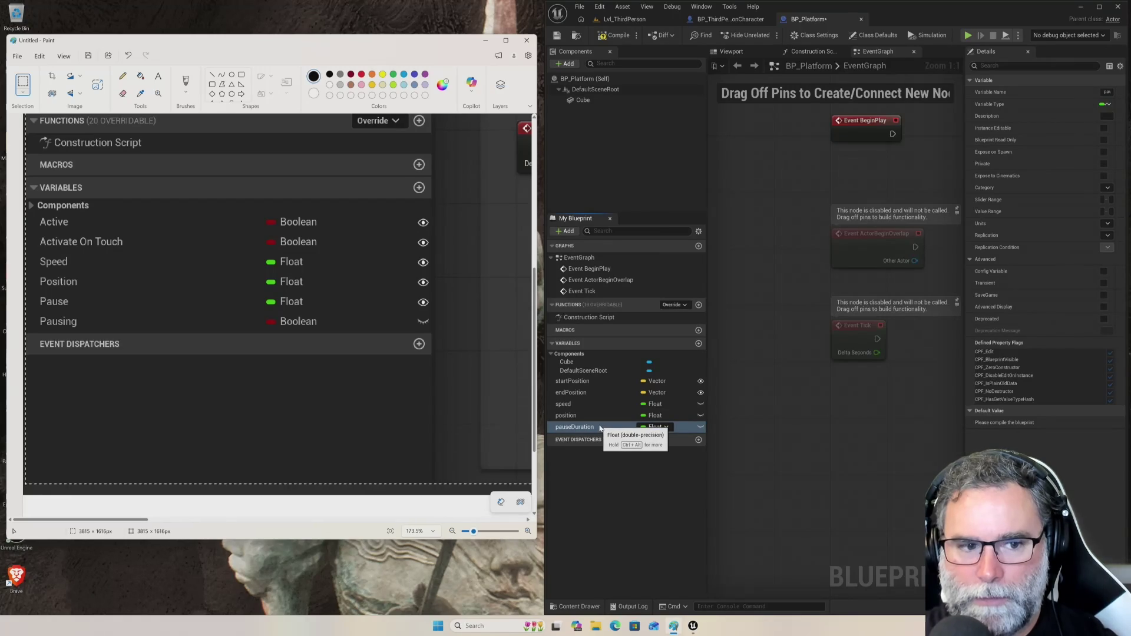
- Create a Boolean variable named 'pausing', leaving speed's type unchanged
click(699, 343)
text(pa)
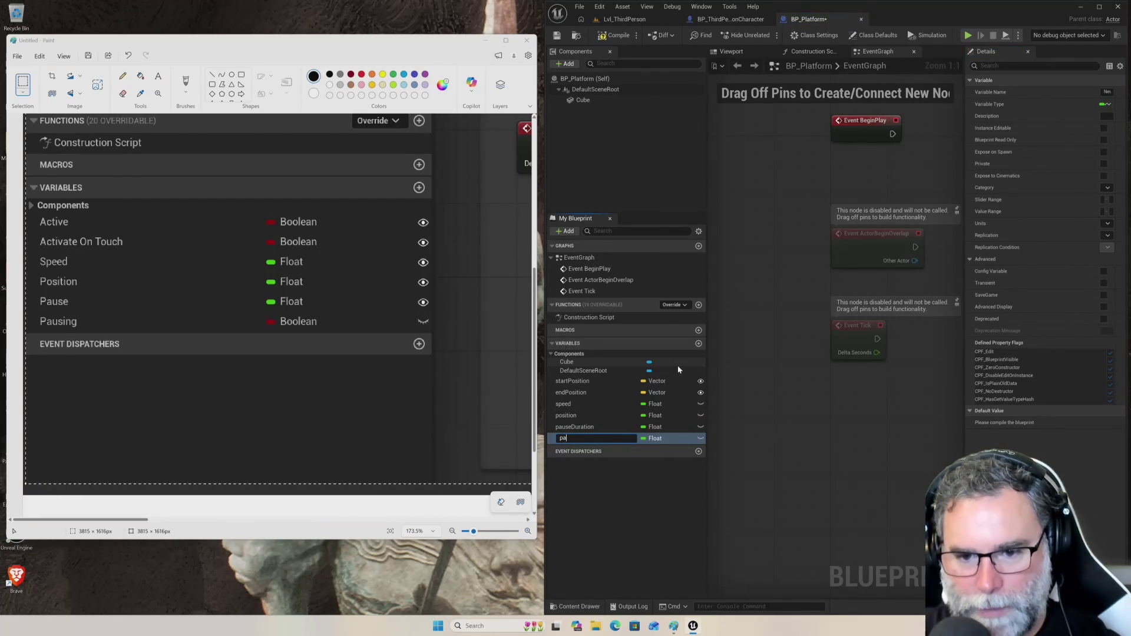
key(BackSpace)
text(ausing)
key(Return)
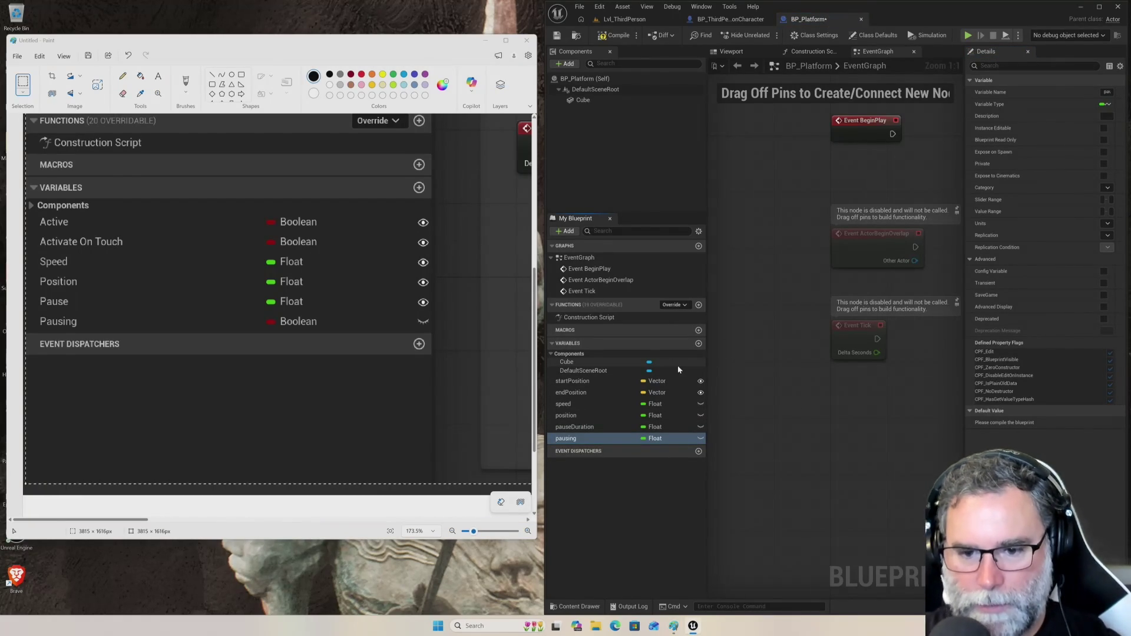
click(658, 439)
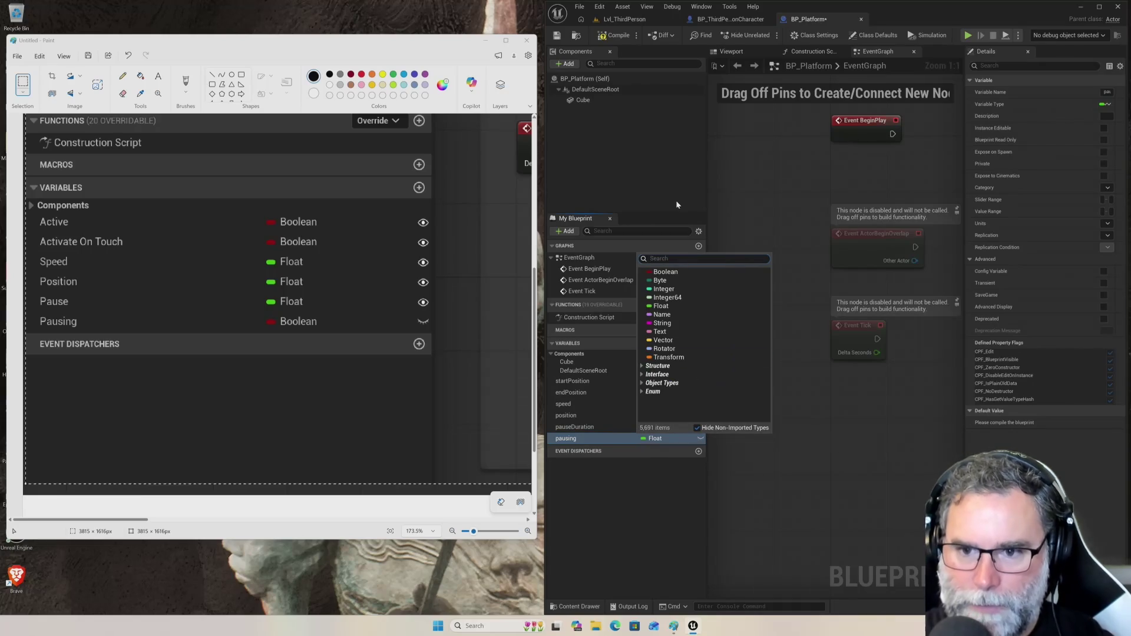
click(665, 272)
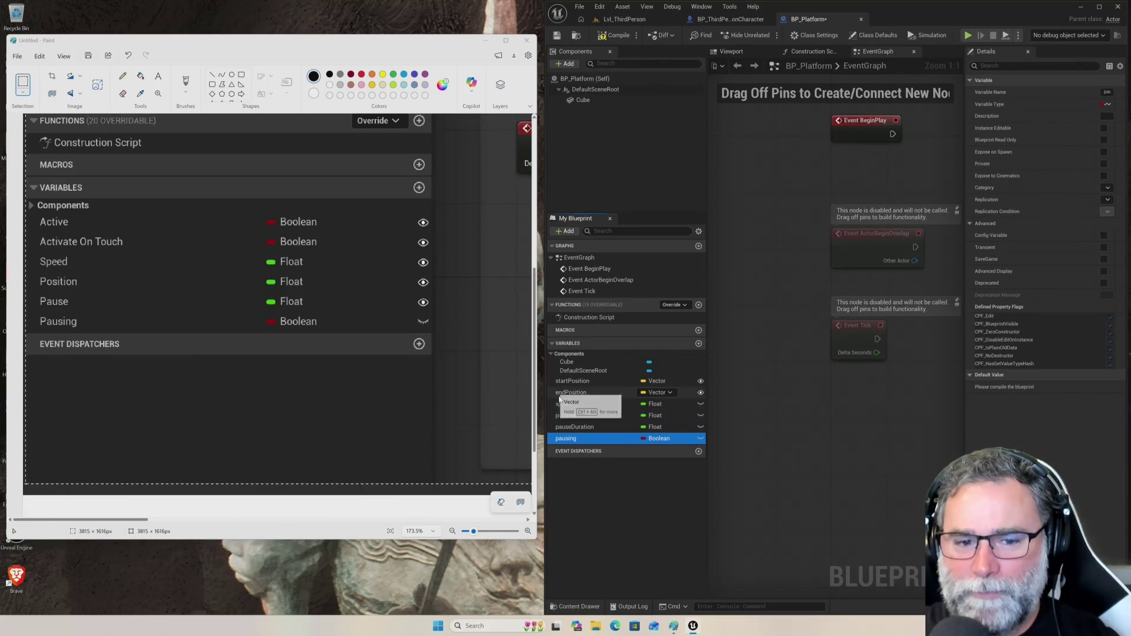
click(664, 406)
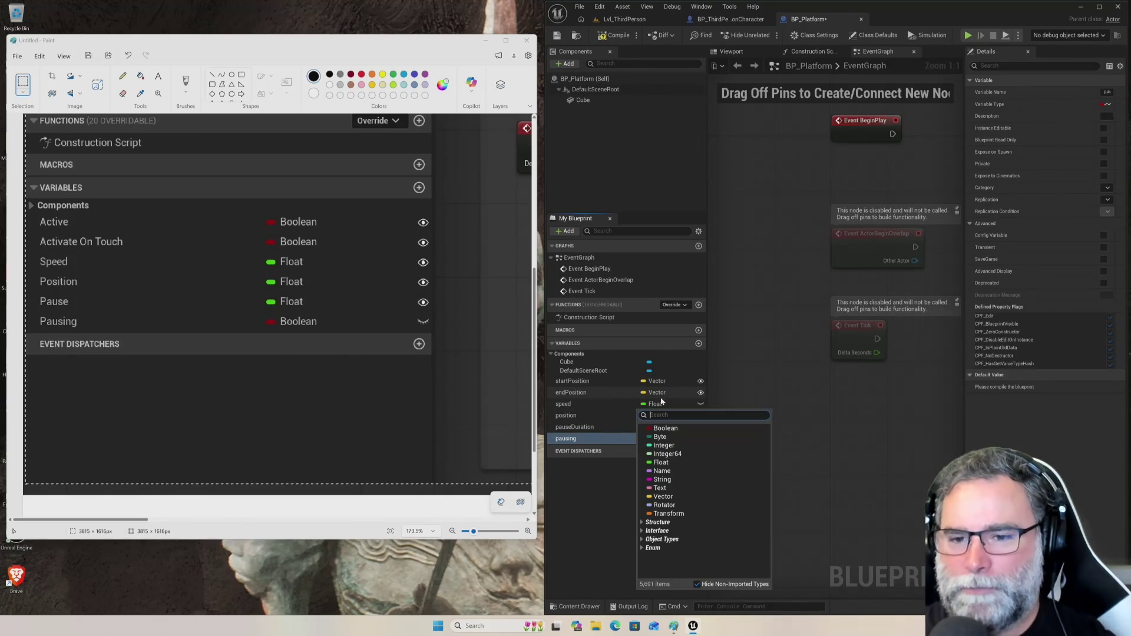
click(591, 484)
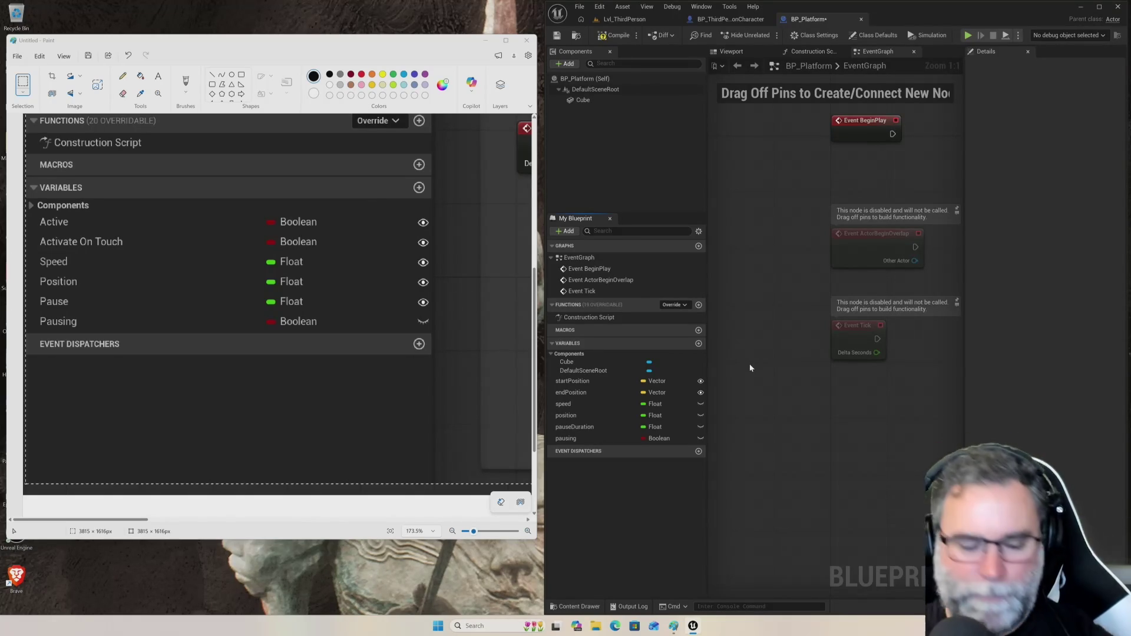
- Recentre the graph, hide the Details panel and widen the Event Graph, then drag from Event Tick's exec pin
drag(907, 397, 843, 416)
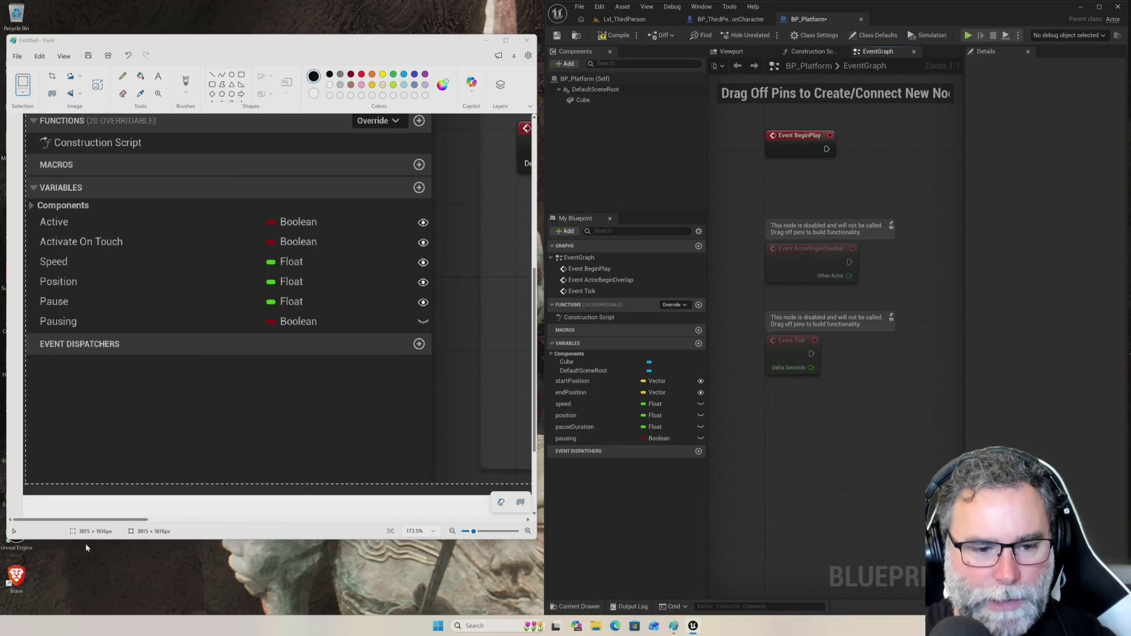
drag(102, 522, 222, 523)
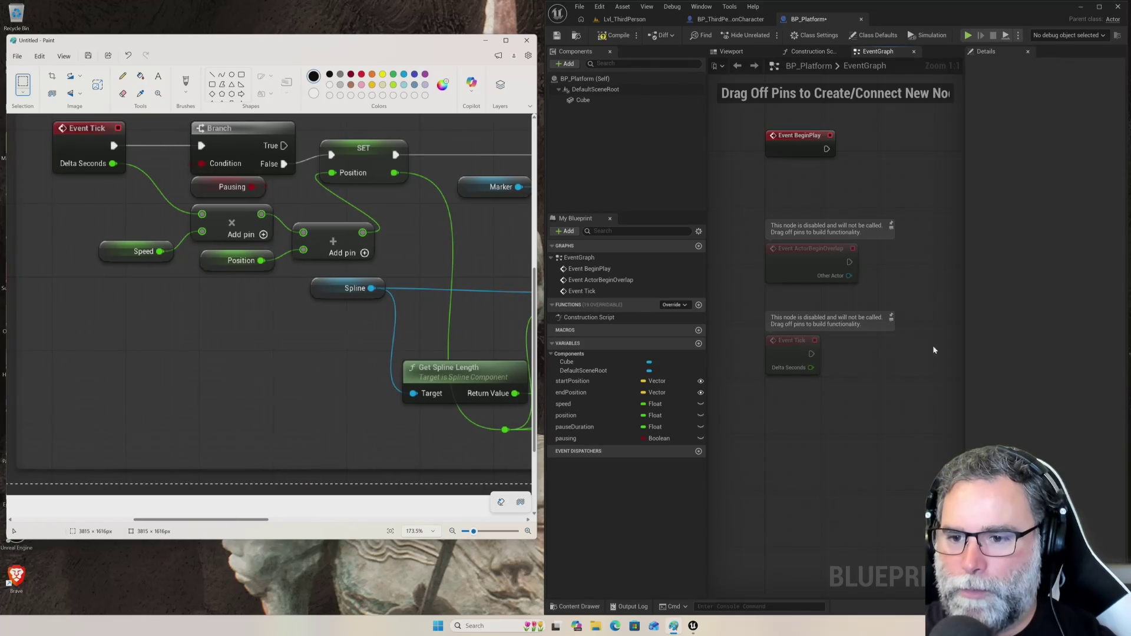
click(1028, 51)
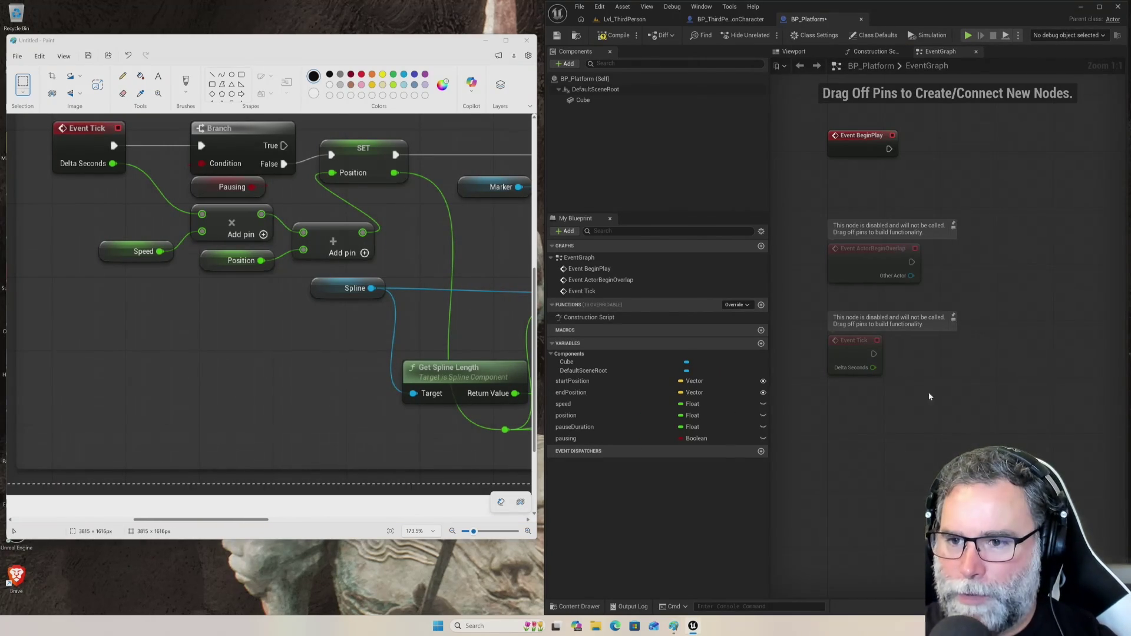
mouse_move(769, 487)
mouse_down()
mouse_move(659, 491)
mouse_move(689, 494)
mouse_up()
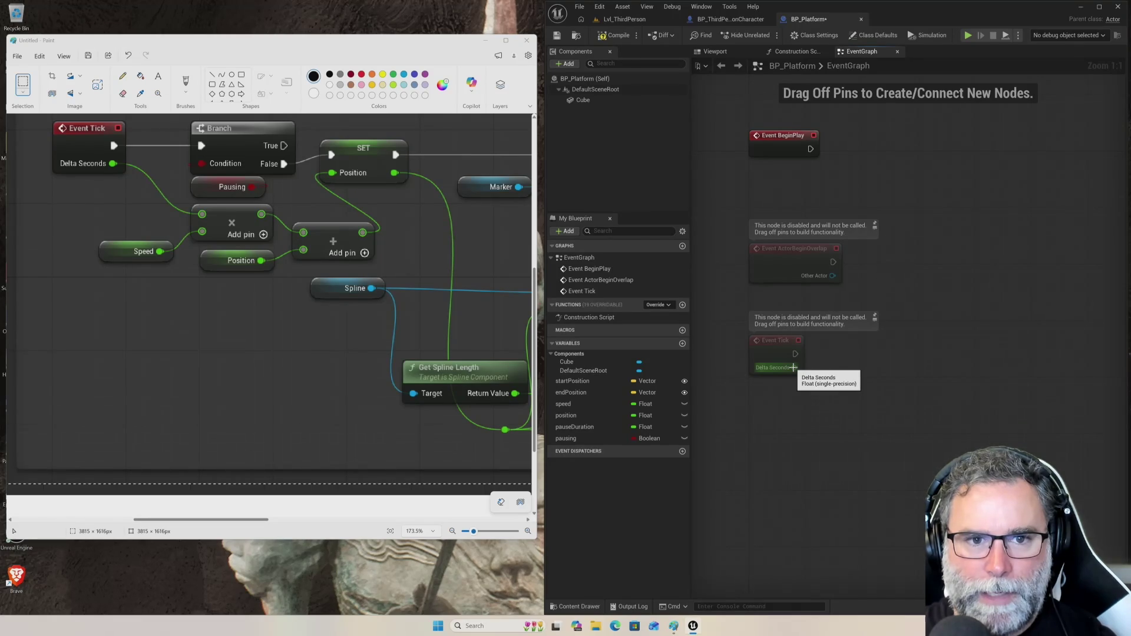
drag(796, 354, 843, 352)
- Add a Branch node driven by Event Tick and place it beside Event Tick
text(branch)
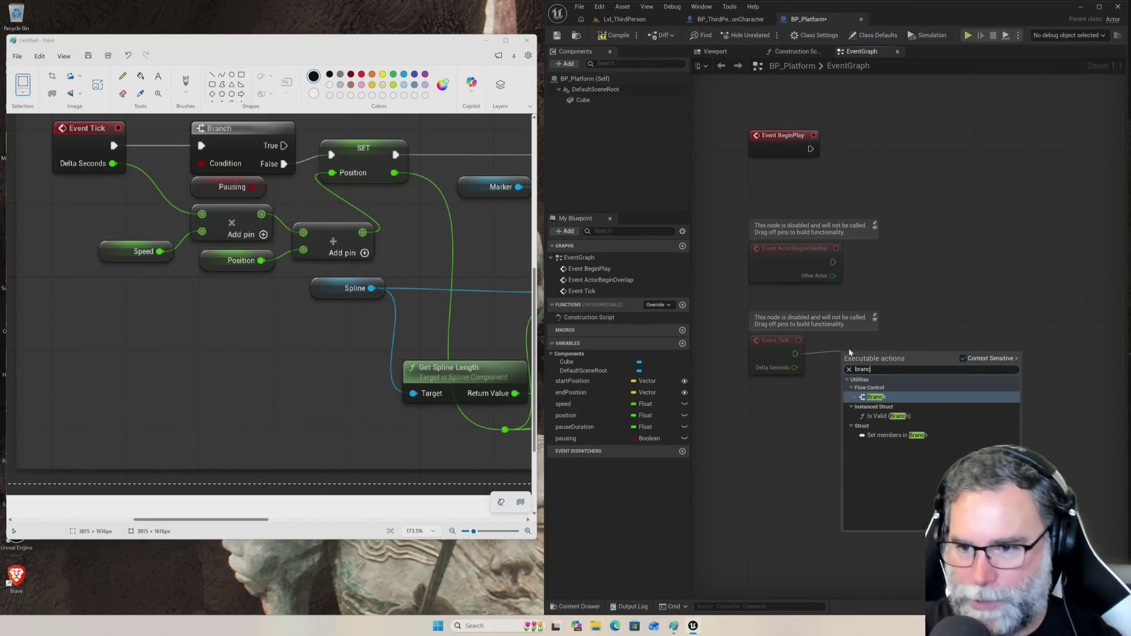
key(Return)
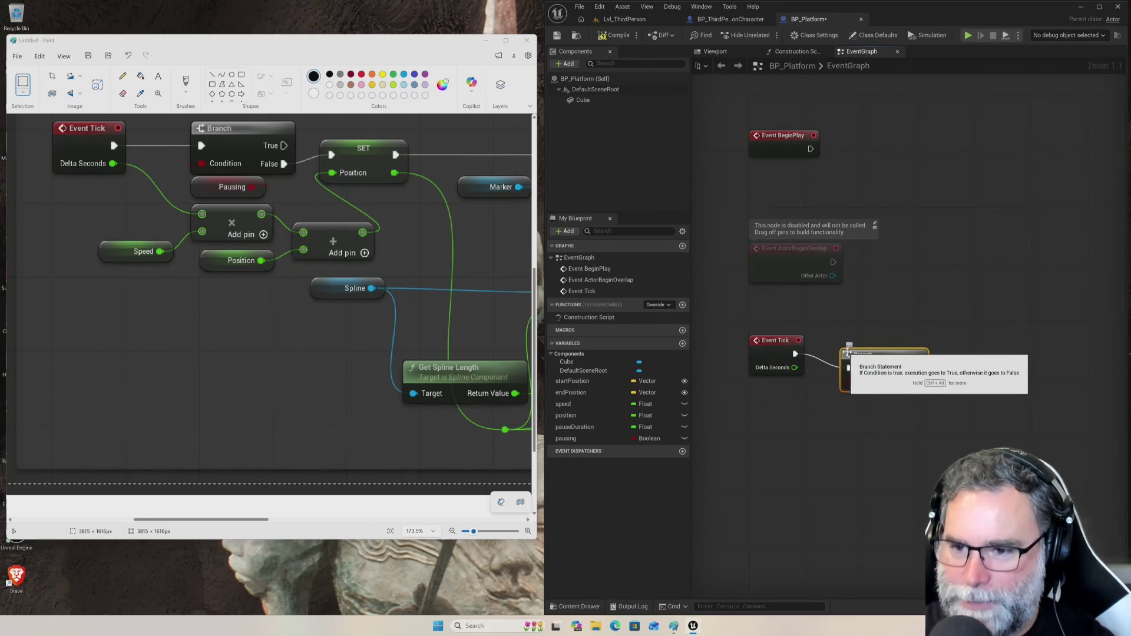
drag(876, 351, 883, 341)
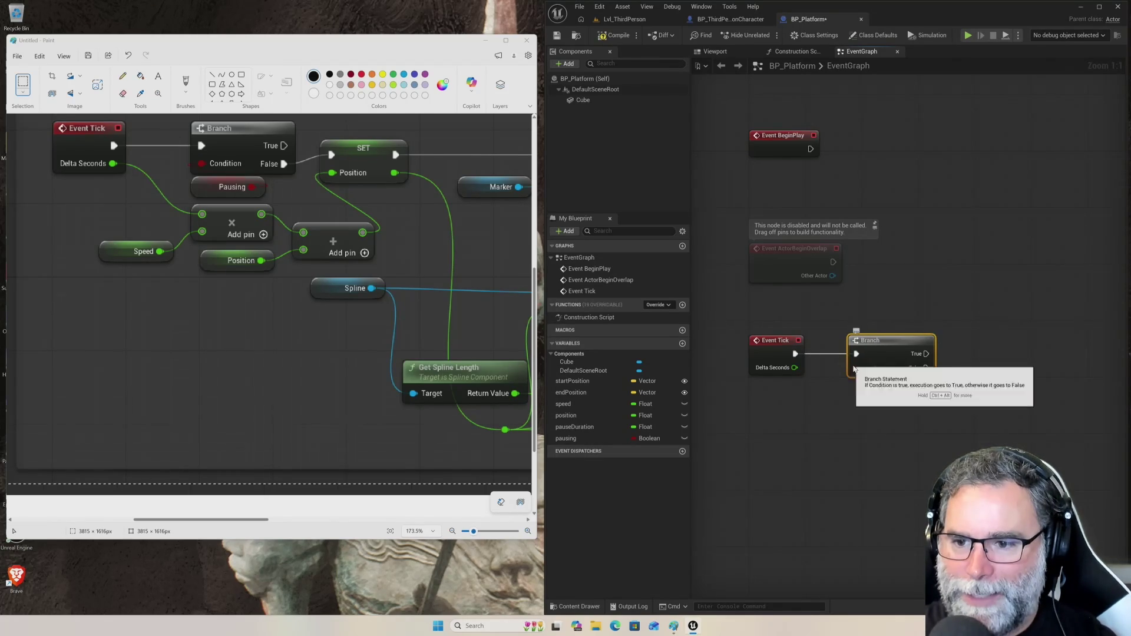
- Add Pausing getter nodes from the Branch Condition pin and from the variables list
drag(856, 368, 833, 403)
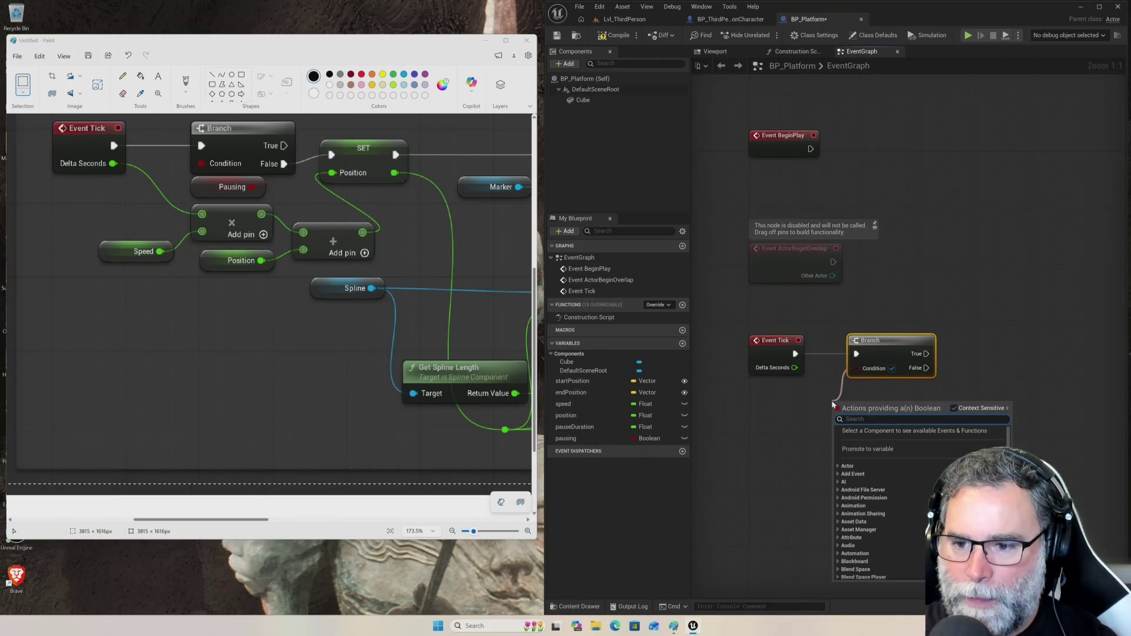
text(pausing)
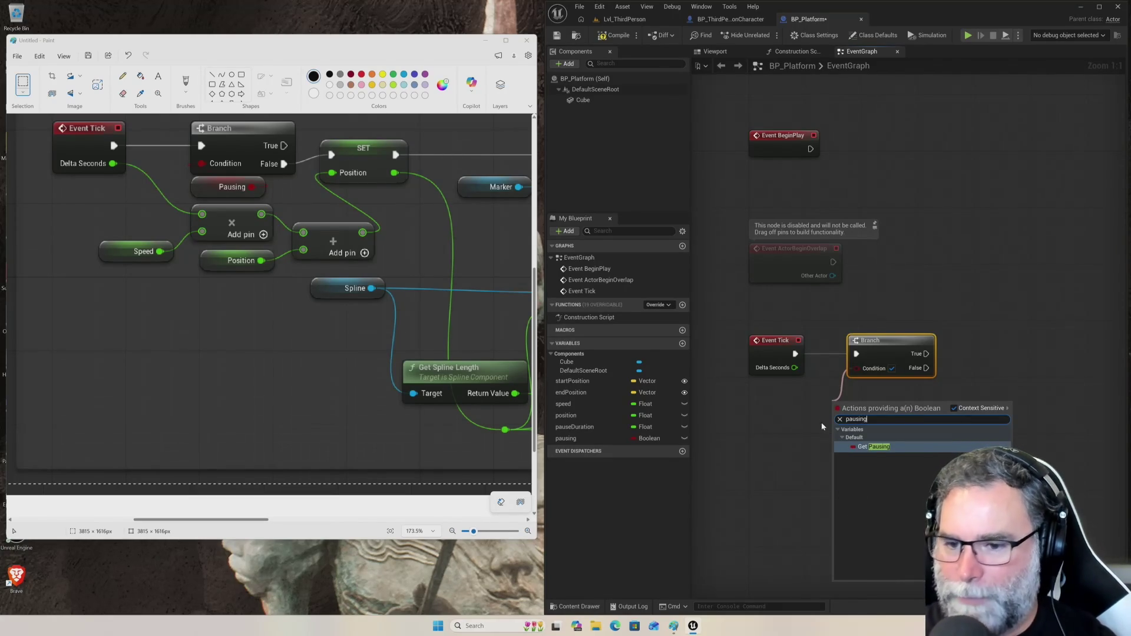
click(874, 447)
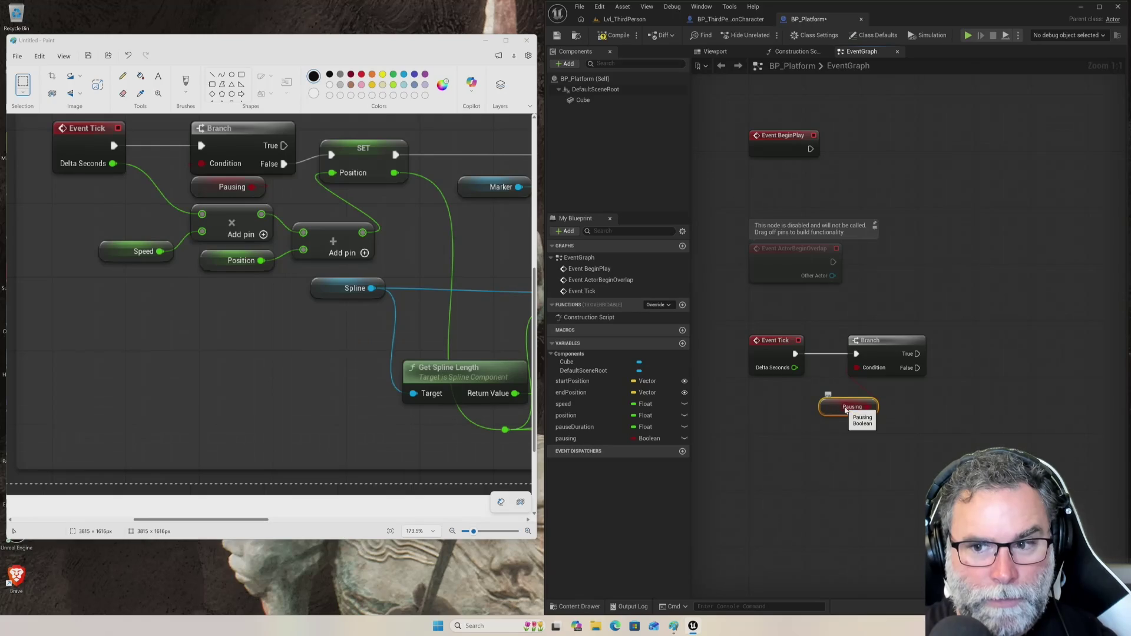
drag(565, 439, 805, 451)
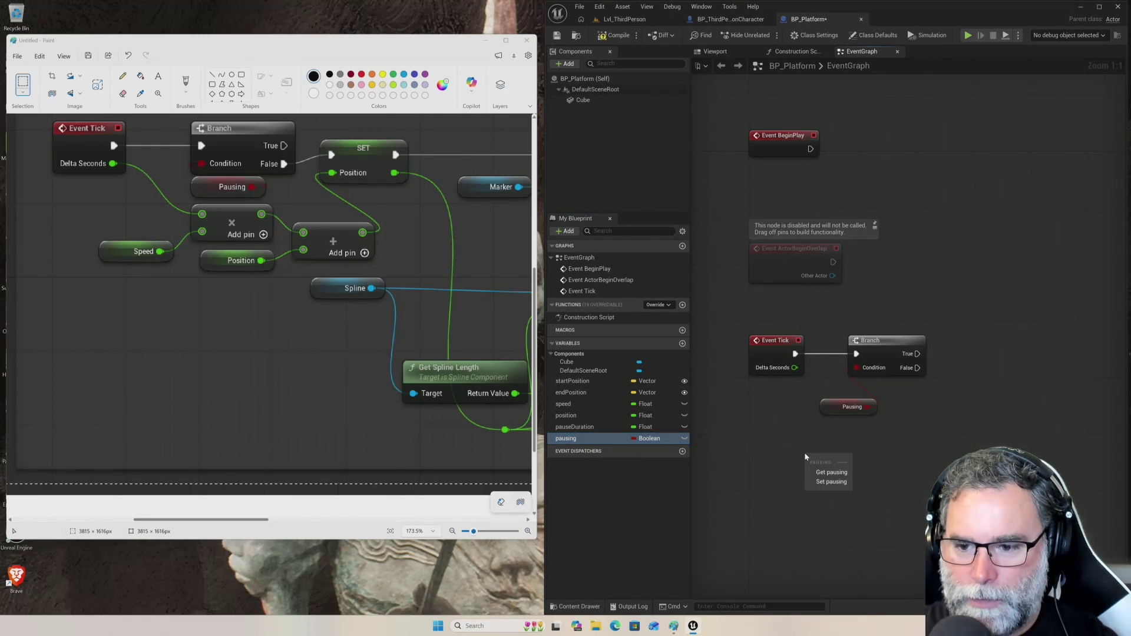
click(815, 471)
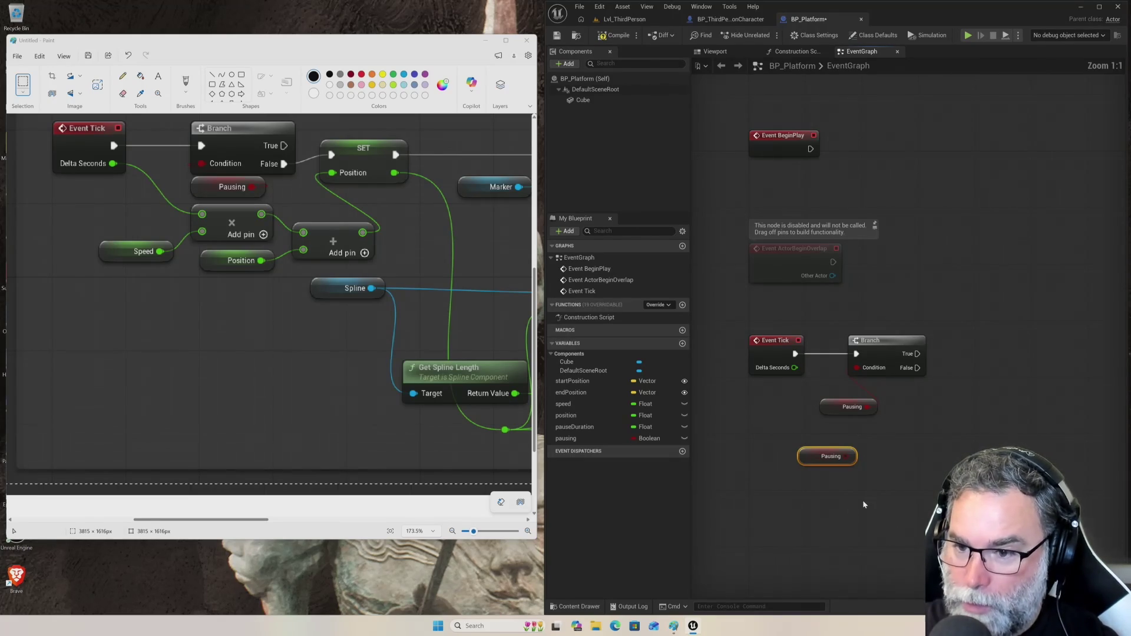
scroll(864, 496, up, 5)
- Delete the duplicate Pausing getter and reframe Event Tick, Branch and Pausing
scroll(822, 429, up, 2)
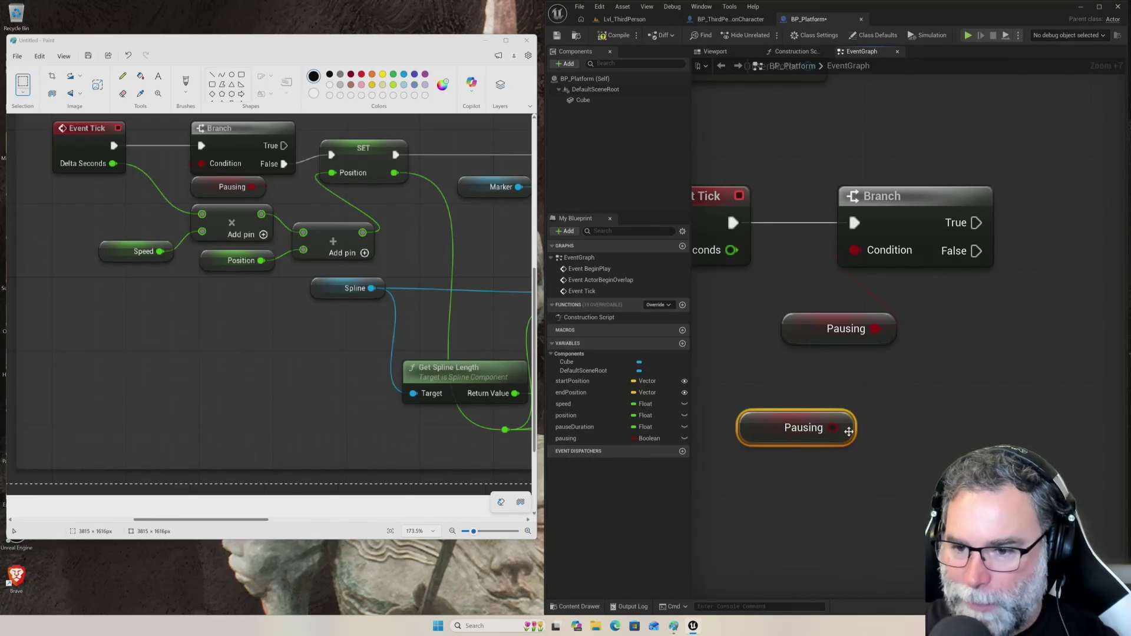
mouse_move(788, 426)
mouse_down()
mouse_move(872, 384)
mouse_move(845, 396)
mouse_up()
key(Delete)
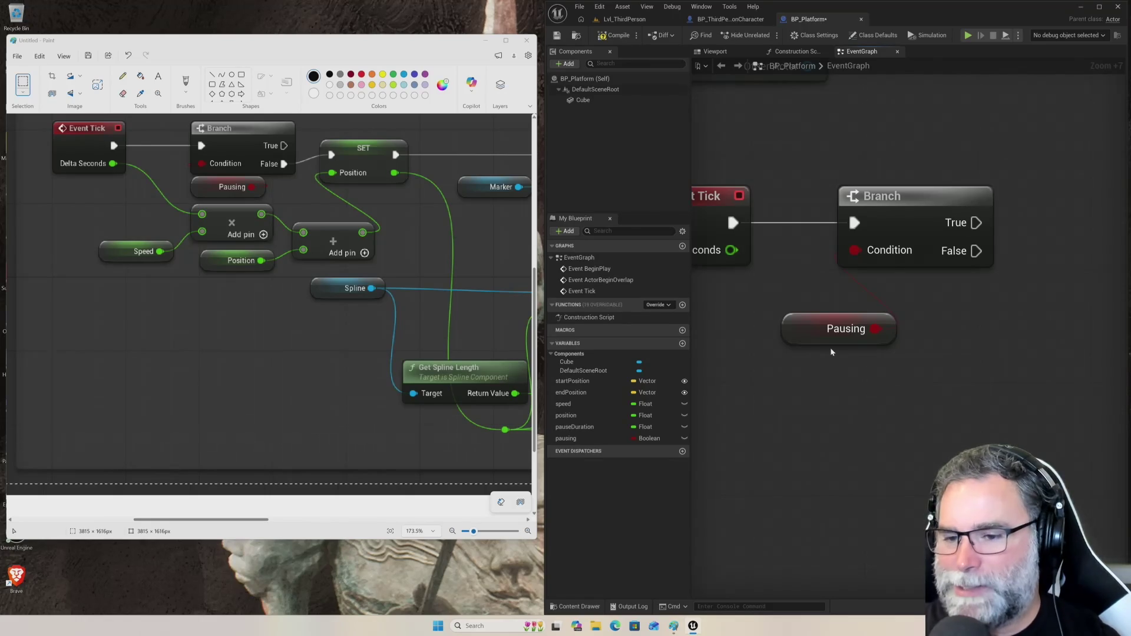
drag(981, 311, 918, 409)
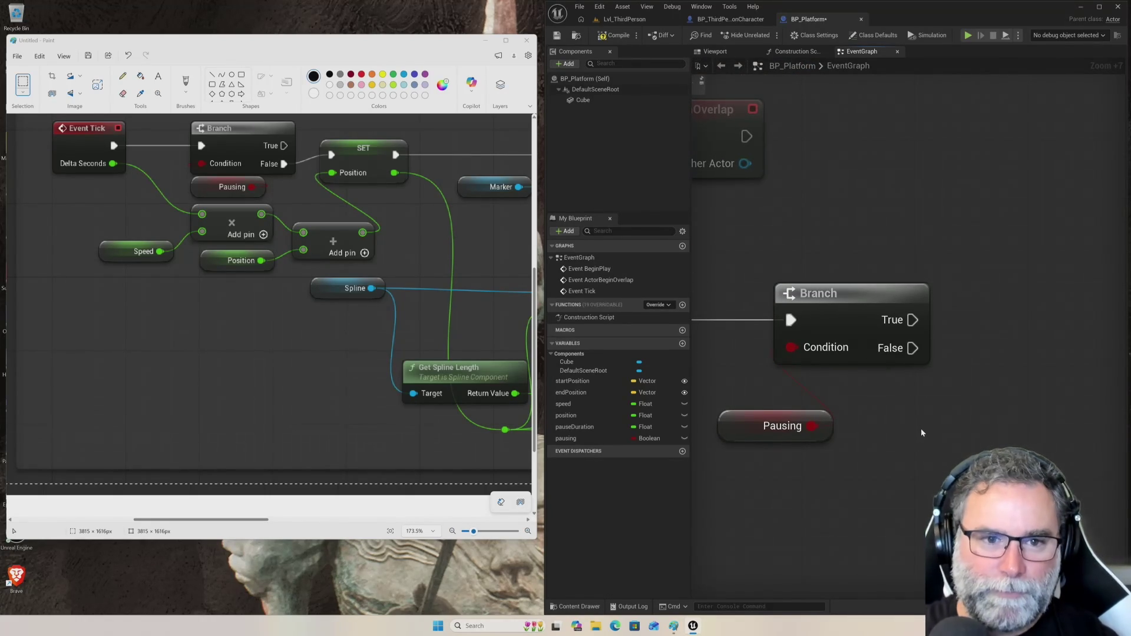
mouse_move(1057, 364)
mouse_down()
mouse_move(1009, 366)
mouse_move(990, 351)
mouse_move(1032, 337)
mouse_up()
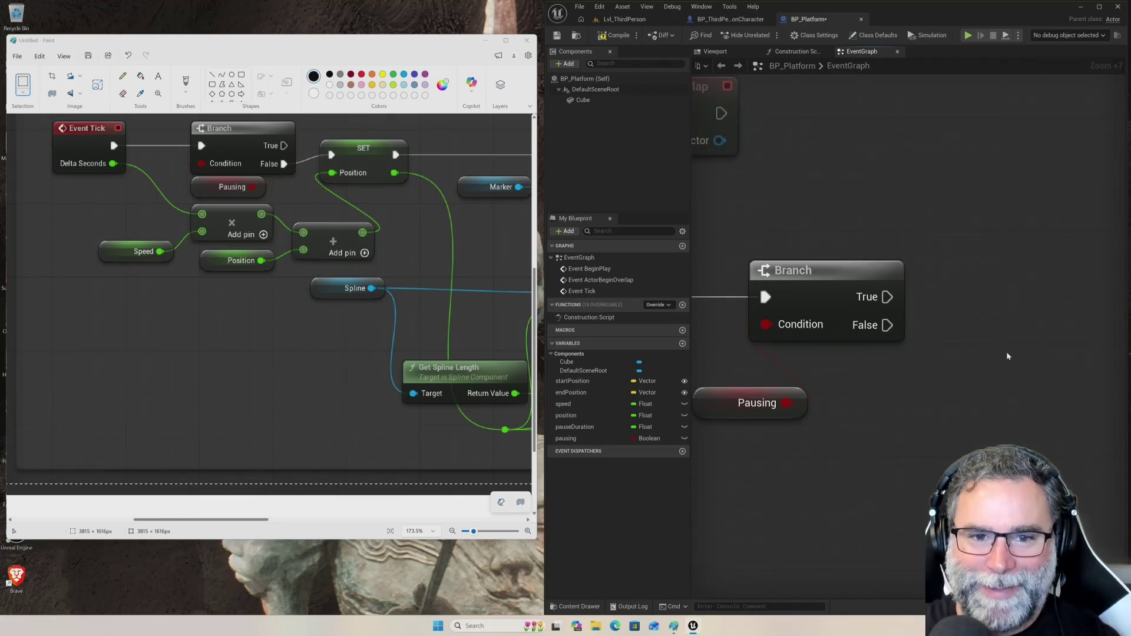
drag(832, 397, 933, 341)
drag(722, 434, 775, 424)
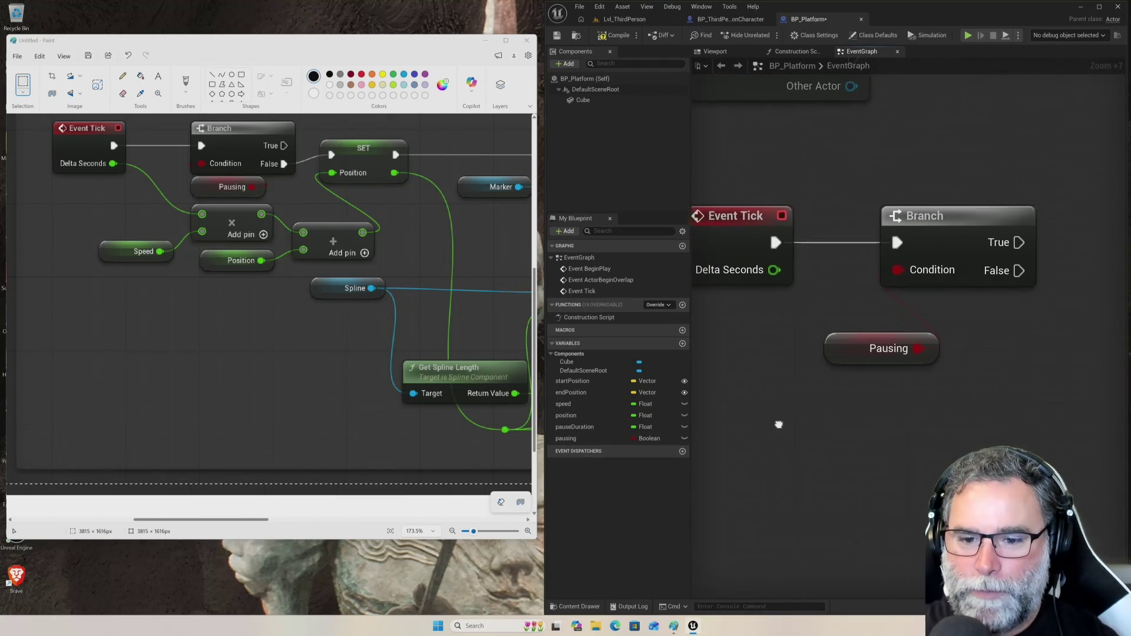
- Place a Speed getter and arrange it with the Pausing getter and Branch node
drag(590, 406, 671, 398)
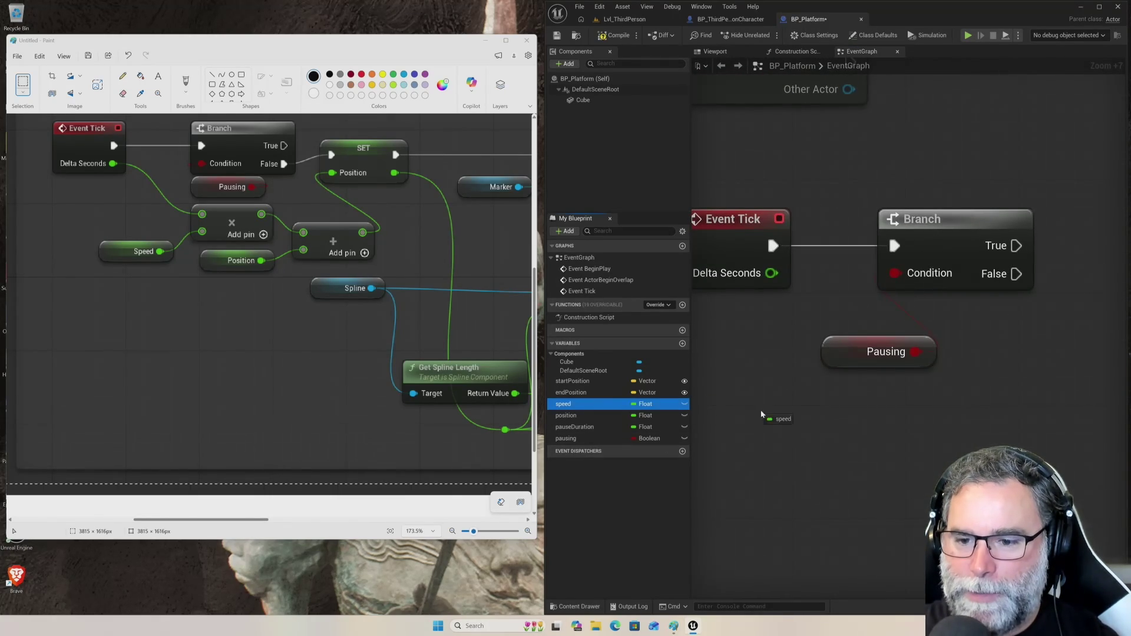
drag(758, 410, 780, 428)
click(803, 443)
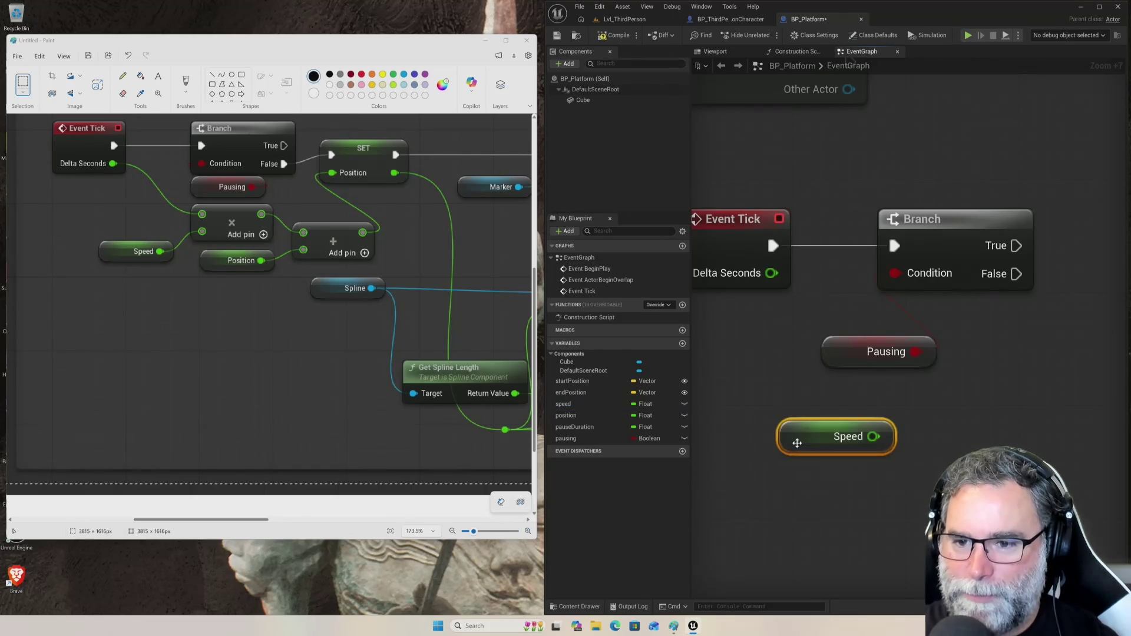
mouse_move(798, 416)
mouse_down()
mouse_move(747, 401)
mouse_move(748, 415)
mouse_up()
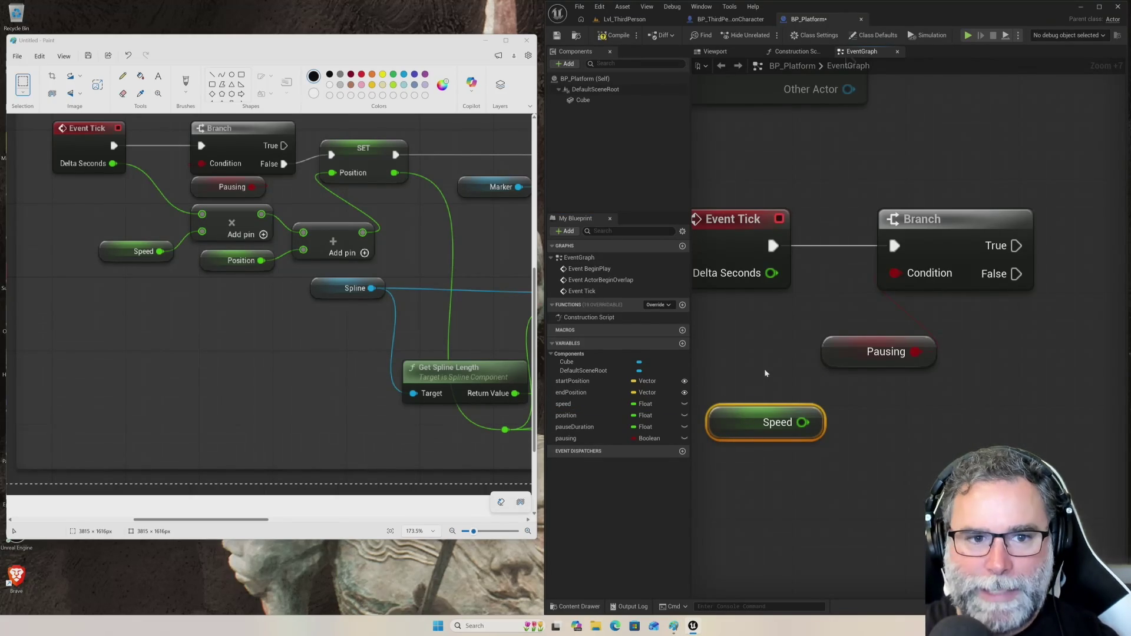
mouse_move(882, 337)
mouse_down()
mouse_move(892, 323)
mouse_move(924, 323)
mouse_move(797, 310)
mouse_move(918, 329)
mouse_up()
drag(888, 231, 902, 187)
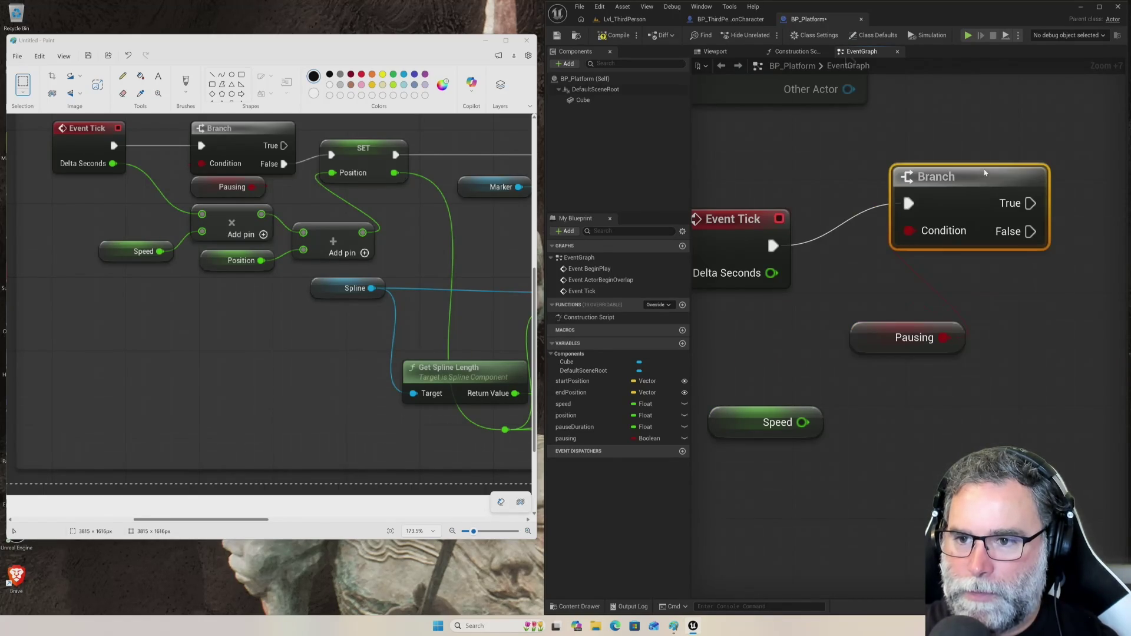
click(866, 315)
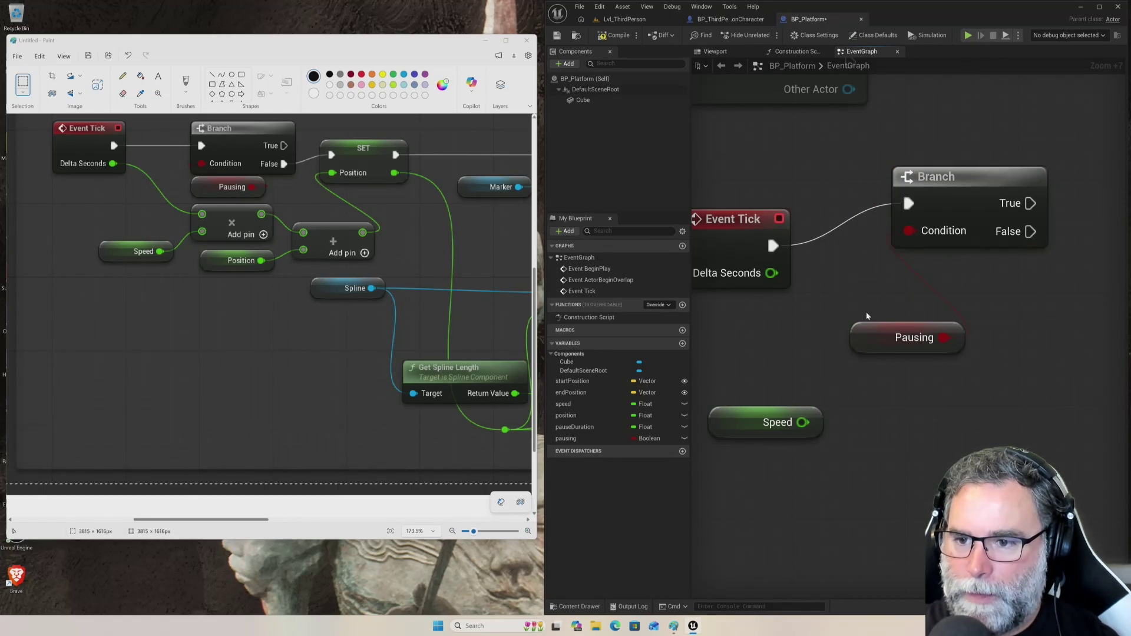
drag(877, 329, 853, 299)
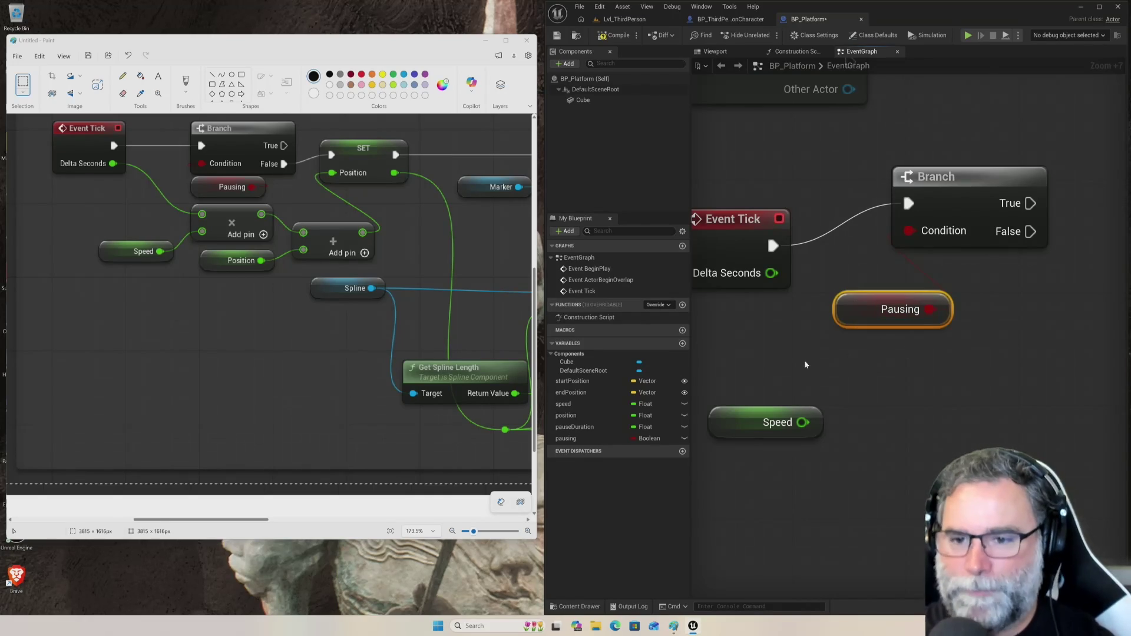
mouse_move(798, 409)
mouse_down()
mouse_move(872, 384)
mouse_move(829, 369)
mouse_move(805, 394)
mouse_up()
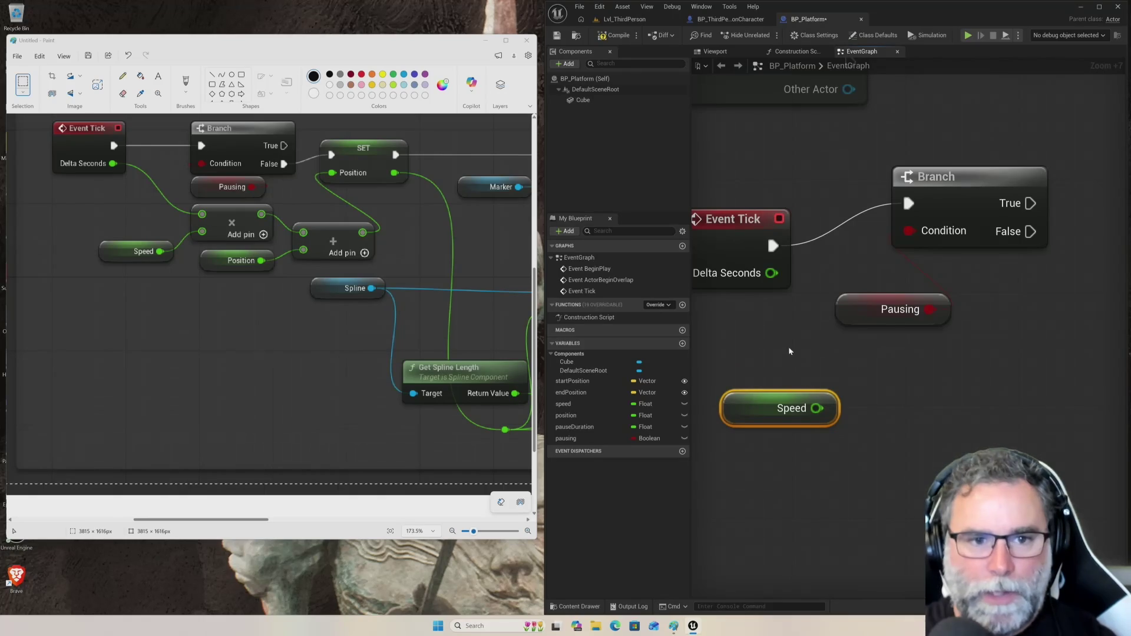
- Multiply Event Tick's Delta Seconds by Speed in a new Multiply node
mouse_move(771, 273)
mouse_down()
mouse_move(808, 336)
mouse_move(869, 373)
mouse_up()
text(mult)
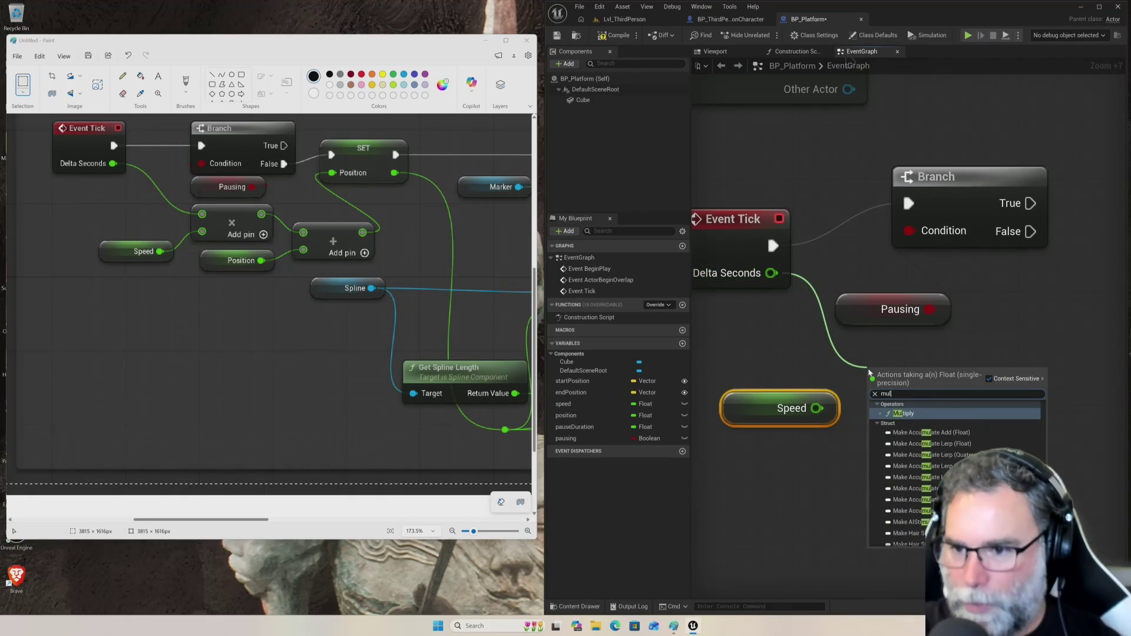
key(Return)
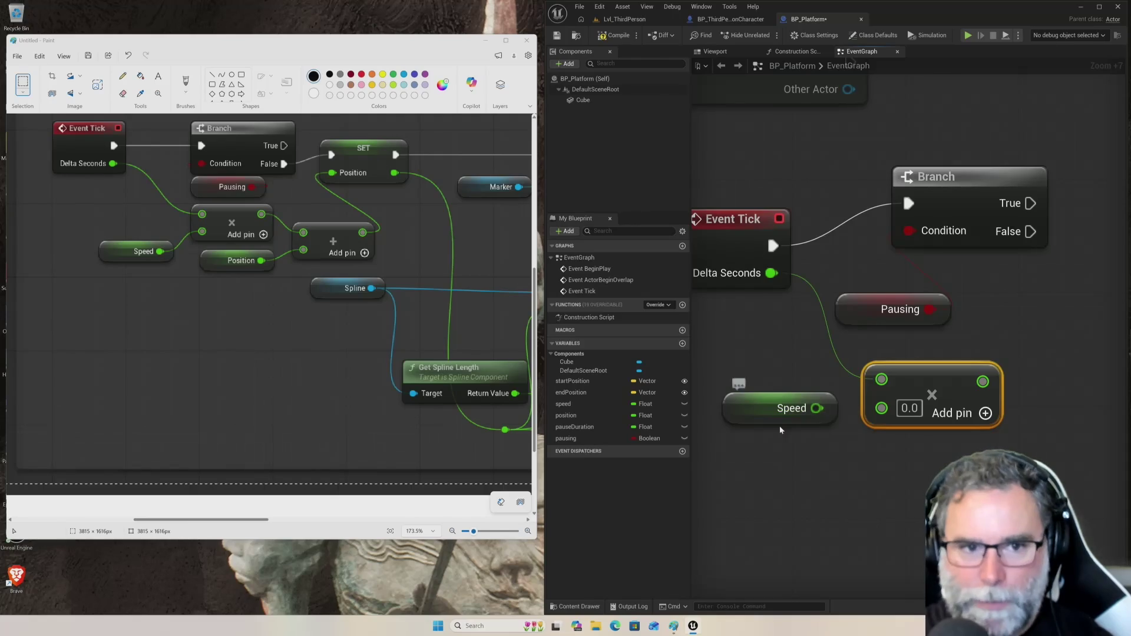
drag(817, 408, 881, 407)
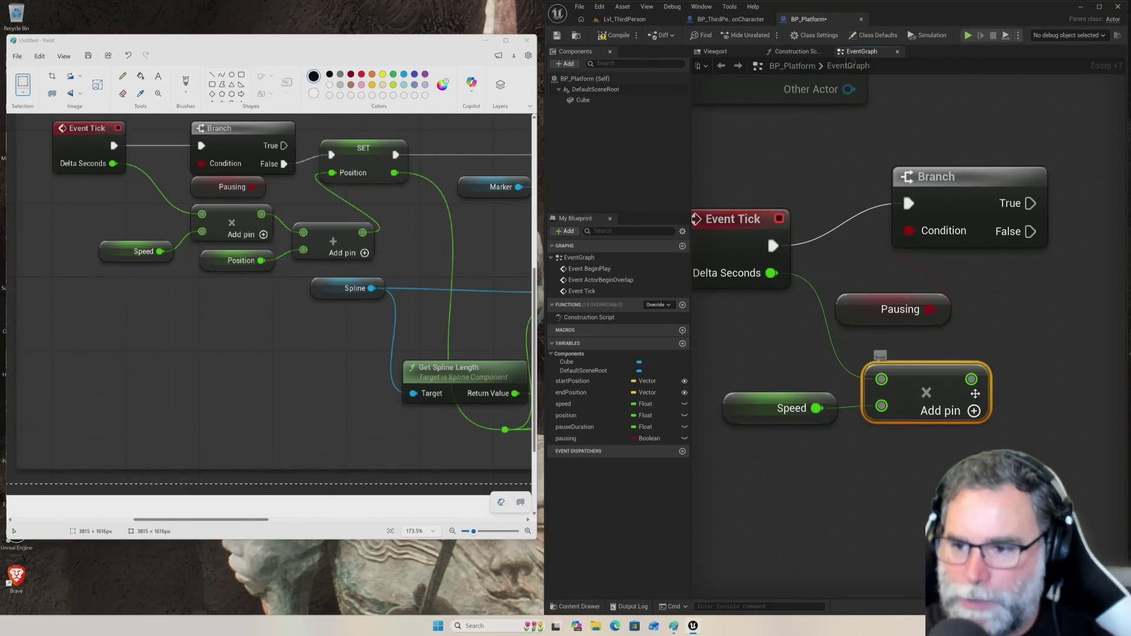
mouse_move(1010, 394)
mouse_down()
mouse_move(1017, 399)
mouse_move(924, 374)
mouse_up()
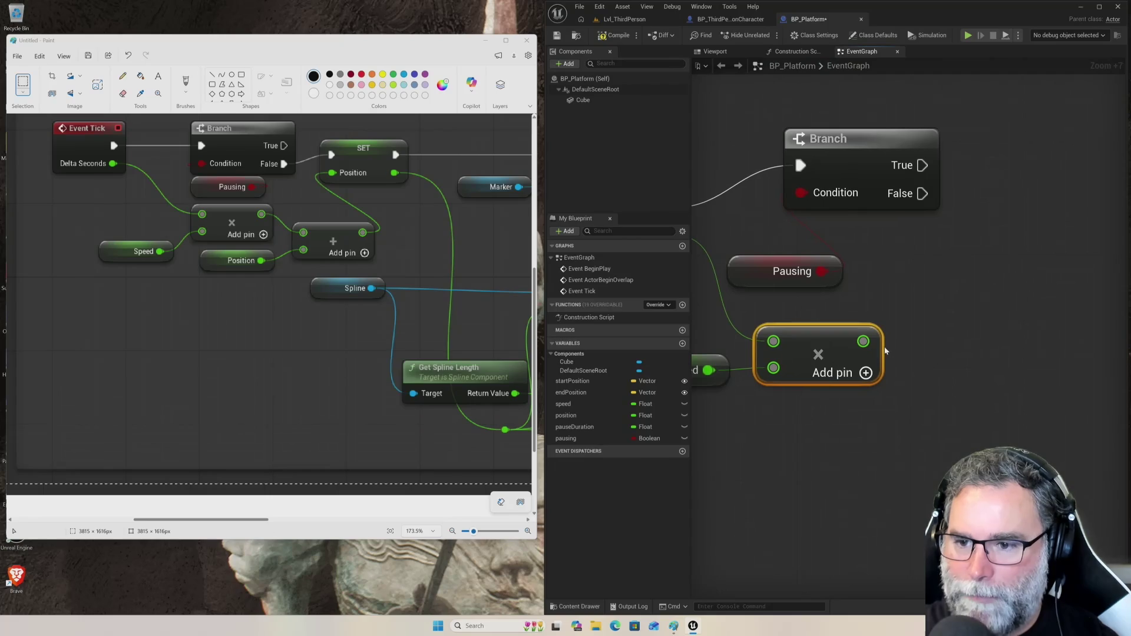
- Add a Position getter to the Multiply result with a new Add node
drag(863, 341, 939, 374)
text(add)
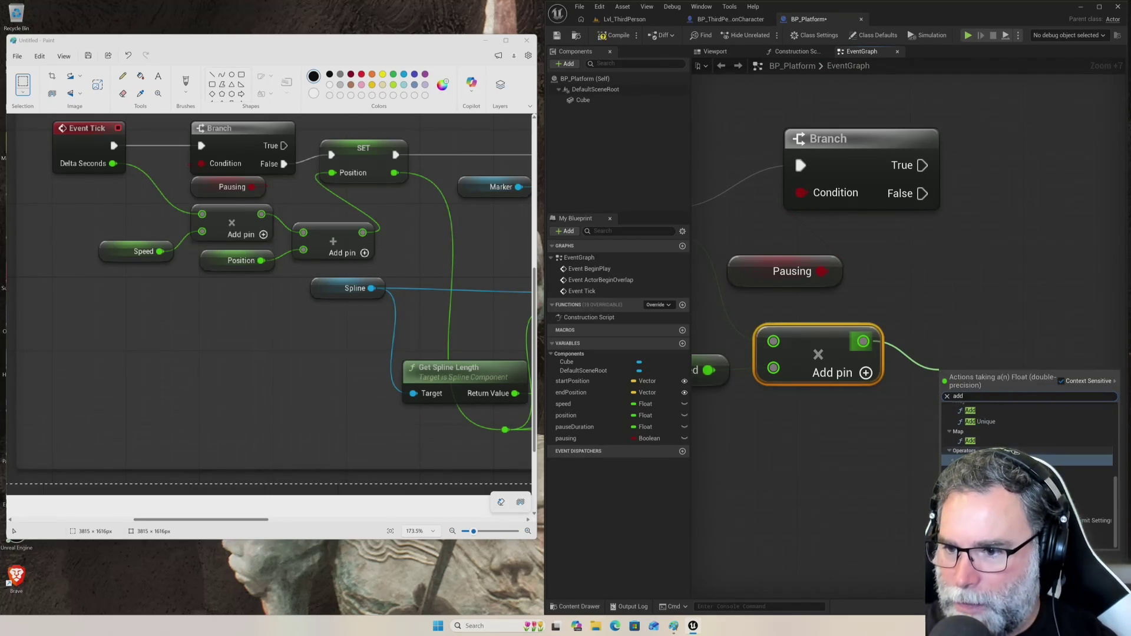
click(971, 448)
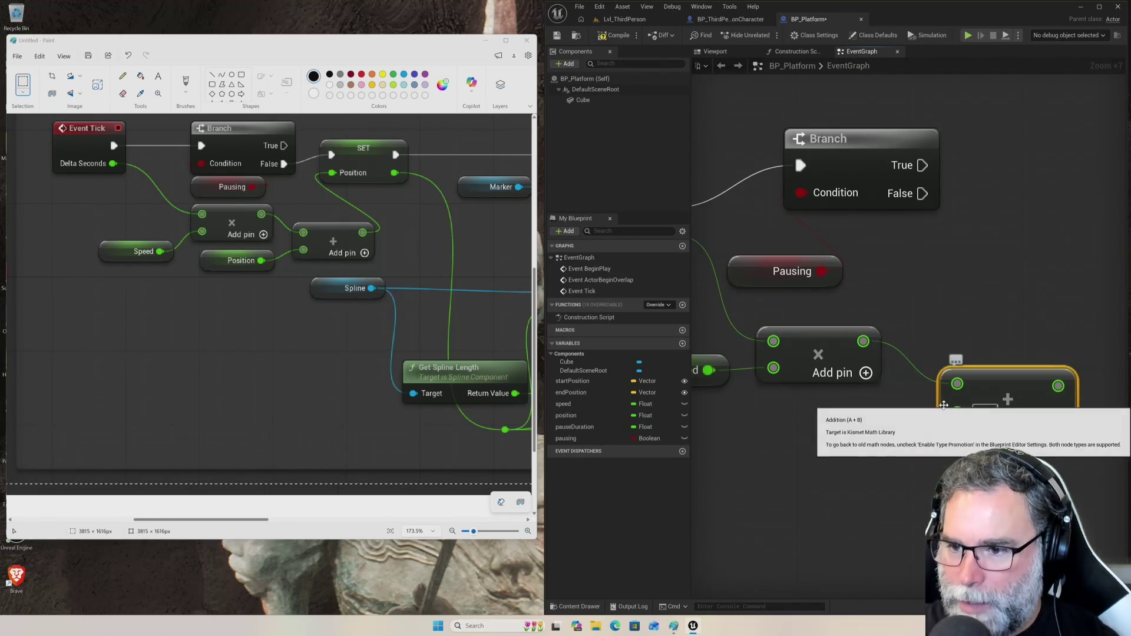
drag(957, 413, 817, 459)
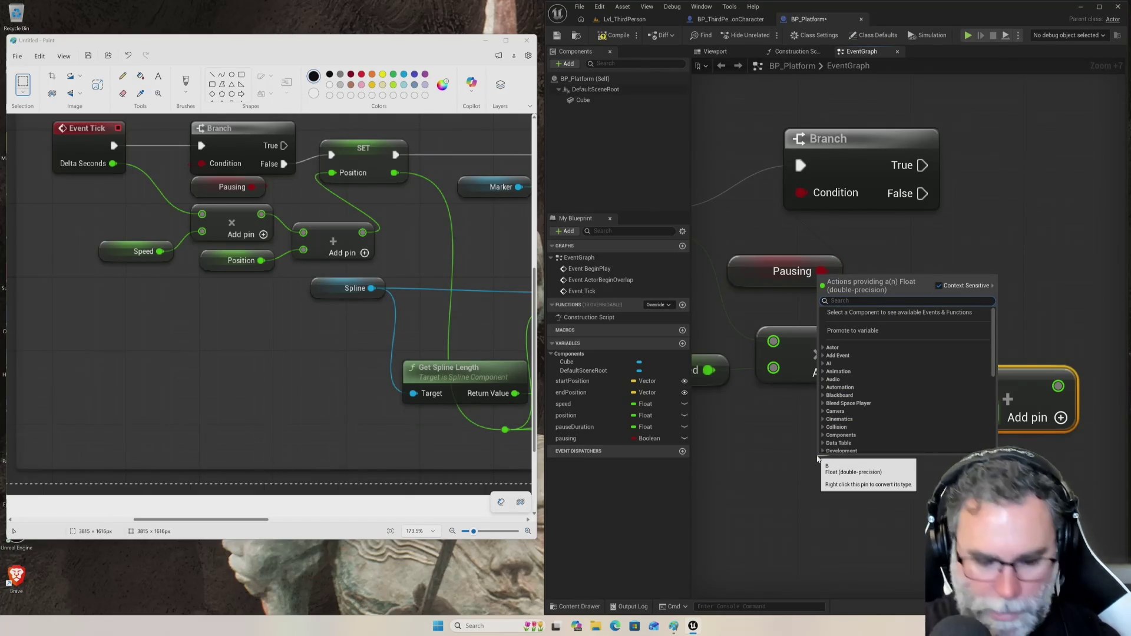
text(position)
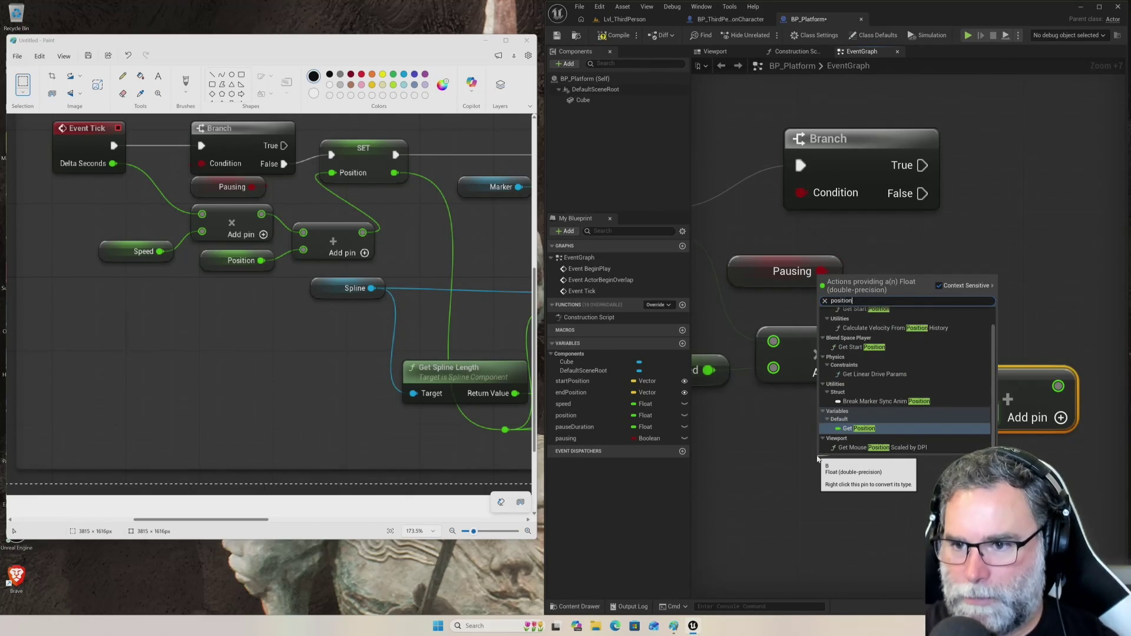
key(Return)
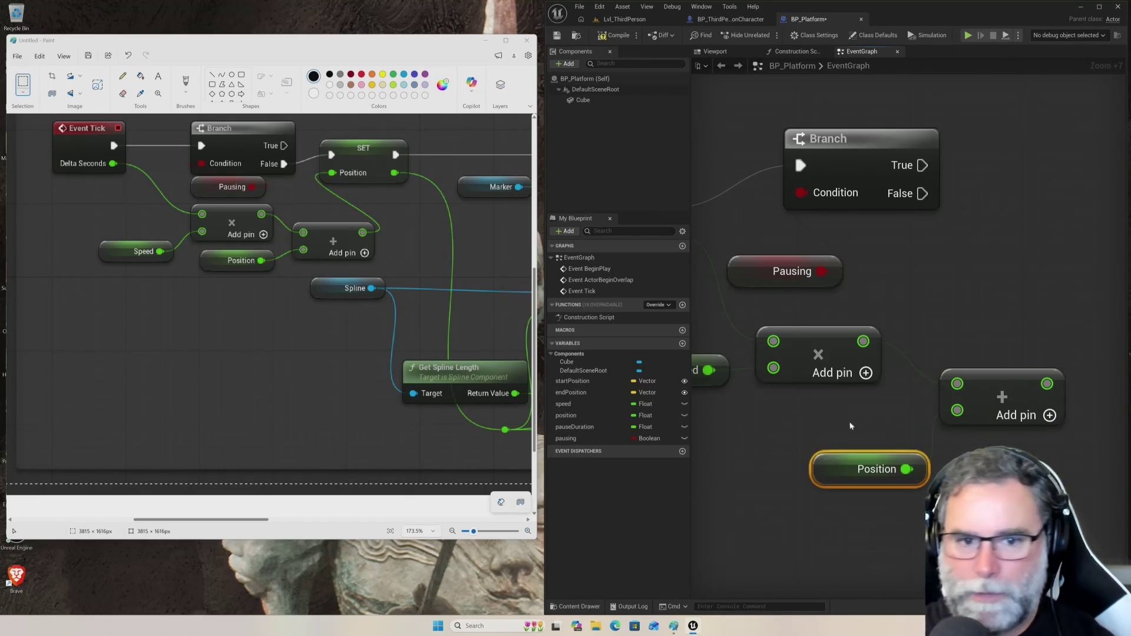
drag(874, 455, 820, 424)
drag(1010, 375, 980, 373)
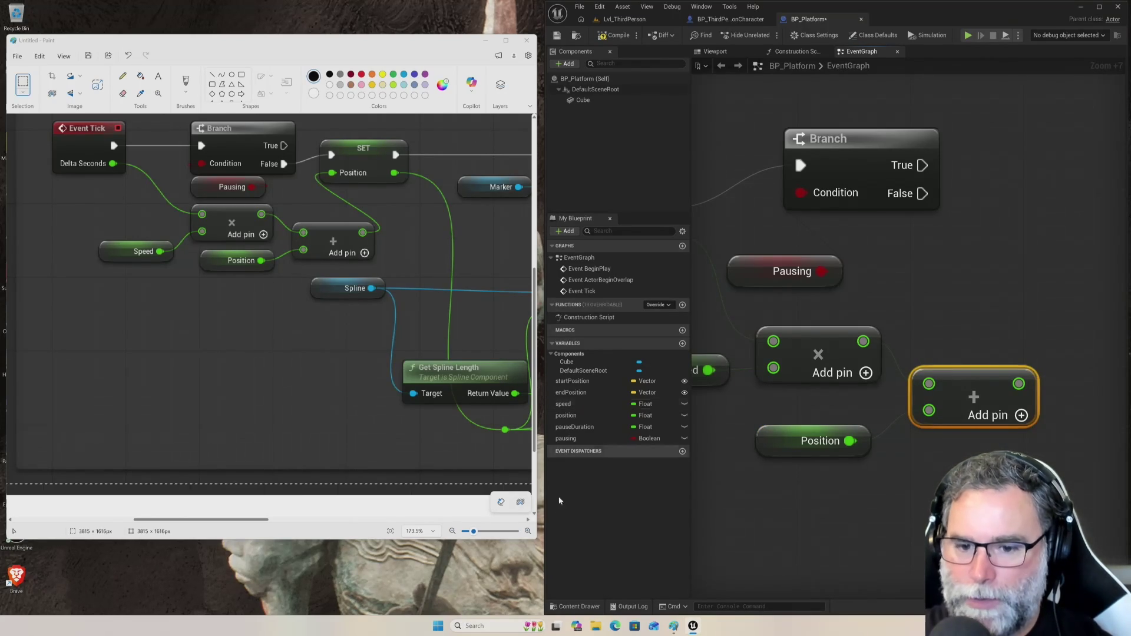
mouse_move(584, 422)
mouse_down()
mouse_move(678, 412)
mouse_move(1012, 288)
mouse_up()
- Place a SET Position node taking the Add result, run from Branch False and aligned with it
drag(1009, 220, 1005, 216)
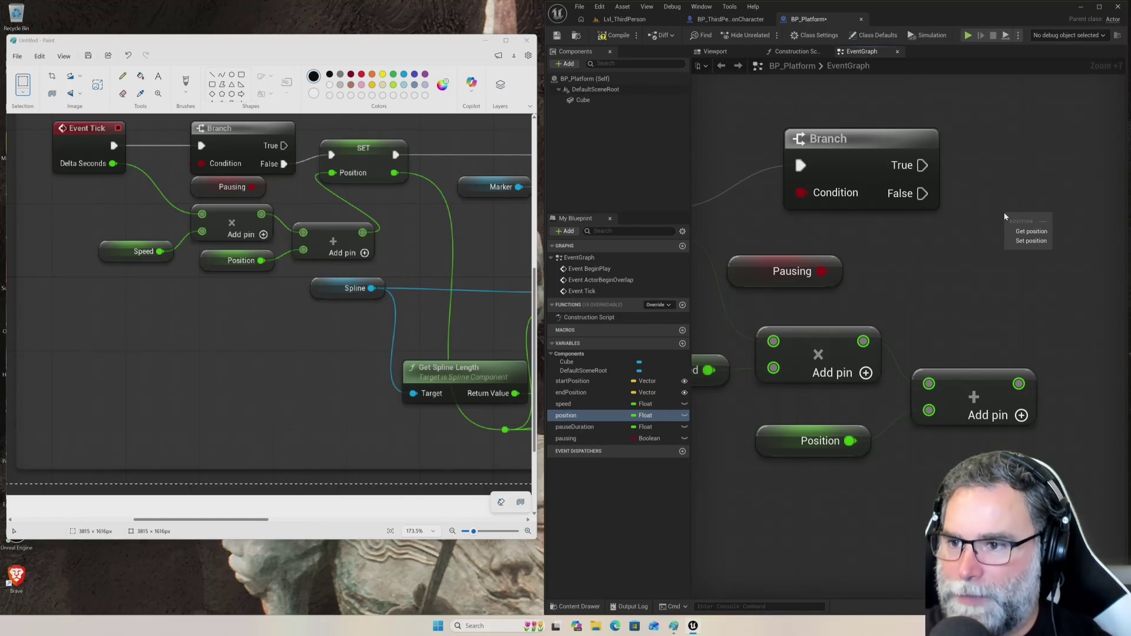
click(1024, 243)
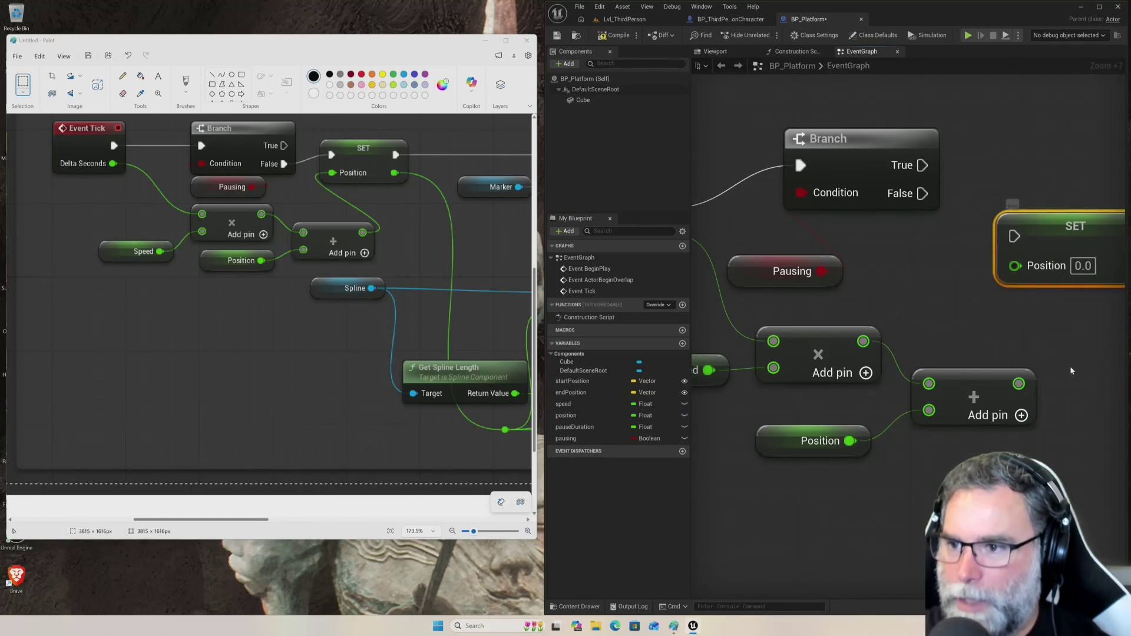
drag(1051, 360, 921, 383)
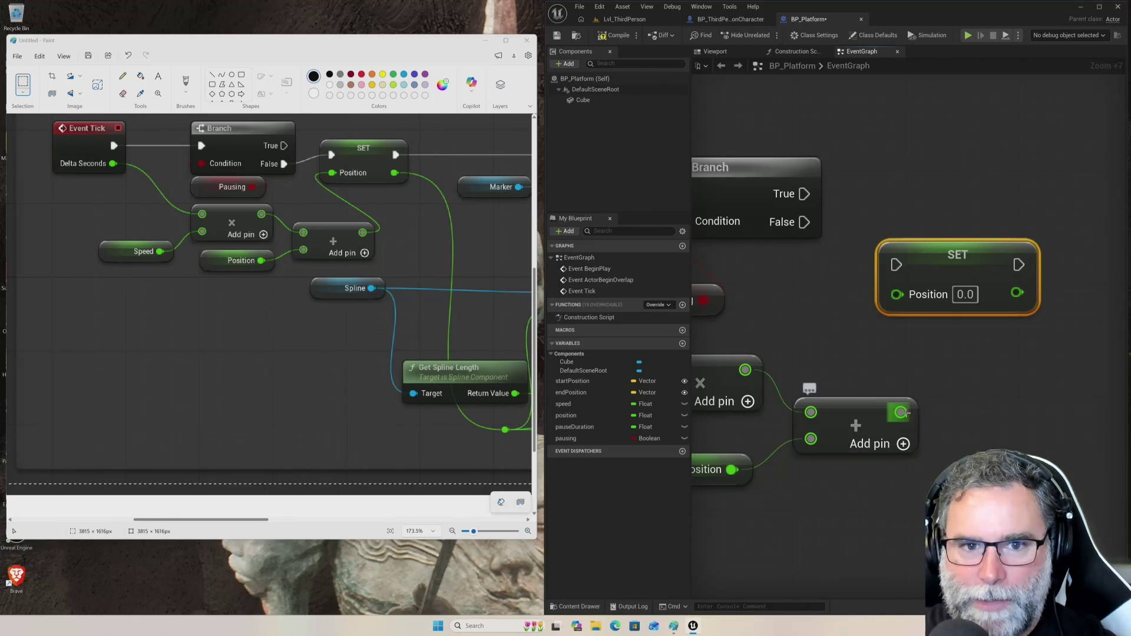
mouse_move(901, 411)
mouse_down()
mouse_move(876, 332)
mouse_move(893, 296)
mouse_up()
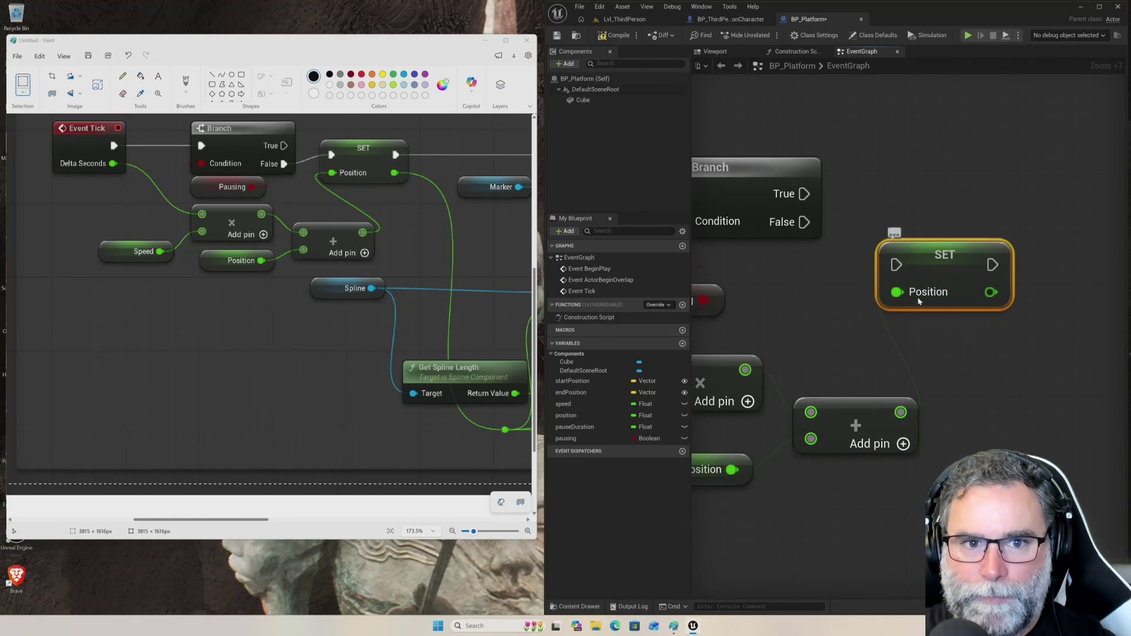
mouse_move(803, 222)
mouse_down()
mouse_move(866, 235)
mouse_move(893, 268)
mouse_up()
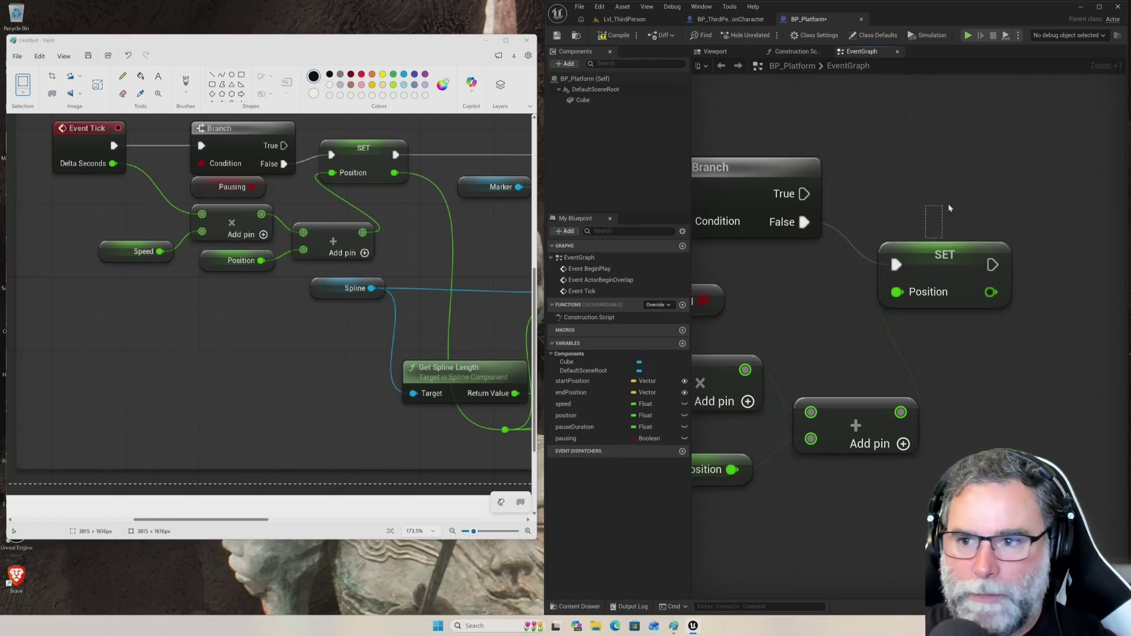
drag(923, 253, 923, 212)
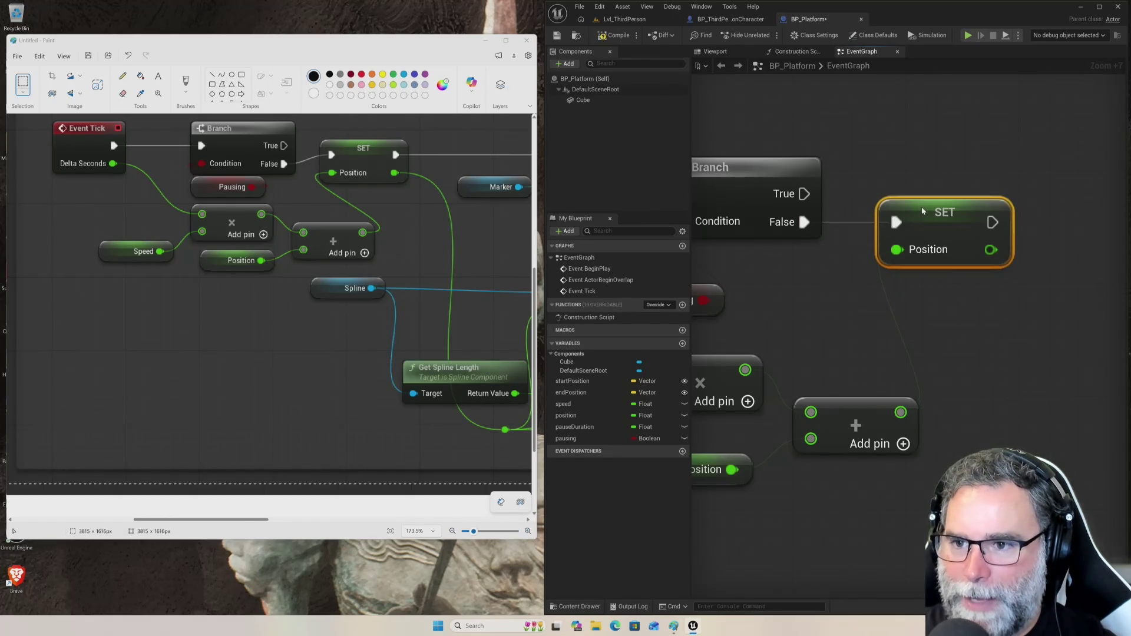
scroll(840, 328, down, 5)
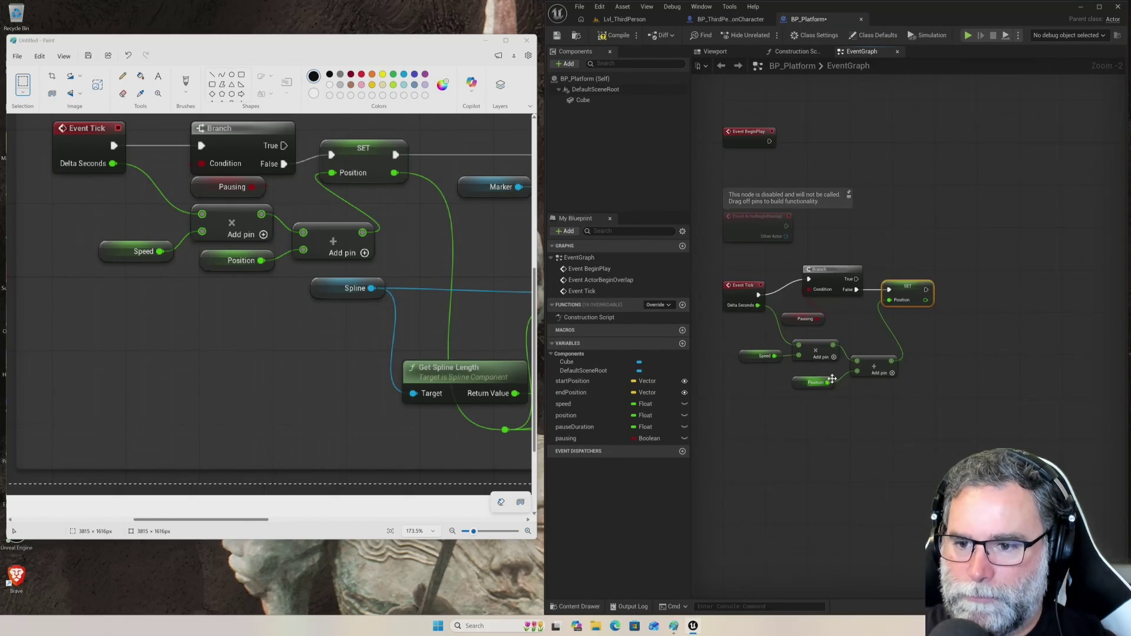
- Reframe the Event Tick chain and select BP_Platform (Self), then DefaultSceneRoot, to view its Details
scroll(772, 391, up, 2)
drag(781, 402, 842, 422)
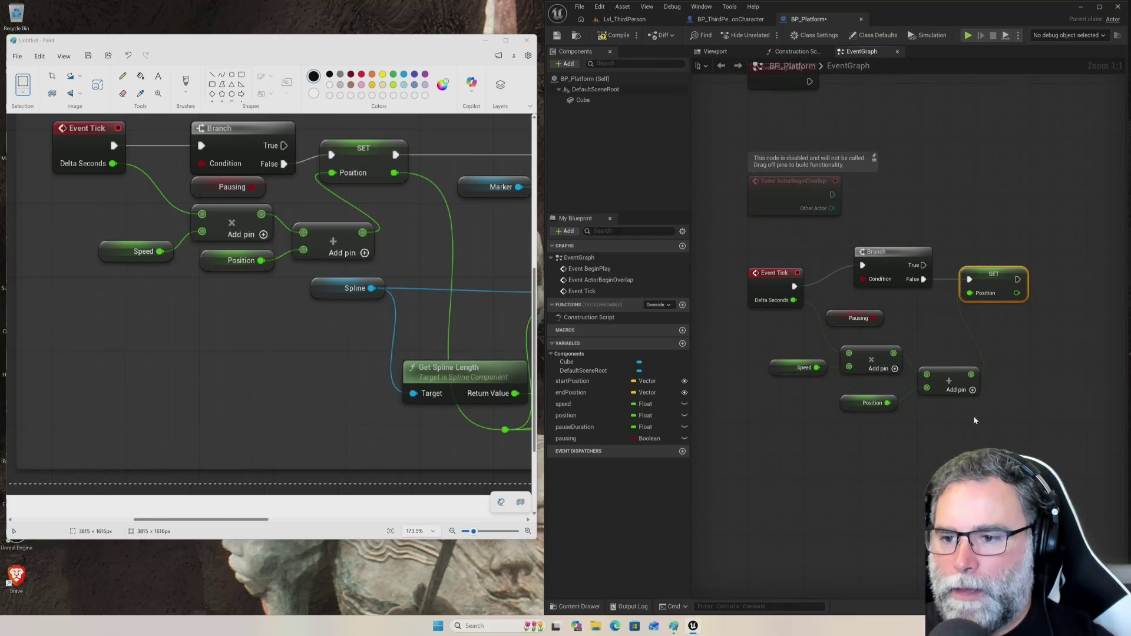
drag(783, 318, 737, 324)
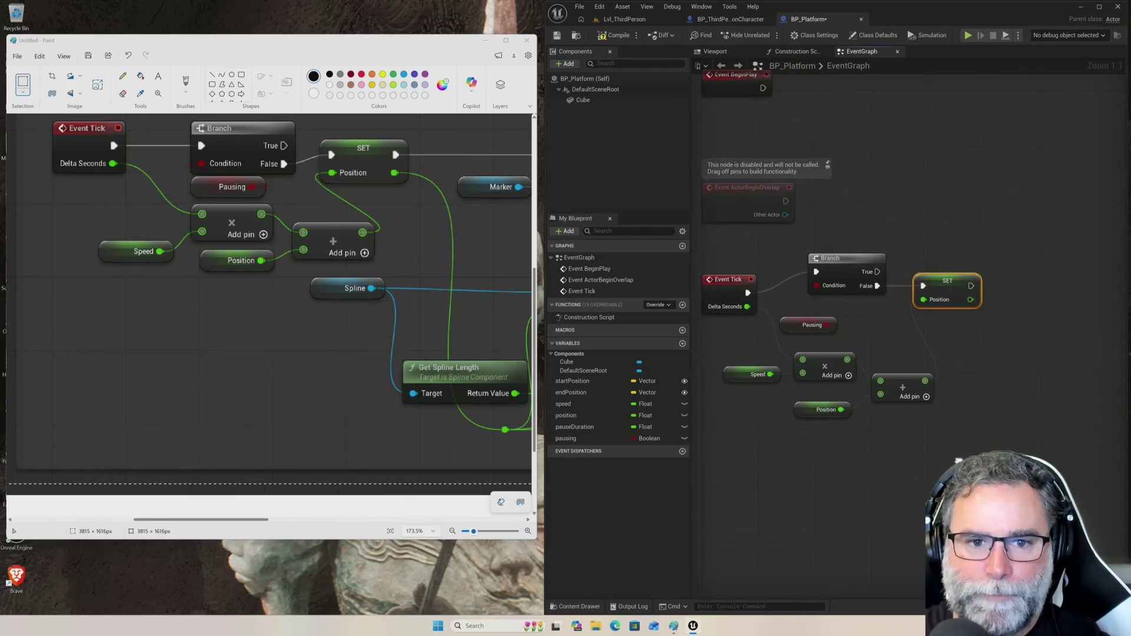
click(611, 80)
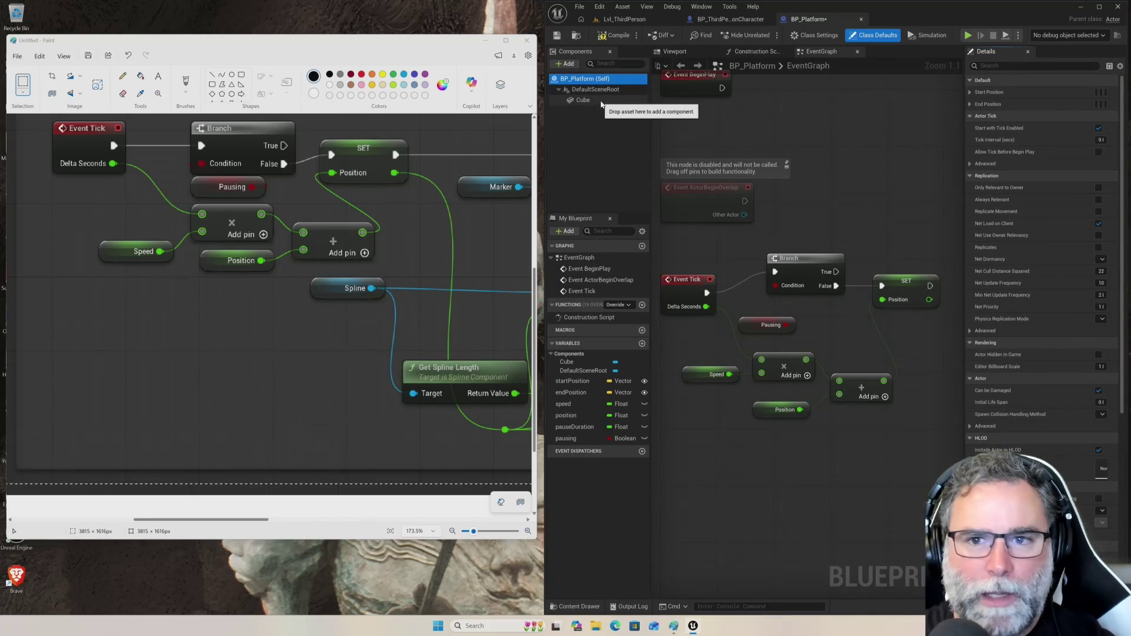
click(595, 89)
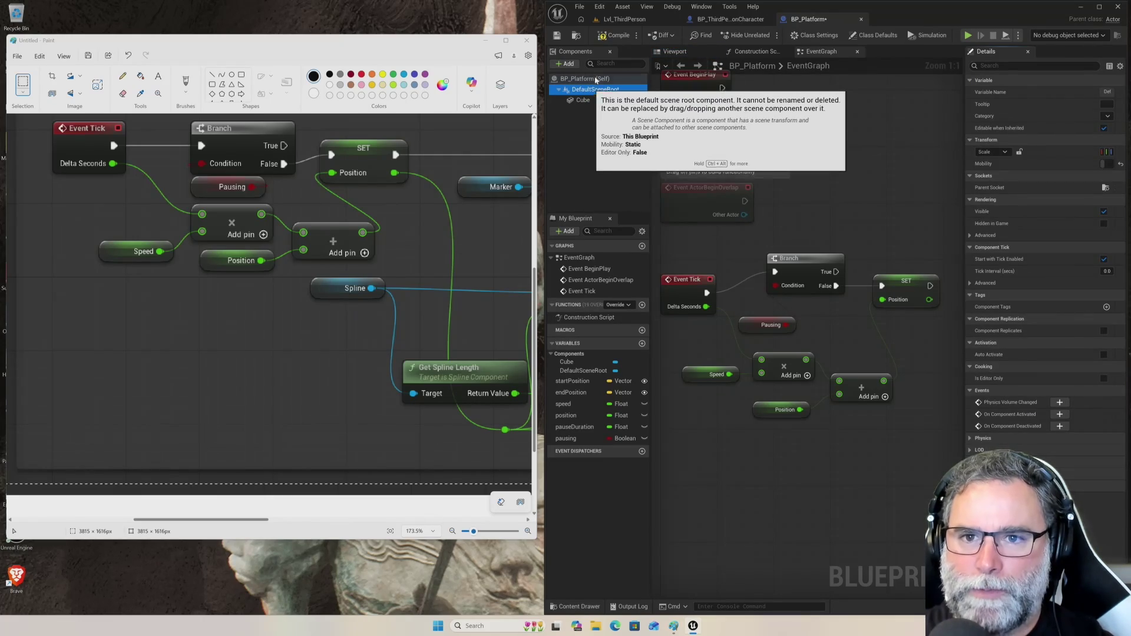
click(567, 63)
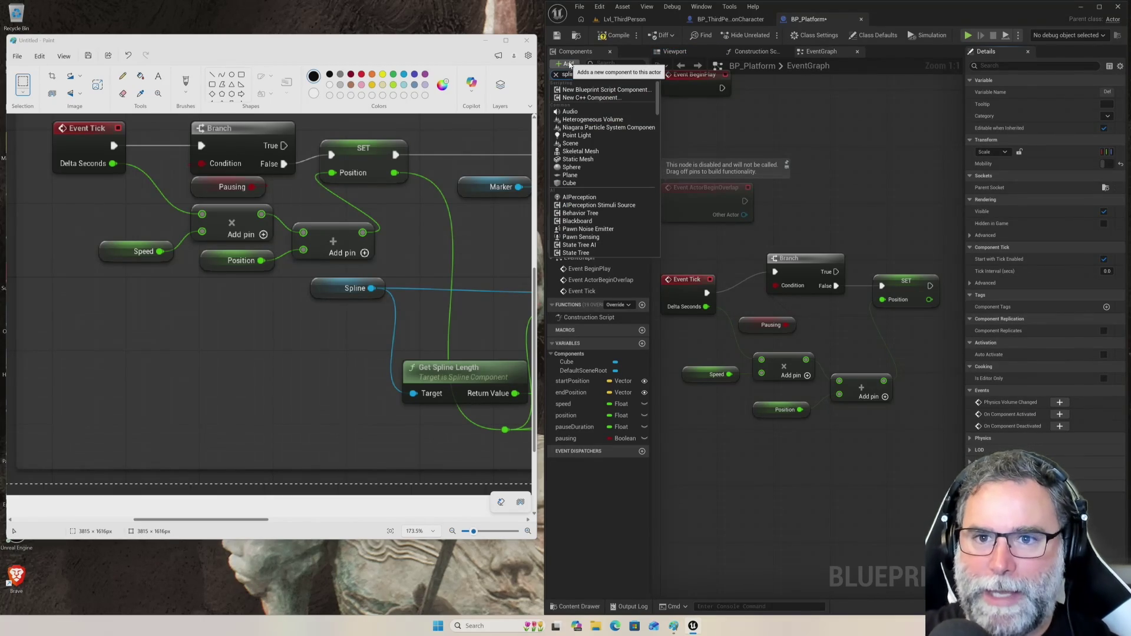
- Add a Spline component with its default name Spline and drag it into the graph
text(e)
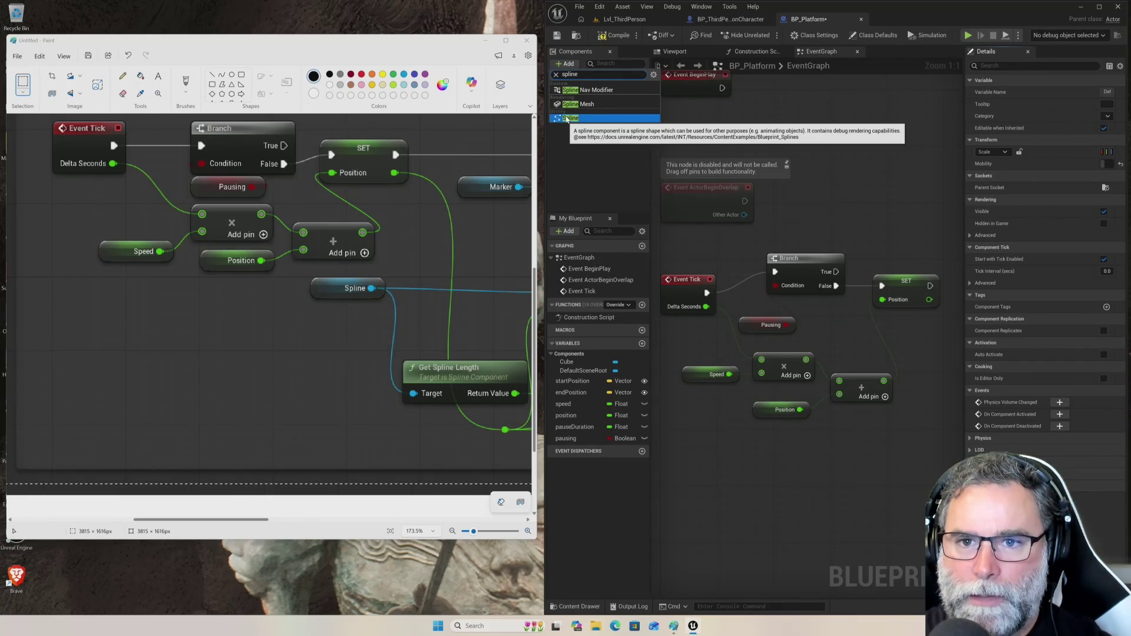
click(567, 118)
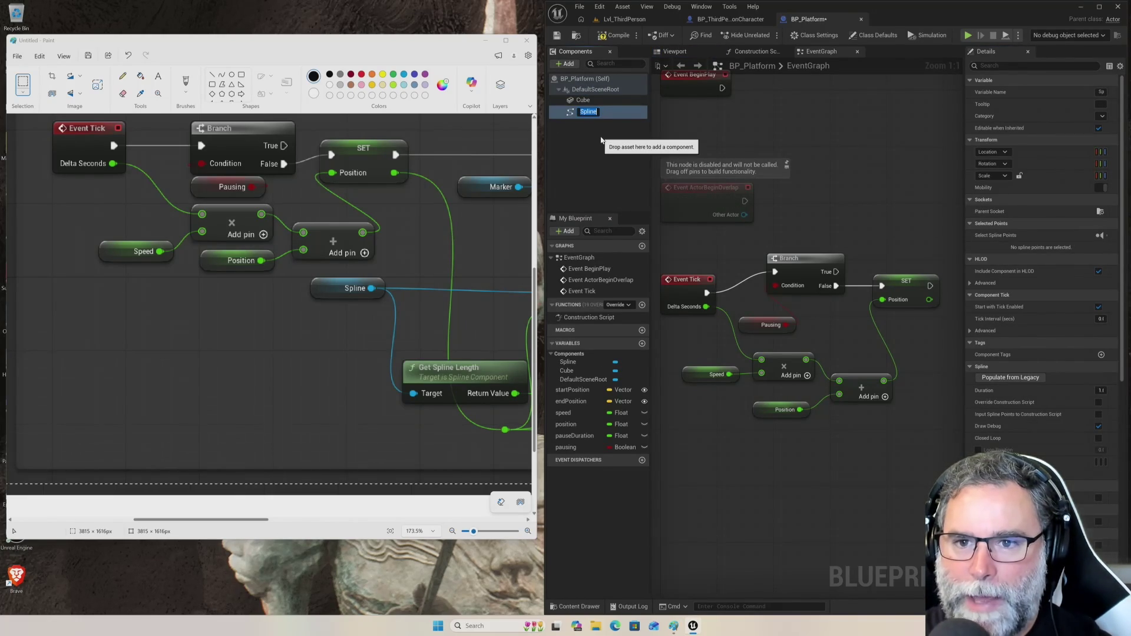
key(Return)
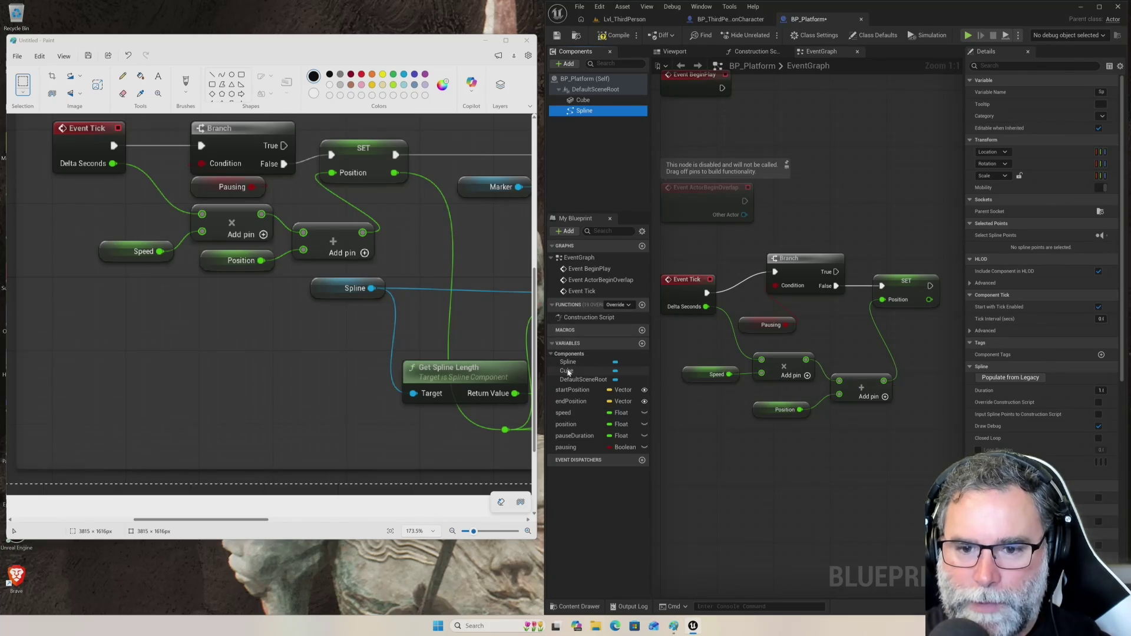
mouse_move(568, 363)
mouse_down()
mouse_move(843, 392)
mouse_move(863, 479)
mouse_move(846, 460)
mouse_move(848, 434)
mouse_up()
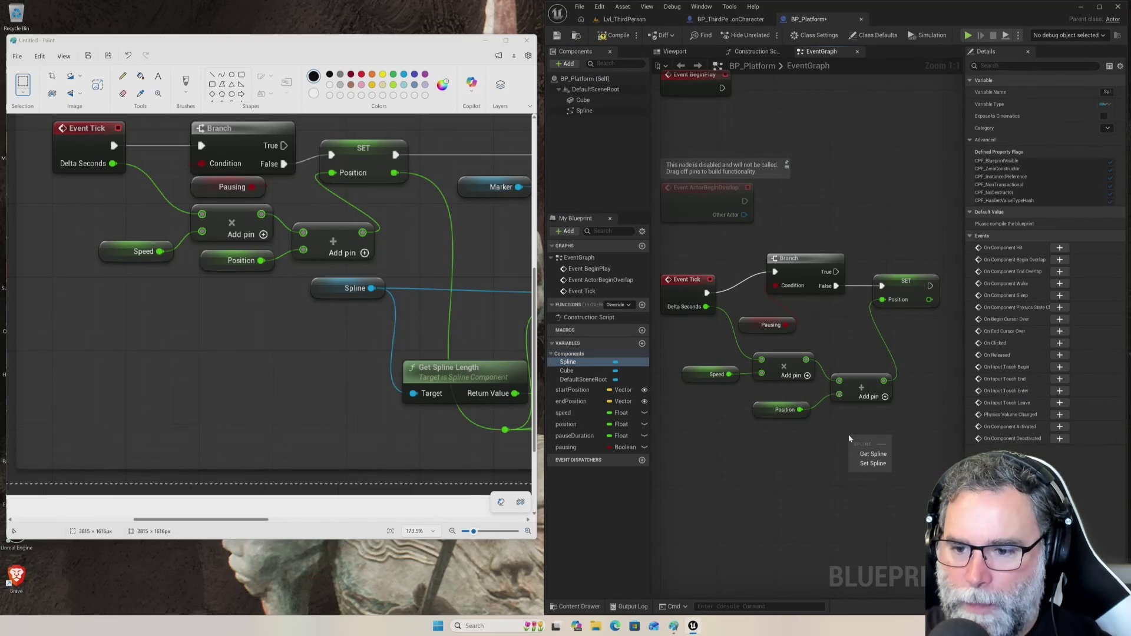
- Place a Spline getter node in the BP_Platform Event Graph
click(866, 454)
click(895, 478)
drag(896, 476, 752, 441)
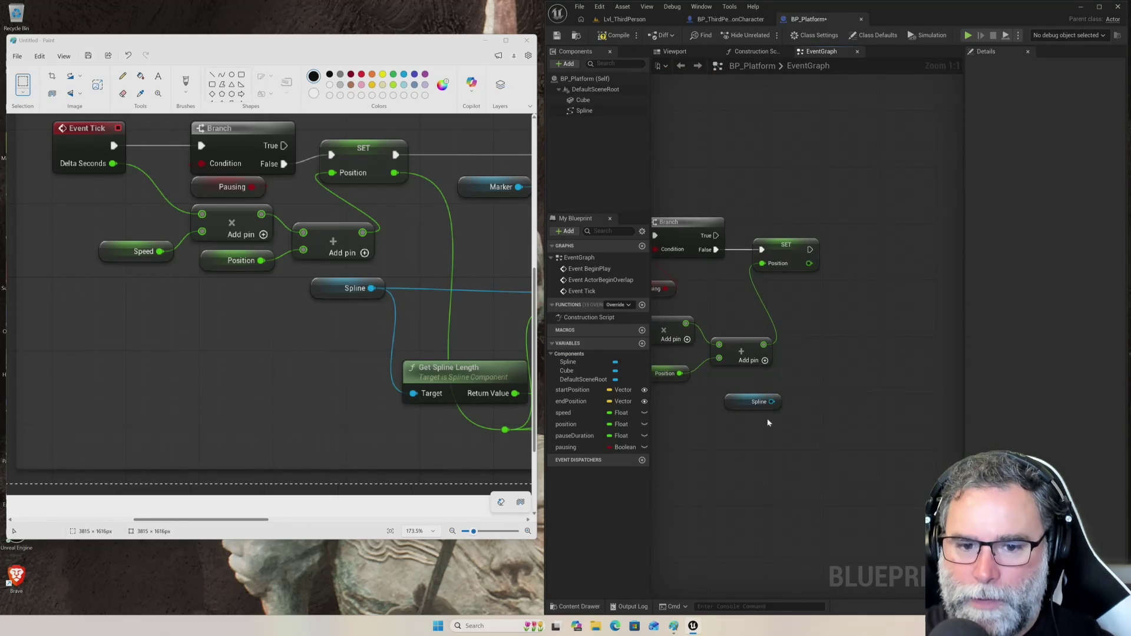
mouse_move(216, 522)
mouse_down()
mouse_move(296, 523)
mouse_move(281, 522)
mouse_up()
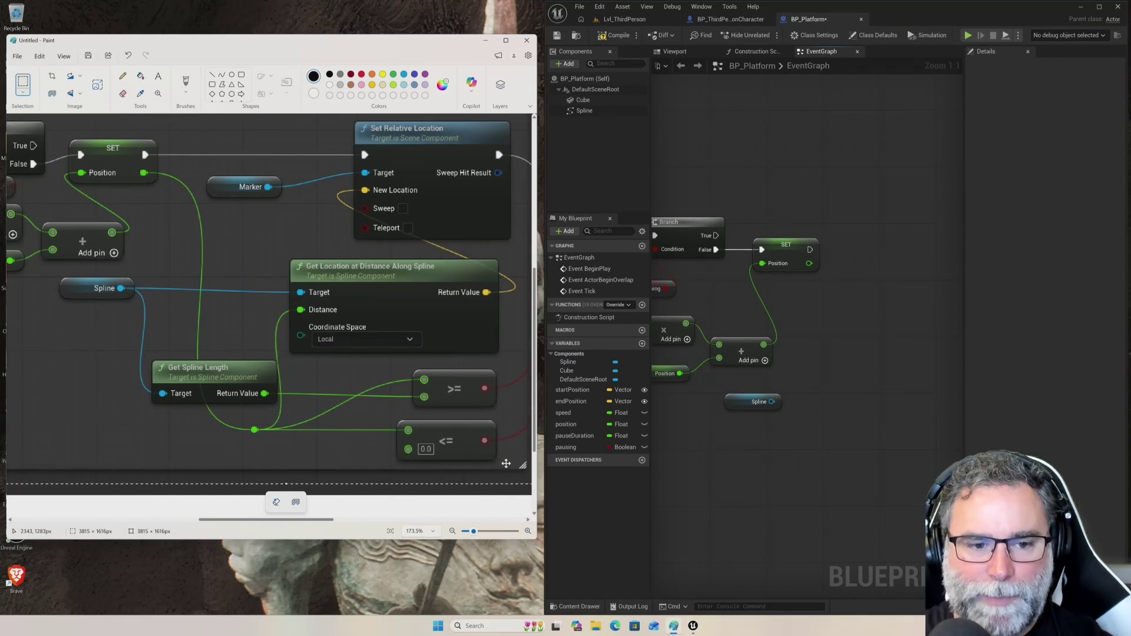
- Add a Get Spline Length node wired from the Spline getter's output
click(779, 405)
drag(778, 405, 827, 409)
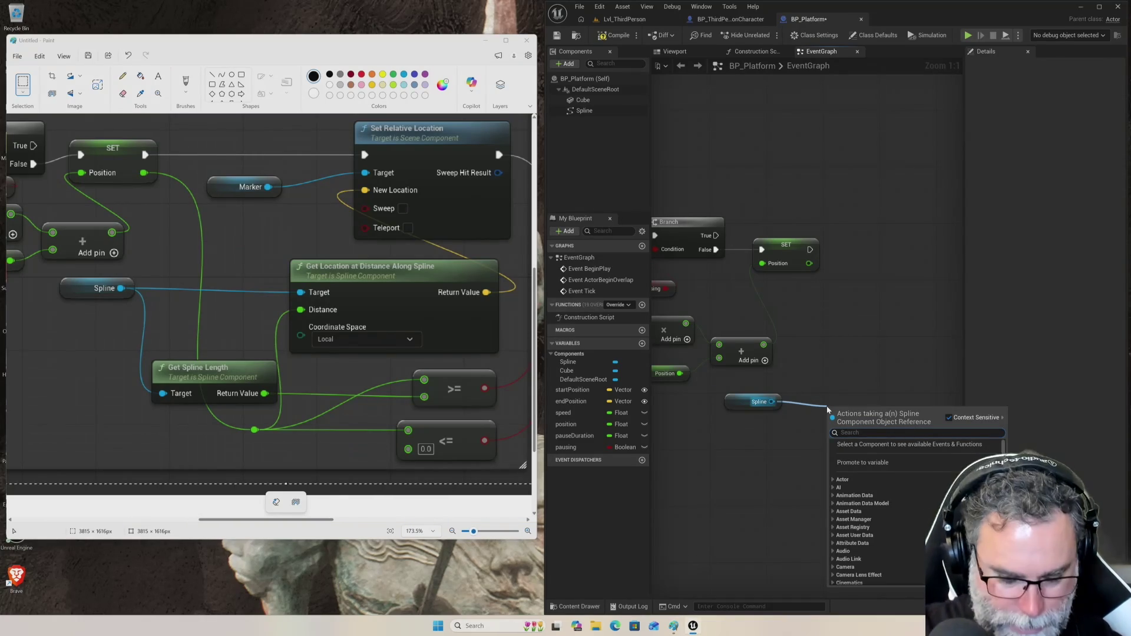
text(get spline length)
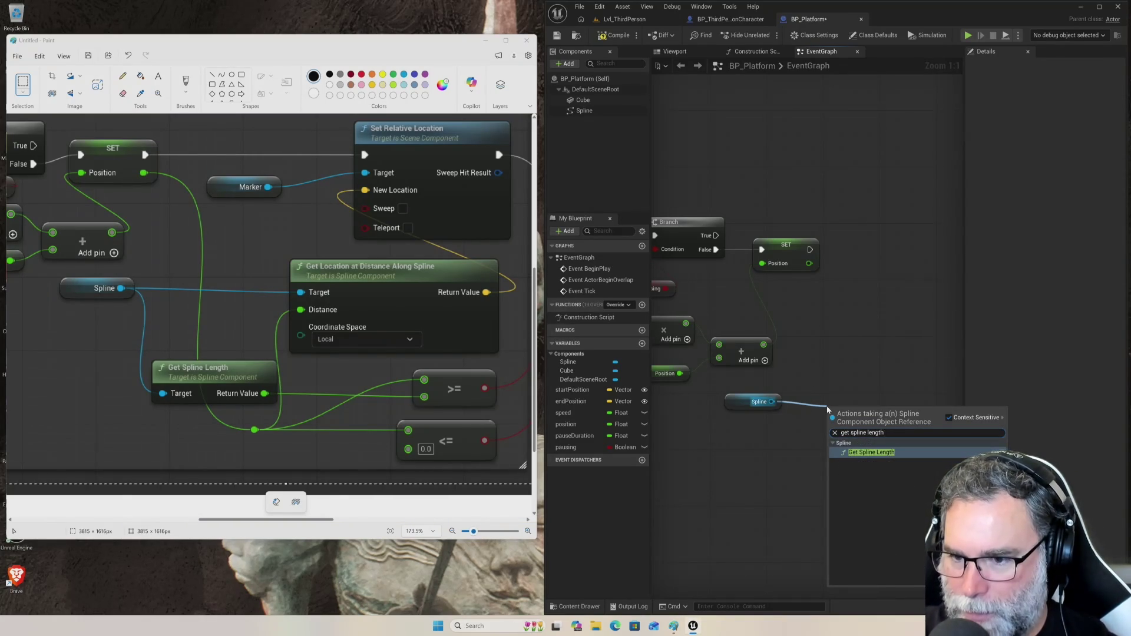
key(Return)
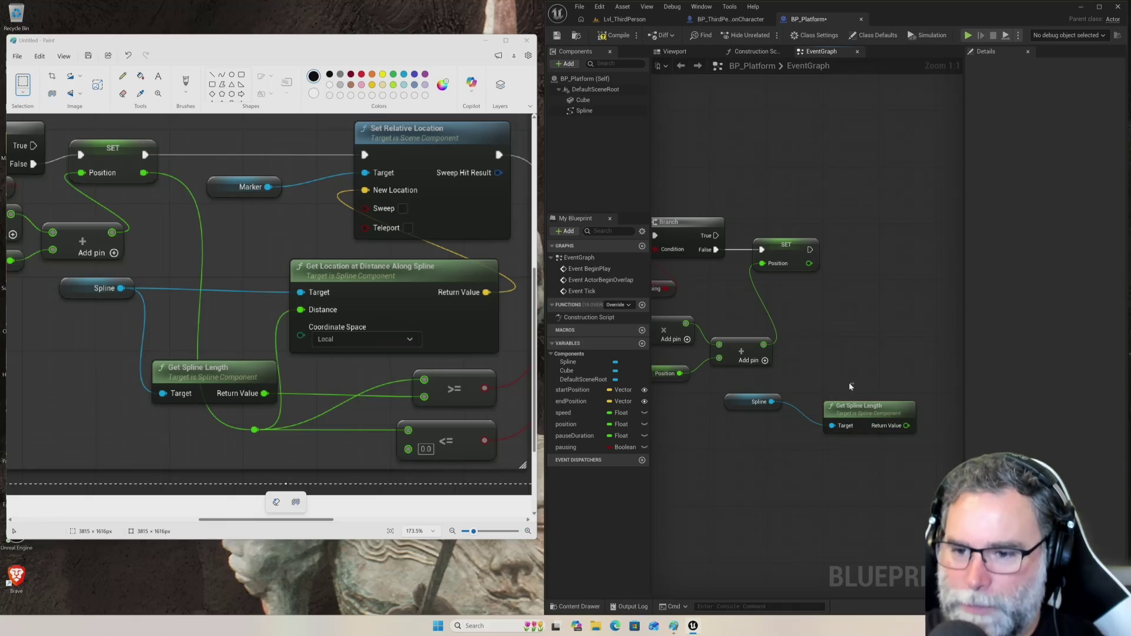
- Feed the Spline getter into a new Get Location at Distance Along Spline node, with Get Spline Length below
mouse_move(866, 406)
mouse_down()
mouse_move(844, 393)
mouse_move(851, 376)
mouse_move(851, 386)
mouse_up()
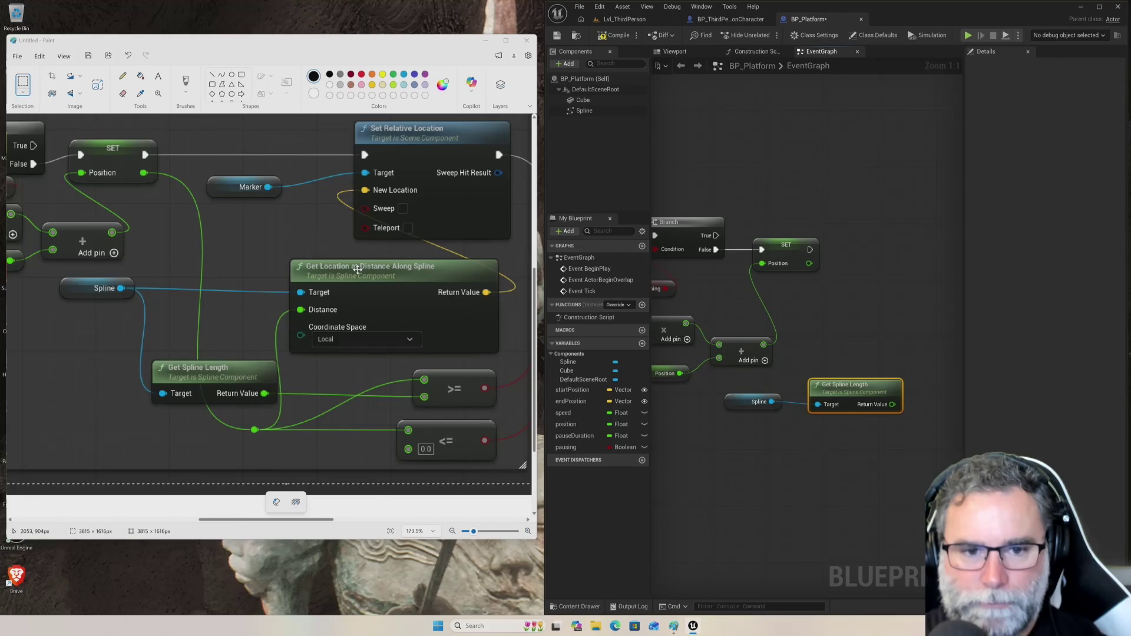
drag(888, 328, 808, 358)
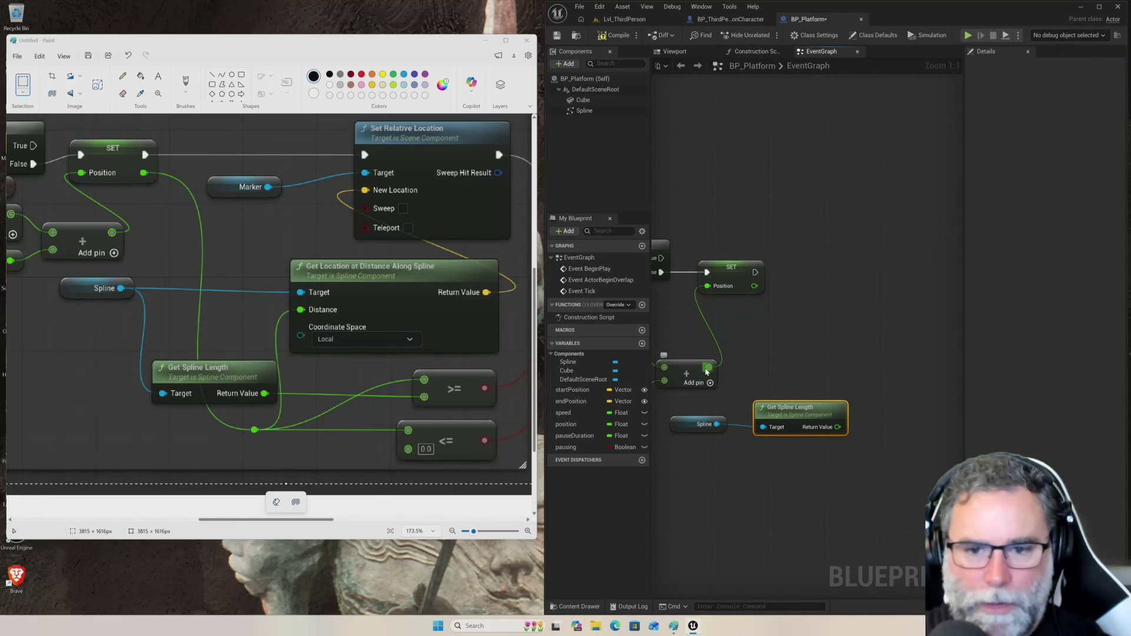
mouse_move(716, 423)
mouse_down()
mouse_move(766, 362)
mouse_move(800, 351)
mouse_up()
text(g)
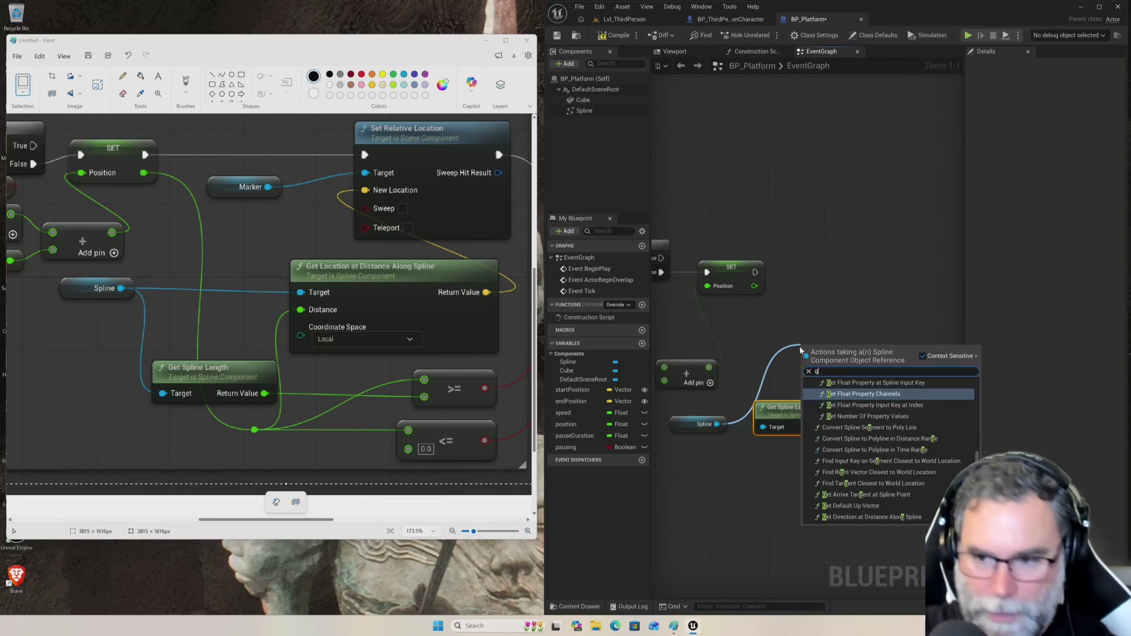
text(et location)
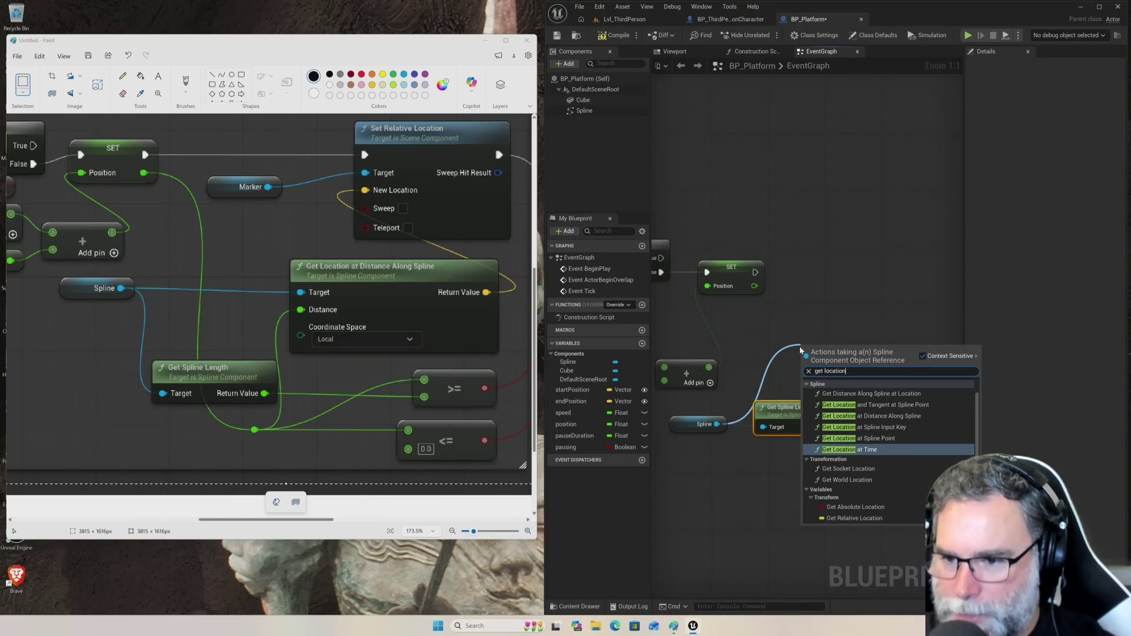
key(Down)
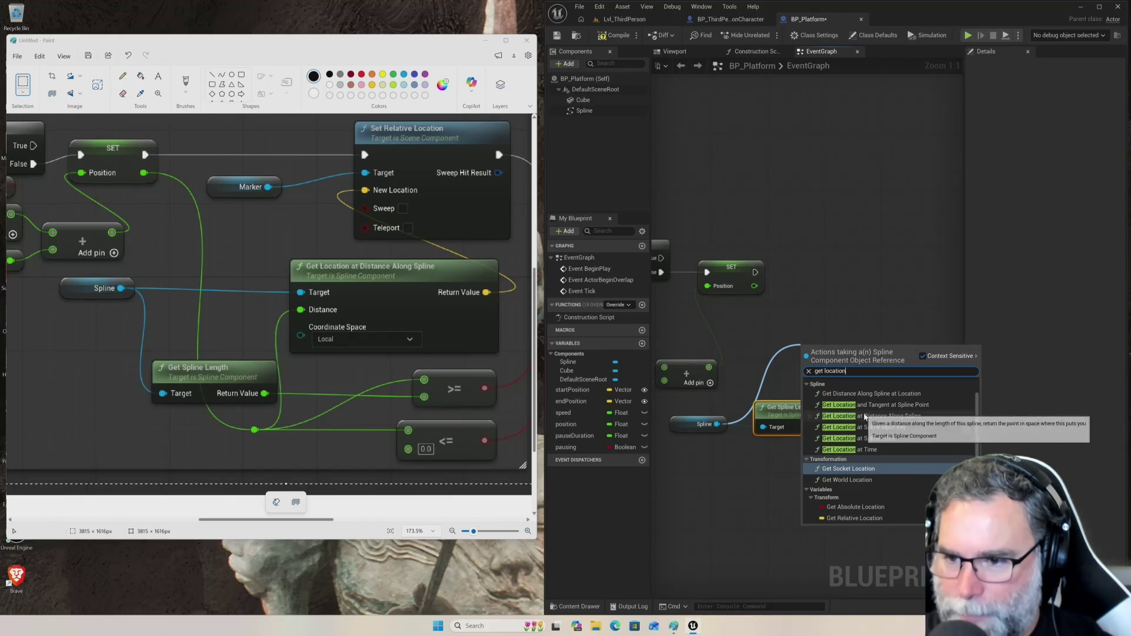
click(863, 416)
drag(784, 414, 798, 464)
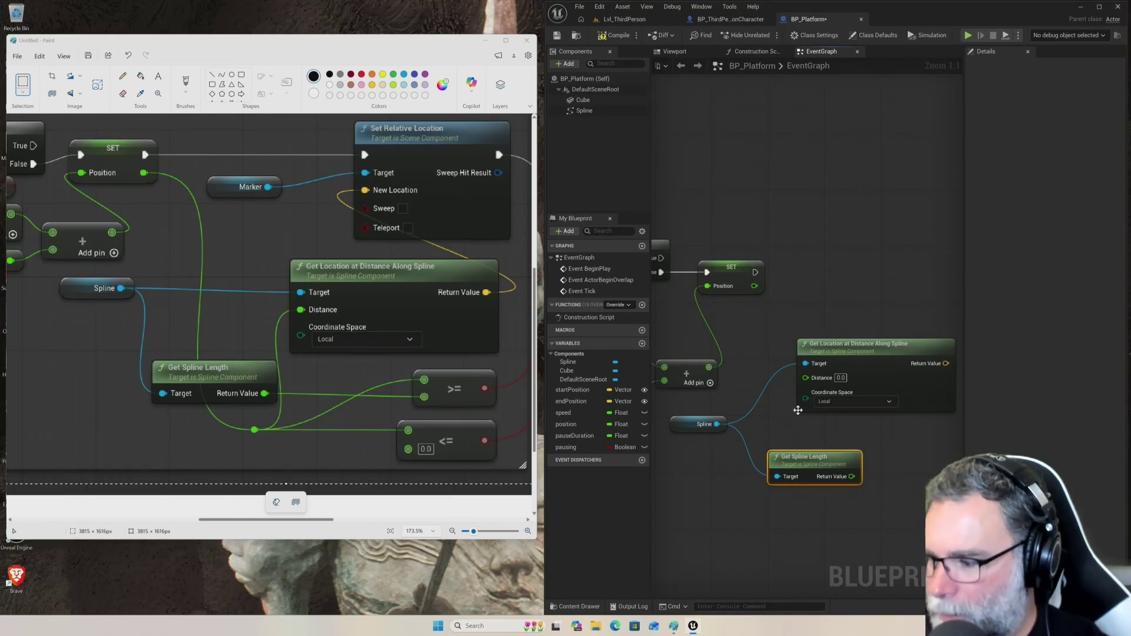
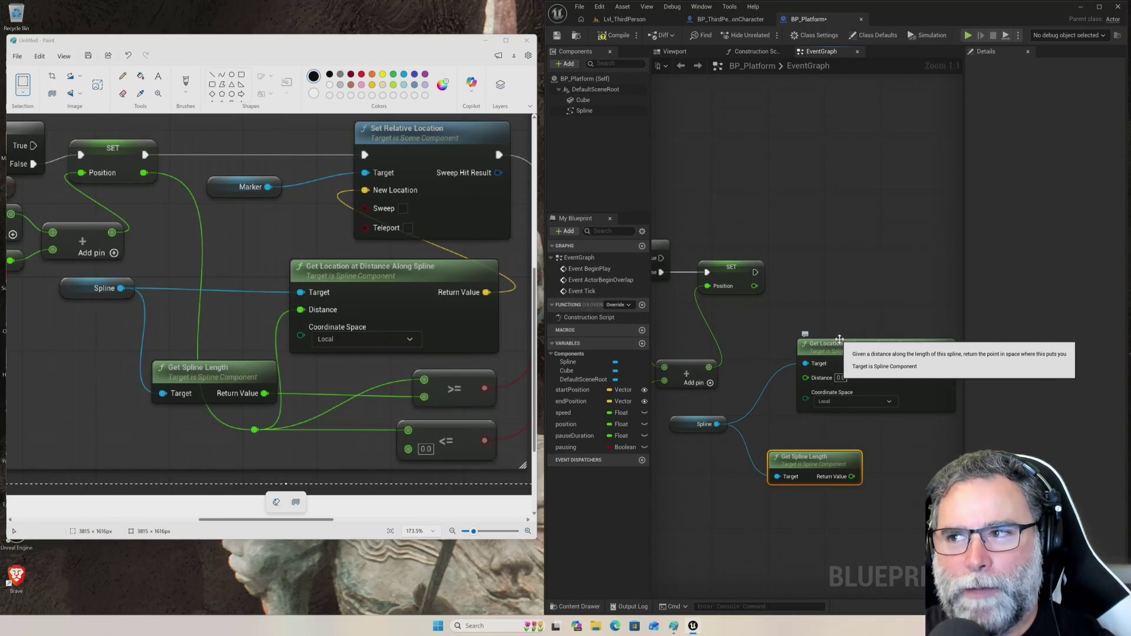
- Reposition the spline location node and wire SET's Position output into its Distance pin
mouse_move(840, 339)
mouse_down()
mouse_move(812, 339)
mouse_move(805, 358)
mouse_up()
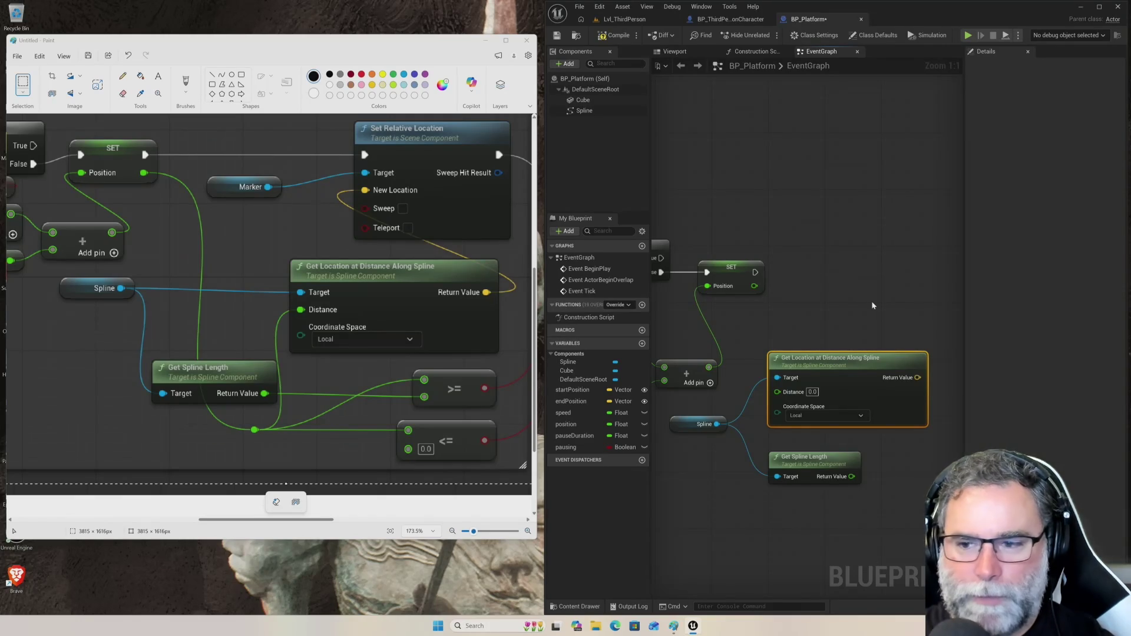
drag(965, 281, 1032, 287)
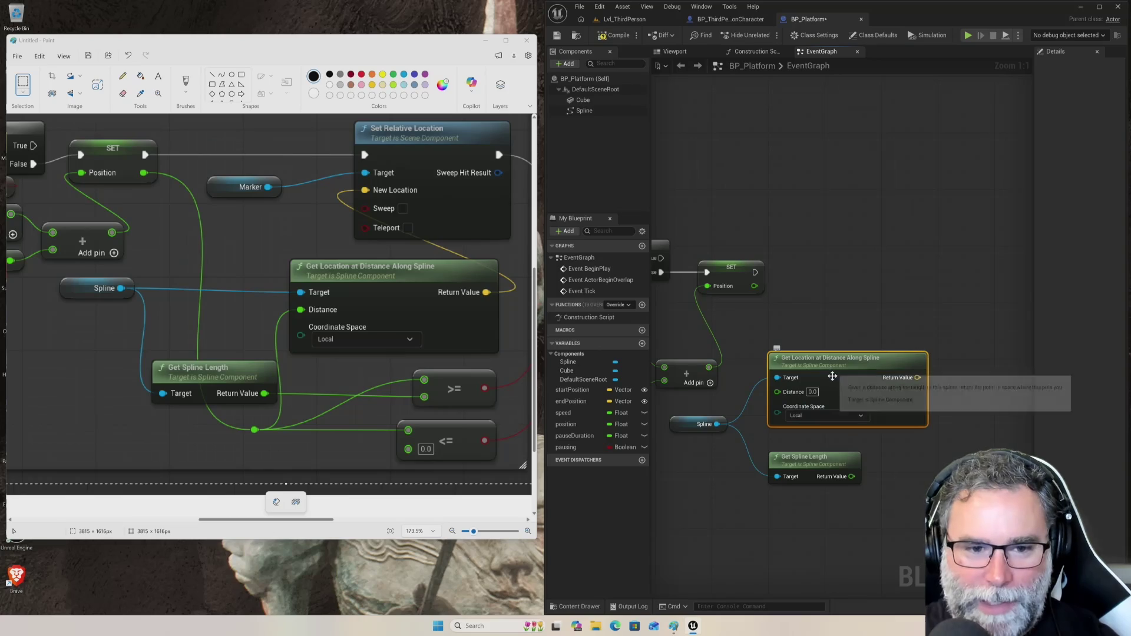
drag(853, 359, 881, 345)
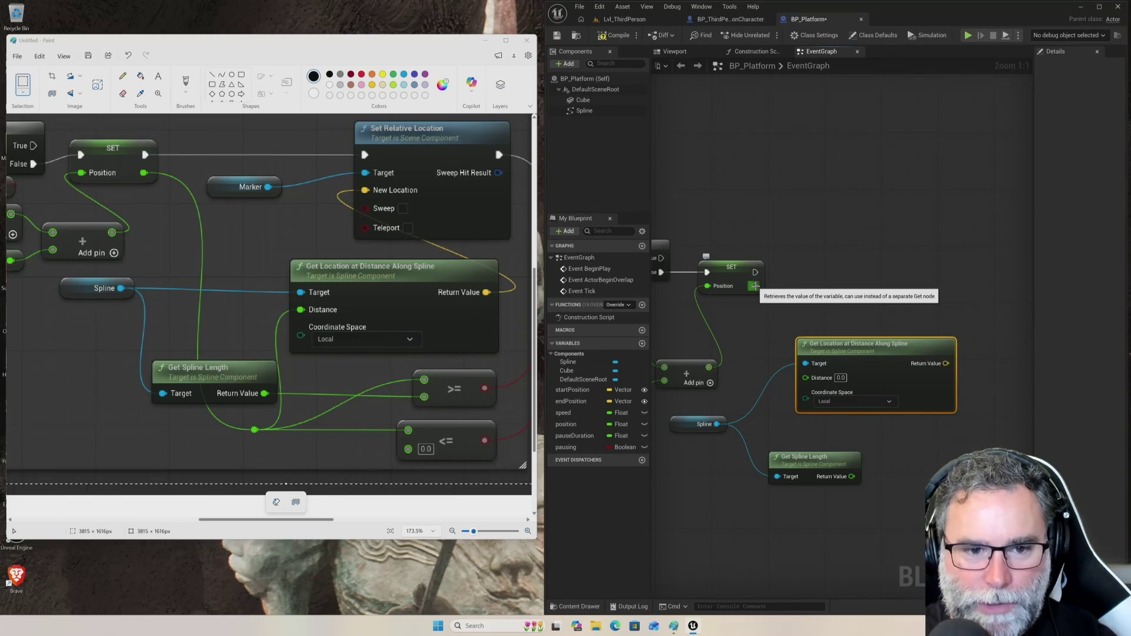
mouse_move(754, 286)
mouse_down()
mouse_move(766, 361)
mouse_move(790, 389)
mouse_move(804, 379)
mouse_up()
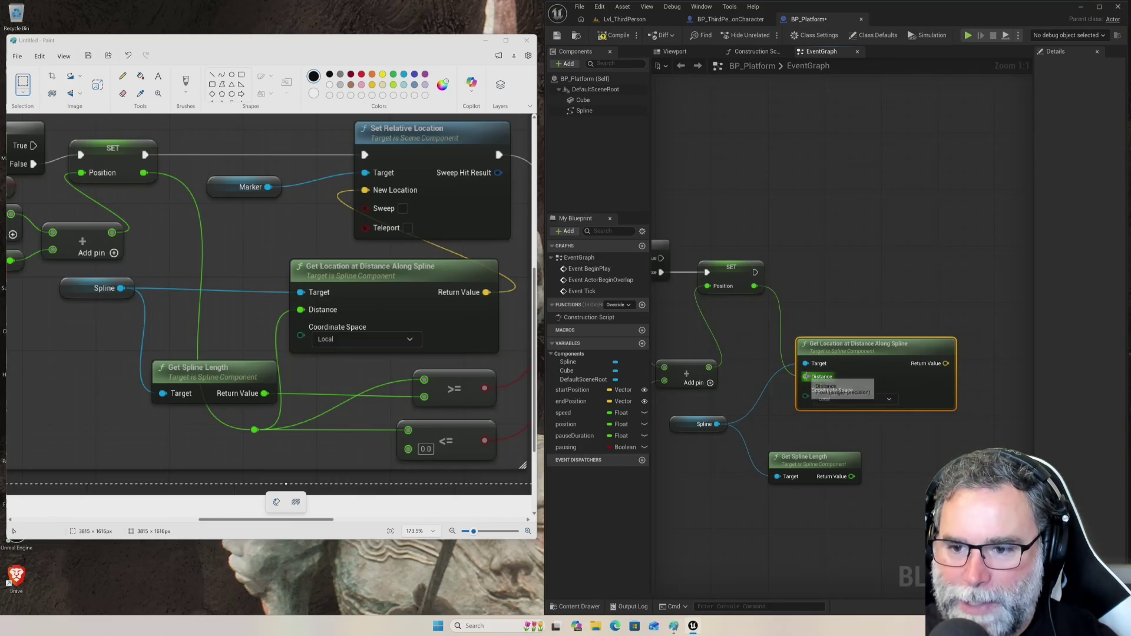
drag(885, 350, 900, 343)
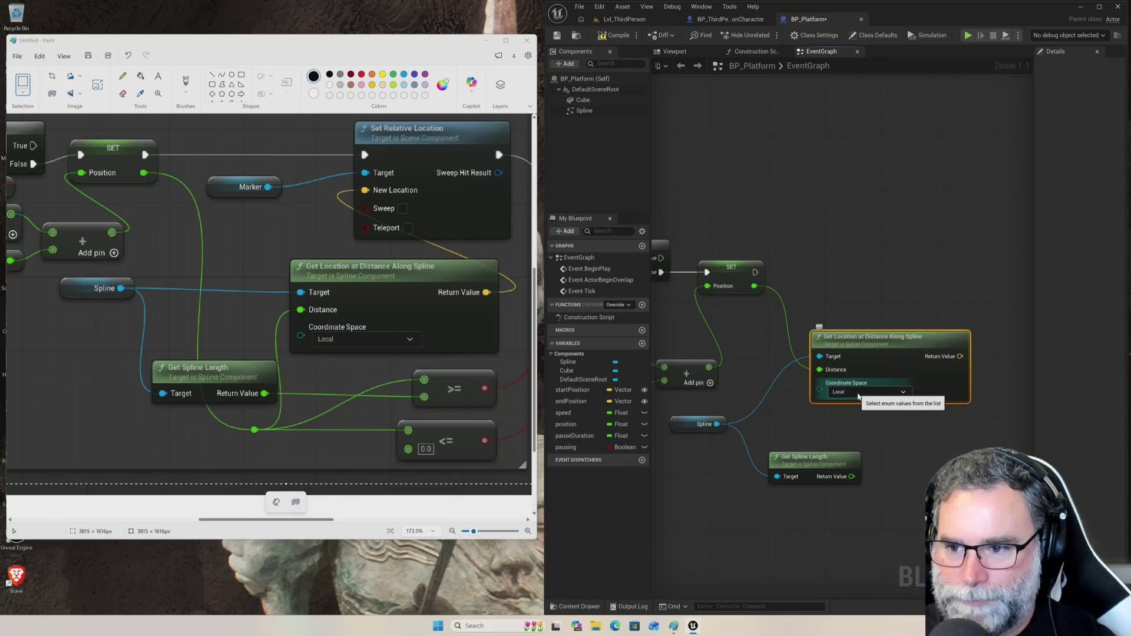
drag(917, 263, 837, 262)
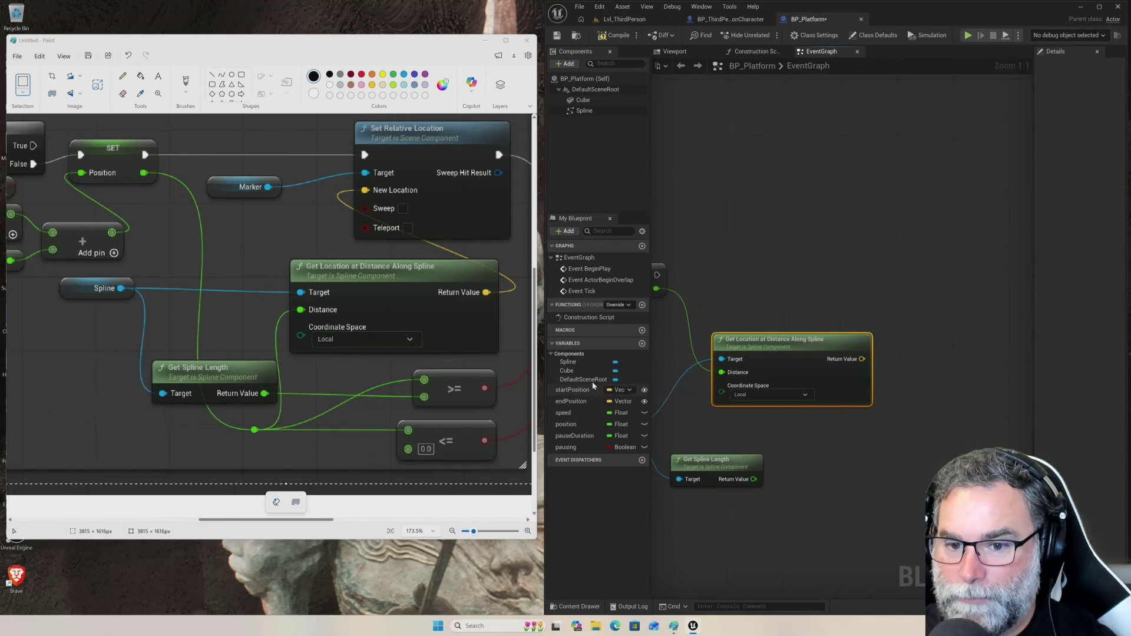
- Add a Cube component getter to the graph beside the SET node
mouse_move(591, 376)
mouse_down()
mouse_move(877, 307)
mouse_move(828, 270)
mouse_move(800, 268)
mouse_move(780, 290)
mouse_up()
click(822, 289)
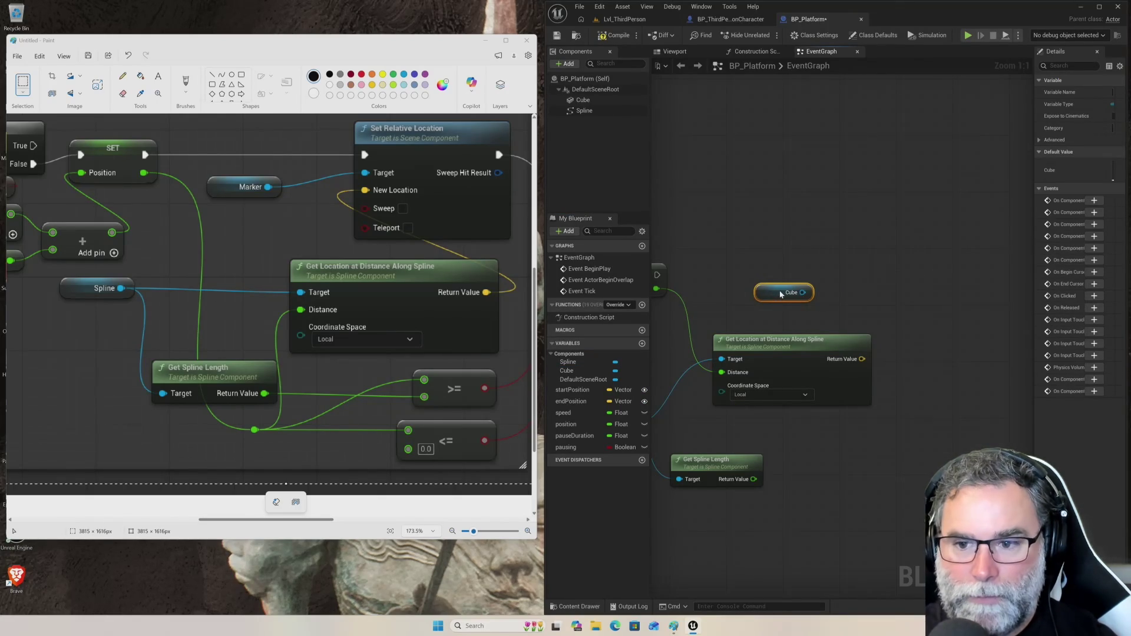
drag(776, 289, 752, 291)
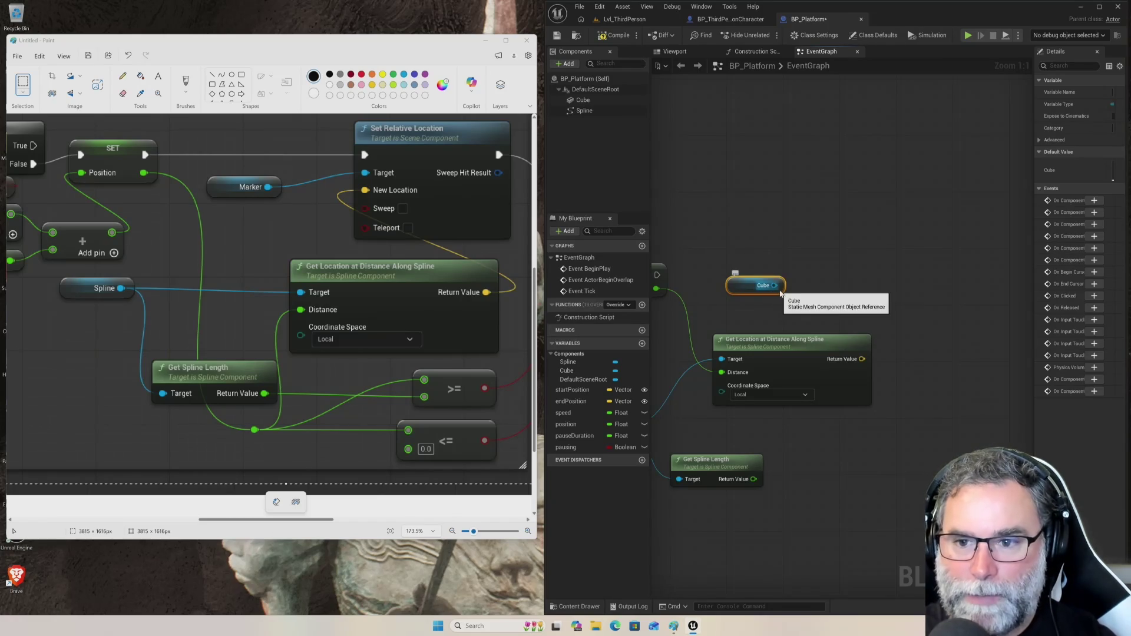
- Chain a Cube Set Relative Location node after SET and delete the duplicate Cube reference
mouse_move(657, 275)
mouse_down()
mouse_move(672, 284)
mouse_move(883, 258)
mouse_up()
text(s)
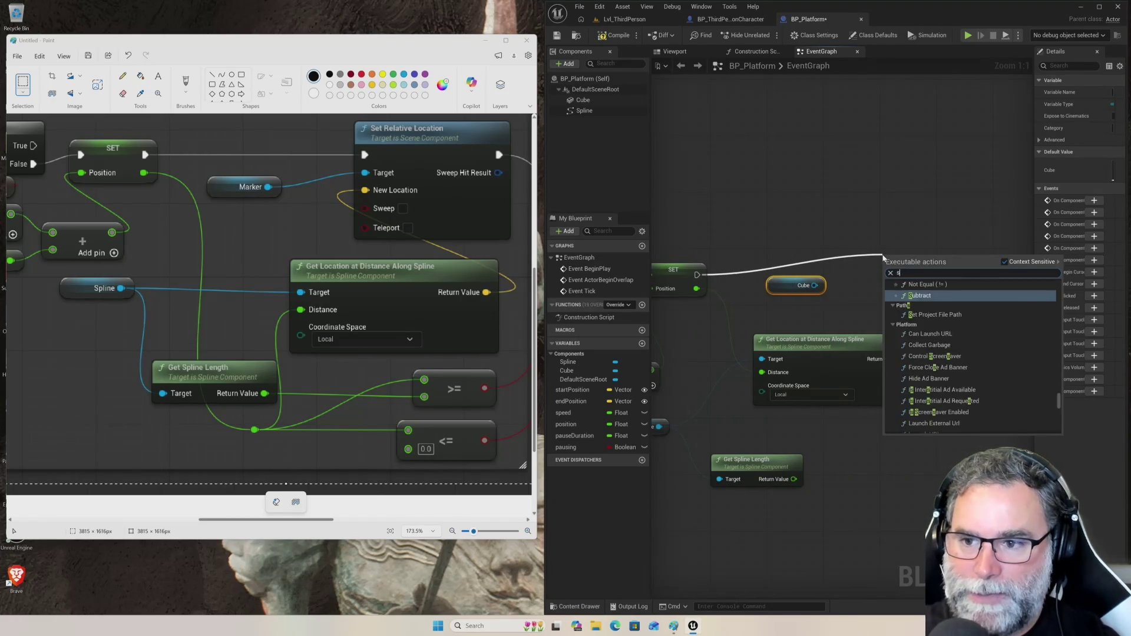
text(et rel)
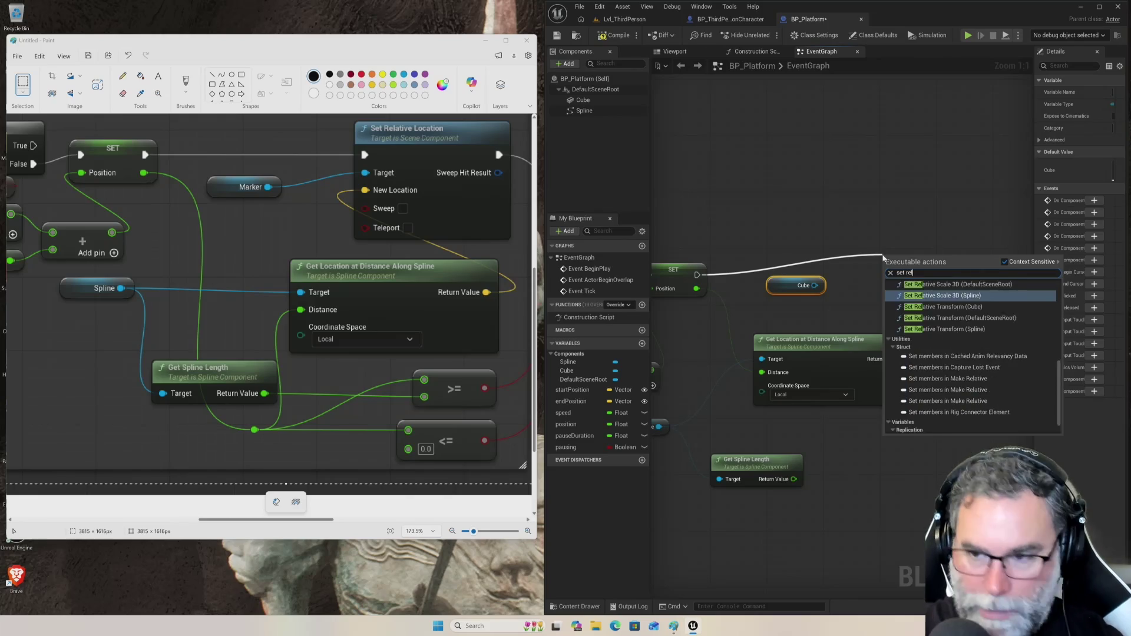
text(ative location)
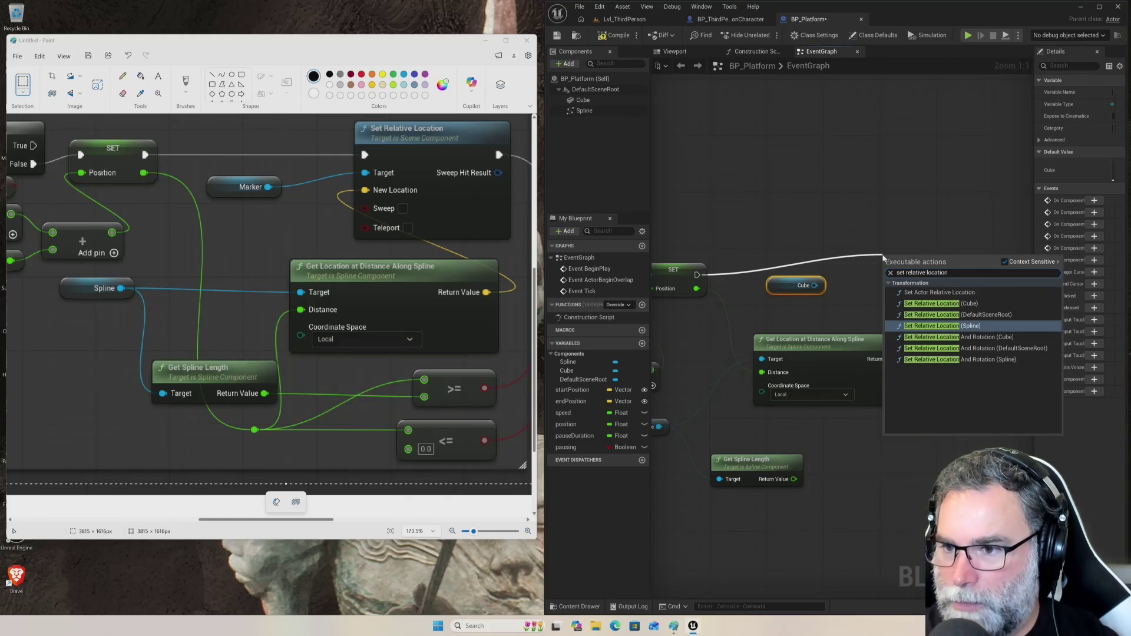
key(Up)
key(Up)
key(Return)
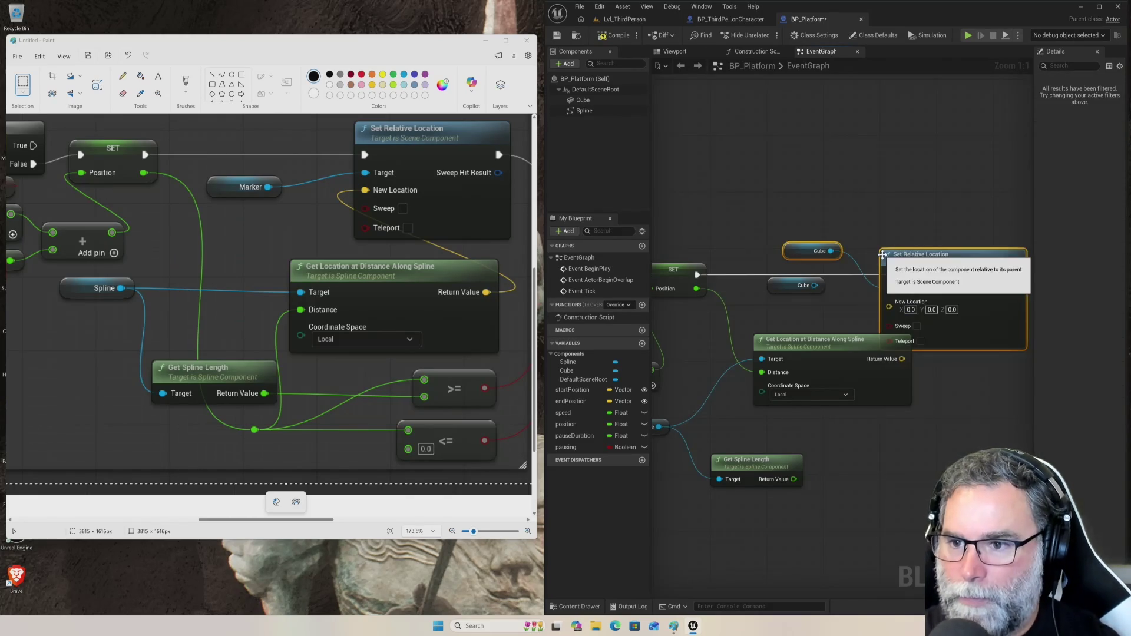
click(785, 287)
key(Delete)
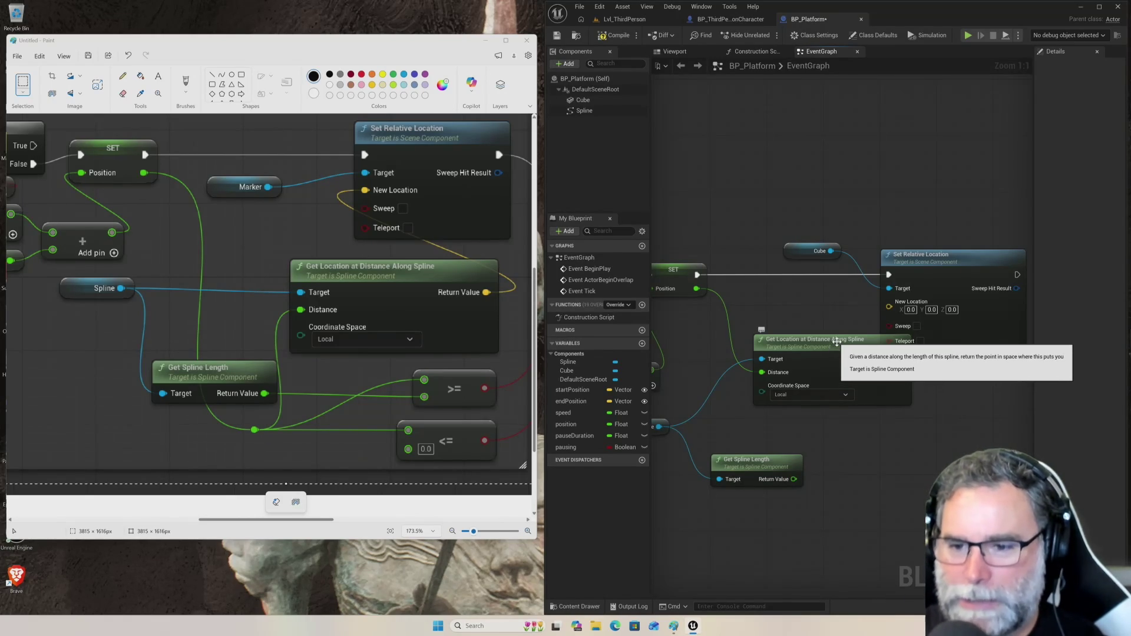
- Move the spline location node left and lift the Cube getter and Set Relative Location above it
drag(829, 341, 807, 340)
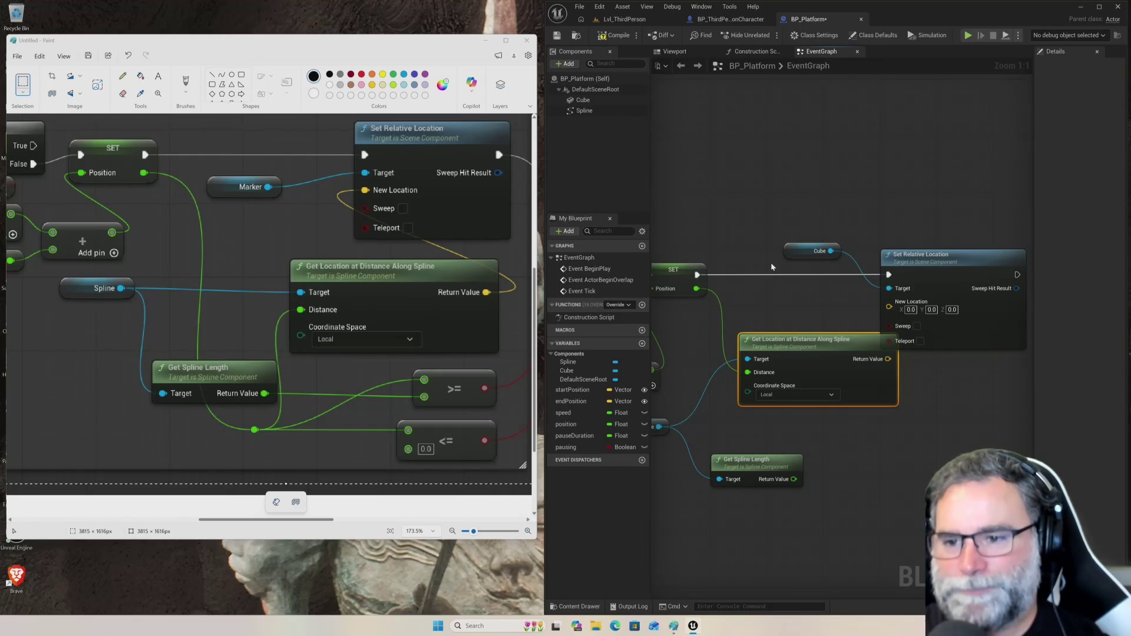
drag(793, 252, 748, 222)
drag(917, 249, 893, 223)
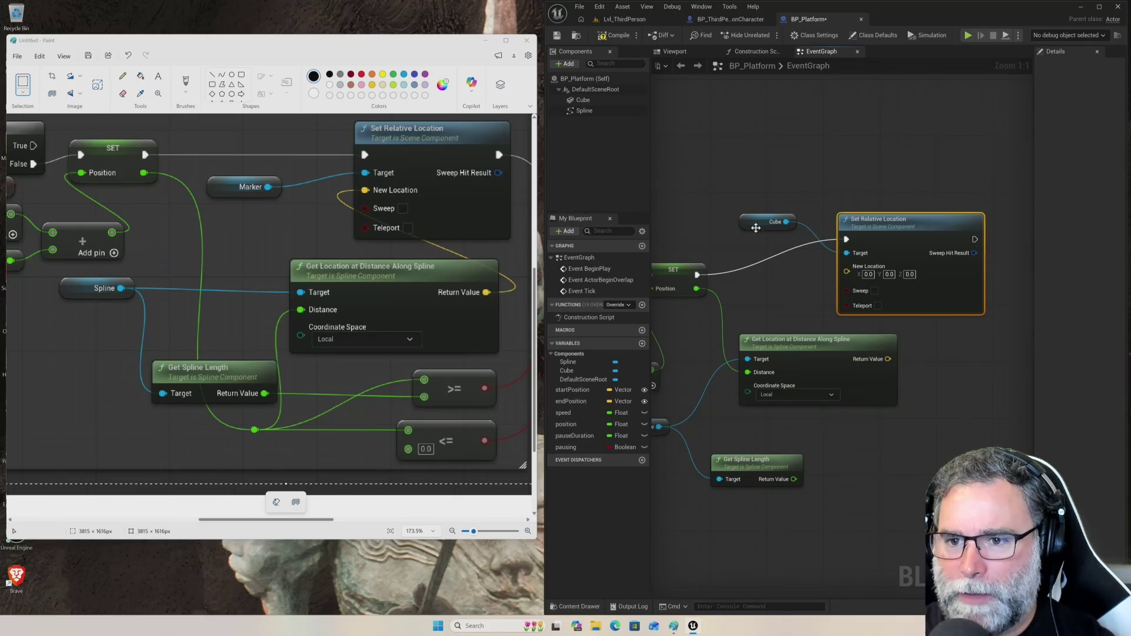
- Wire Get Location at Distance Along Spline's Return Value into Set Relative Location's New Location
mouse_move(753, 228)
mouse_down()
mouse_move(747, 249)
mouse_move(769, 218)
mouse_up()
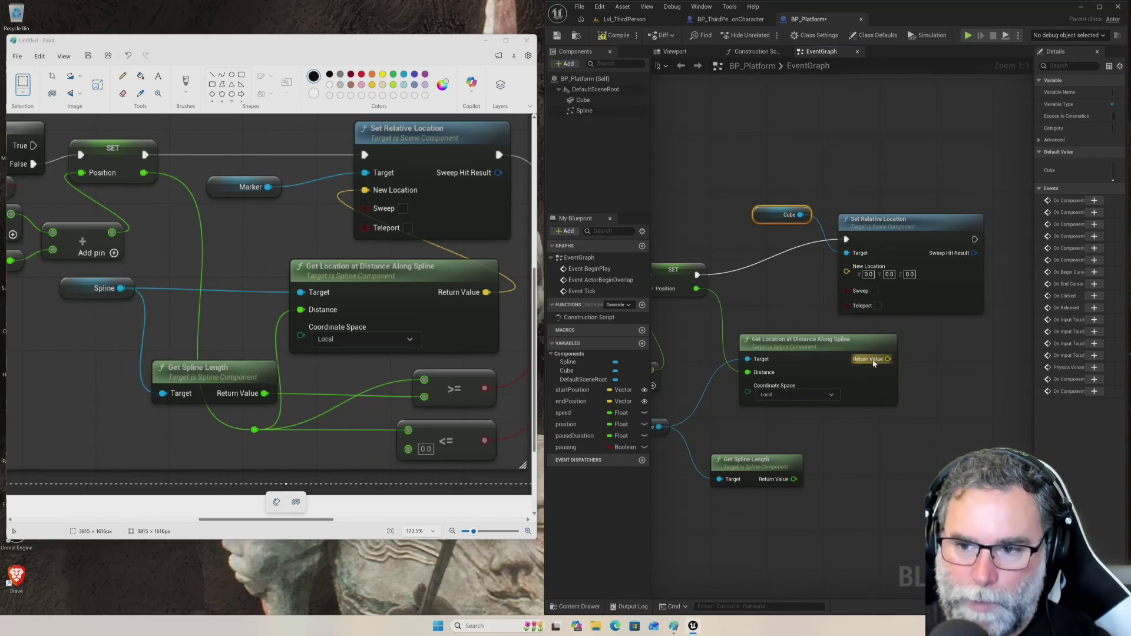
drag(948, 220, 986, 213)
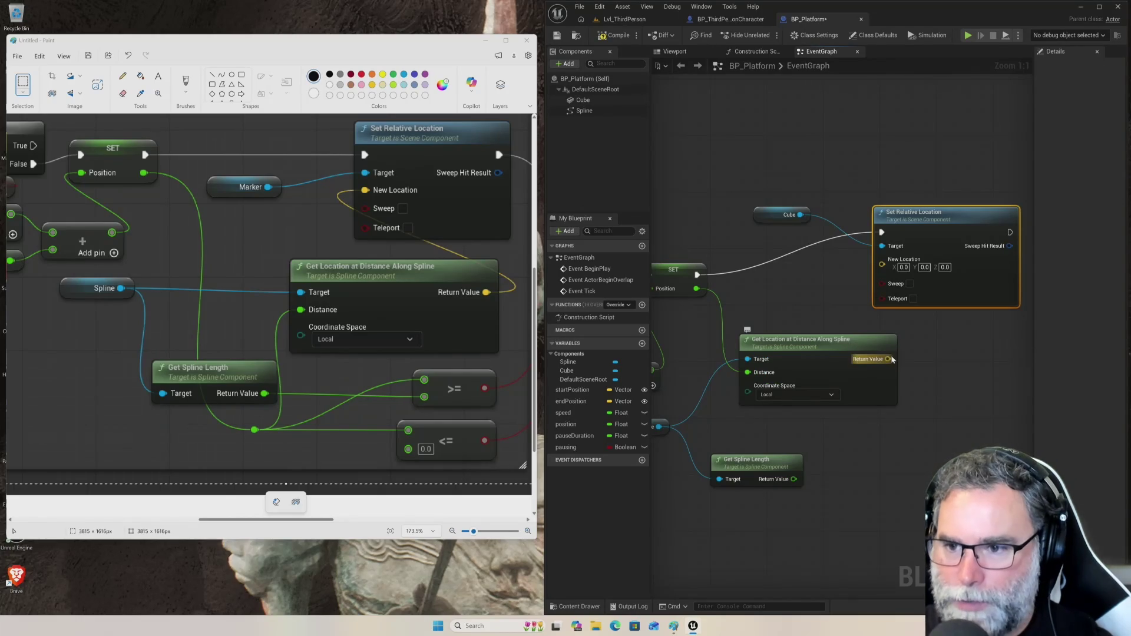
drag(892, 359, 882, 265)
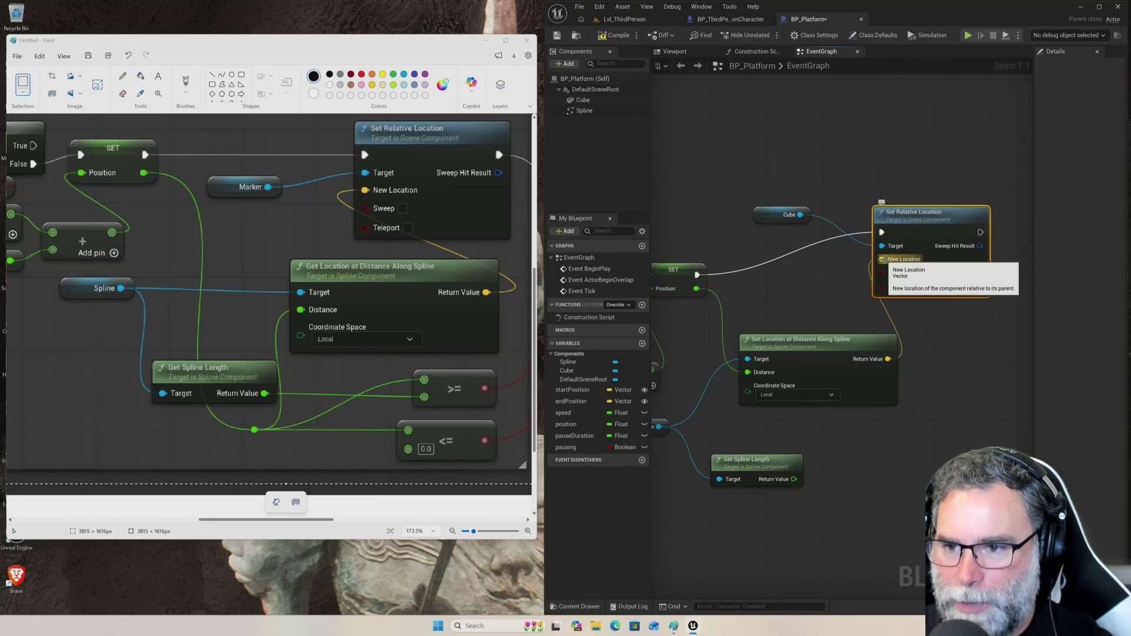
drag(883, 260, 885, 263)
drag(882, 259, 884, 263)
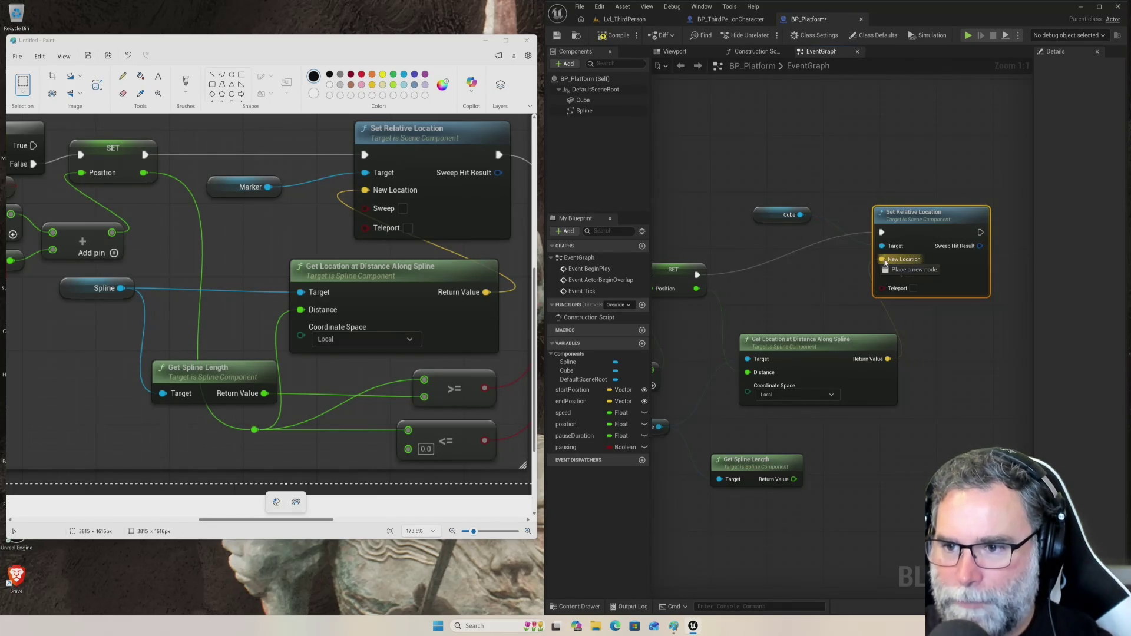
- Break and redo the Return Value link into New Location so it connects cleanly
right_click(884, 261)
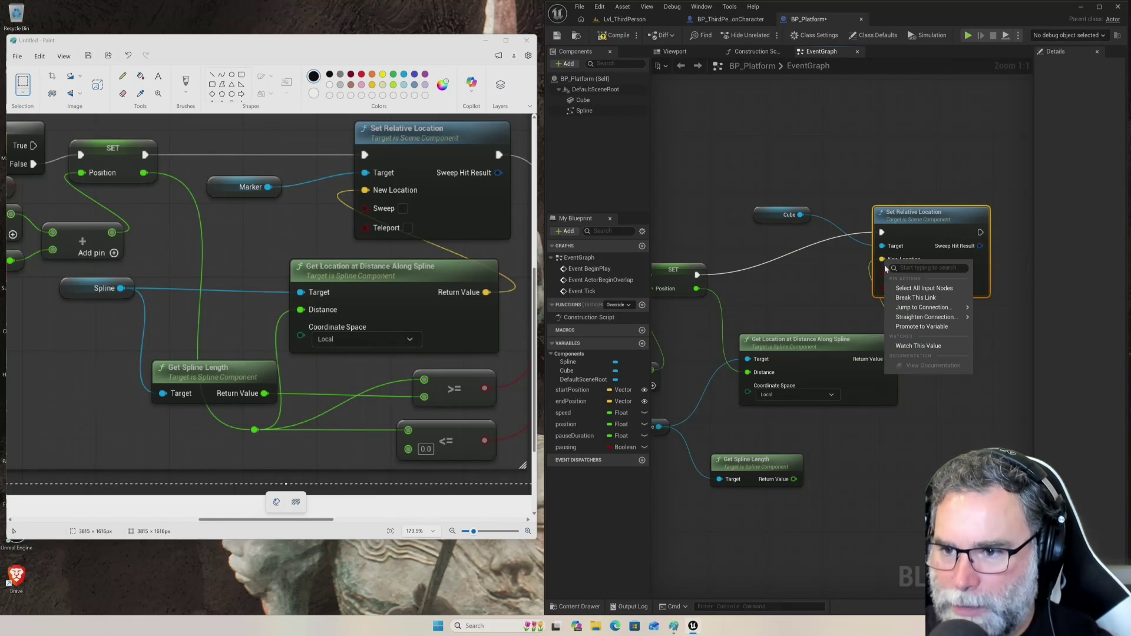
click(914, 298)
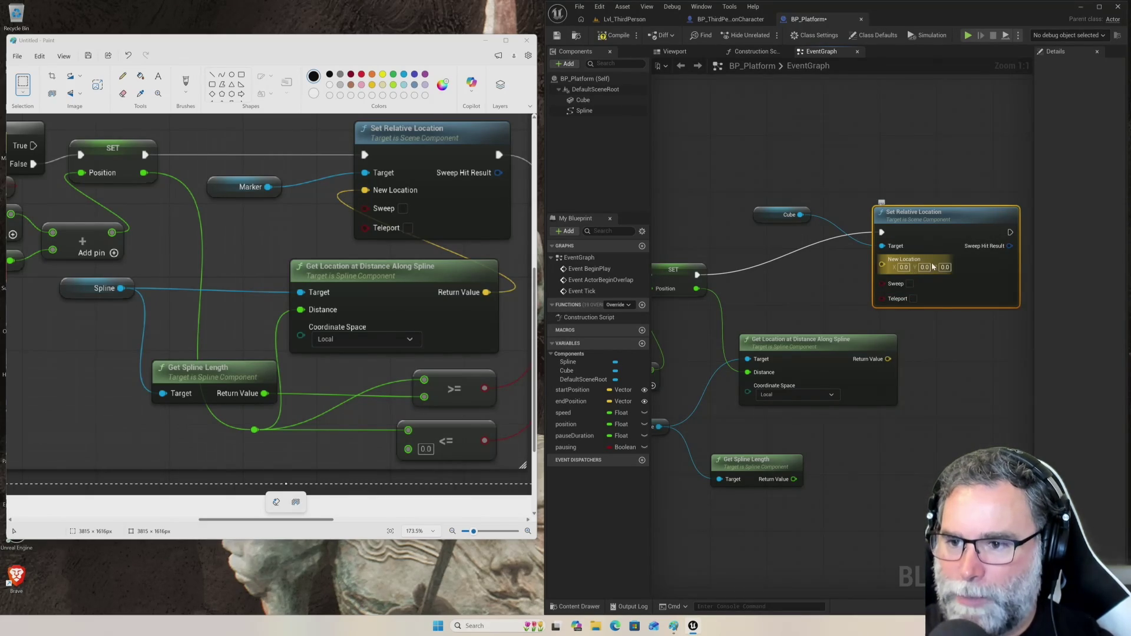
mouse_move(888, 358)
mouse_down()
mouse_move(844, 261)
mouse_move(883, 261)
mouse_up()
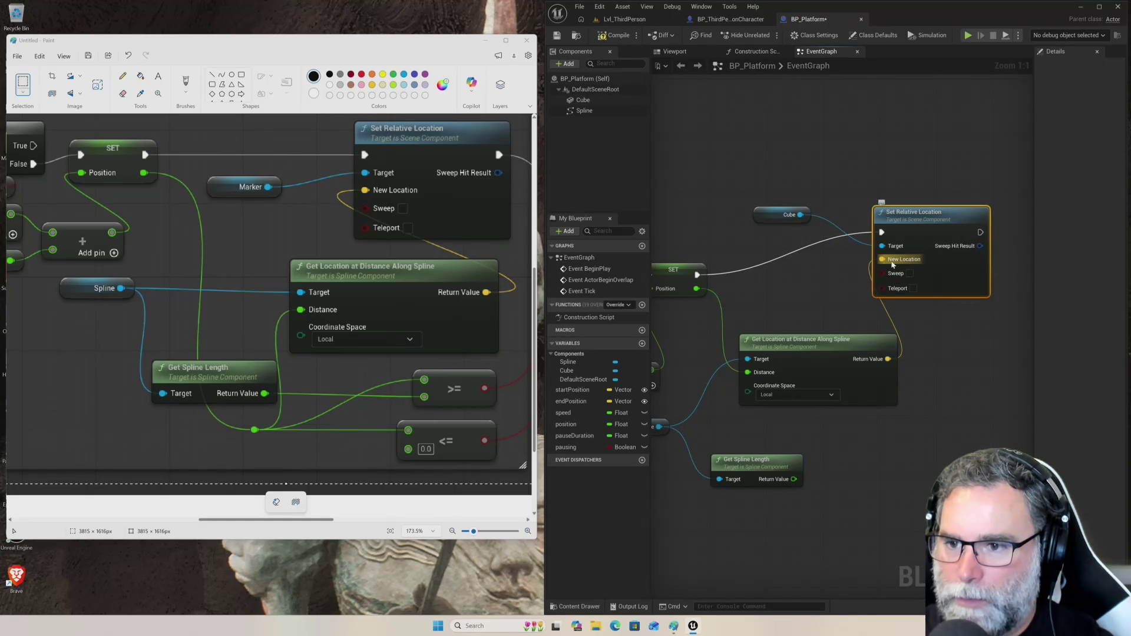
right_click(893, 265)
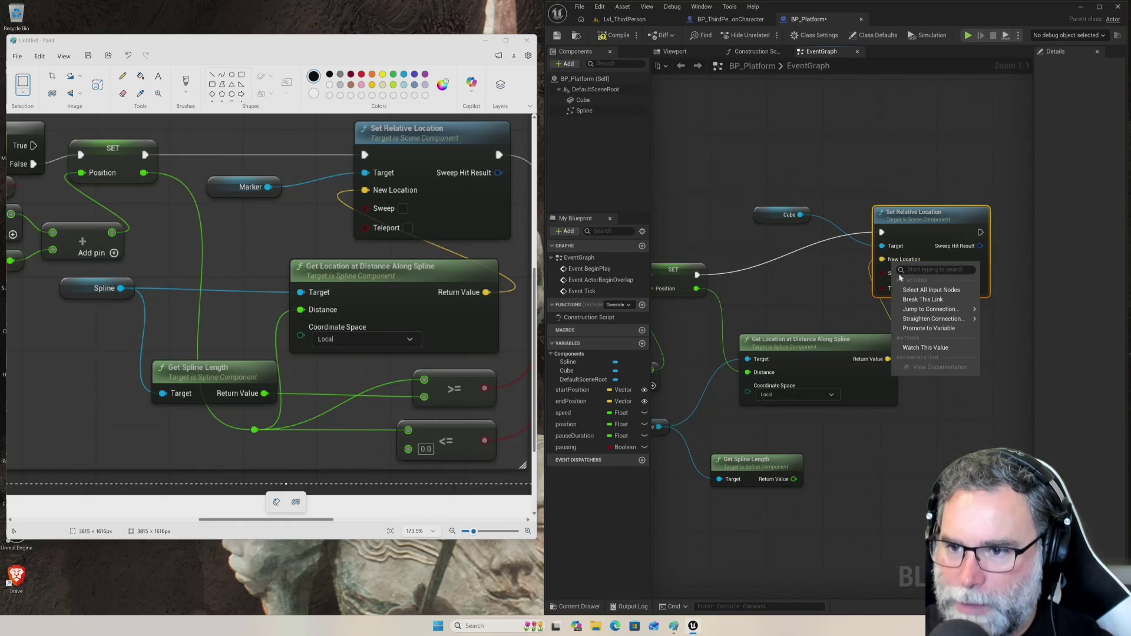
click(843, 291)
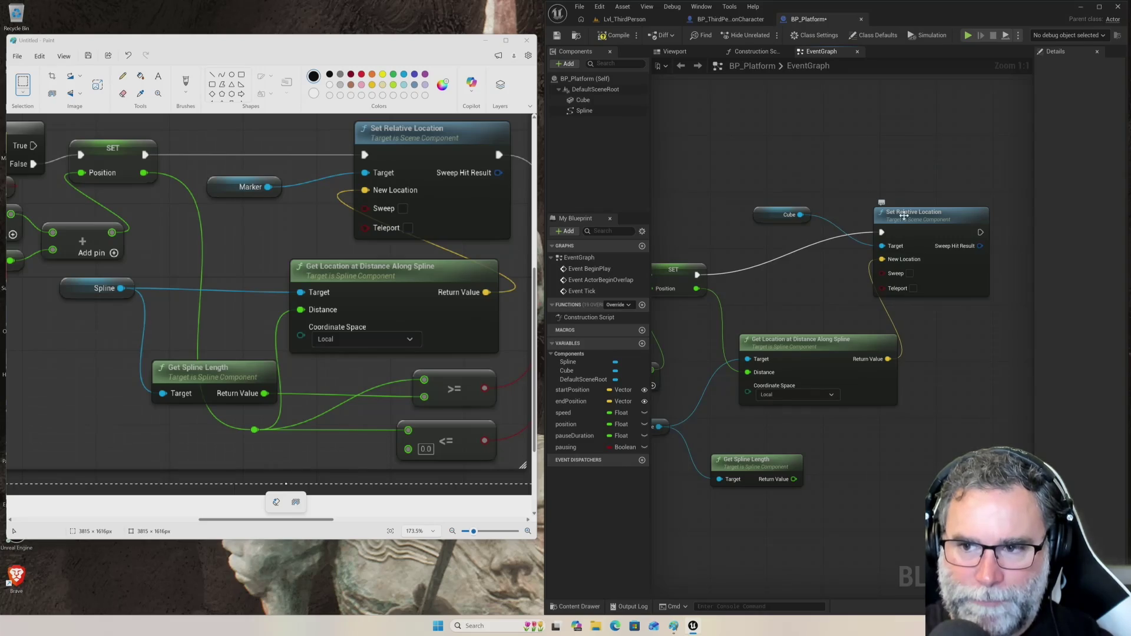
- Regroup Set Relative Location, the spline location node and the Cube getter into a compact layout
drag(919, 216, 936, 186)
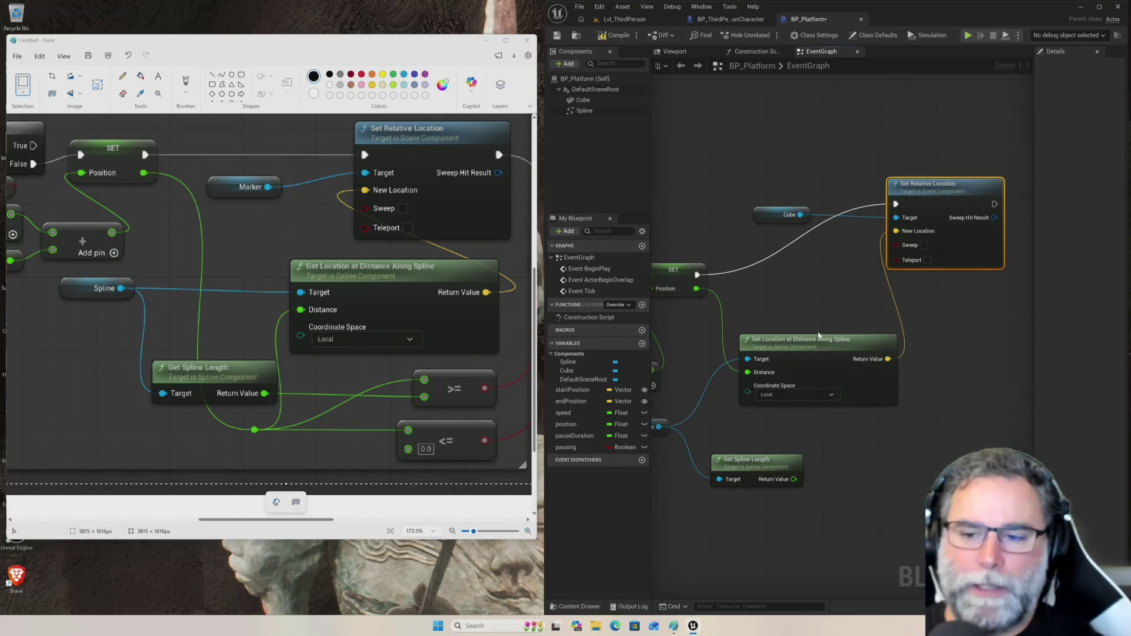
mouse_move(820, 336)
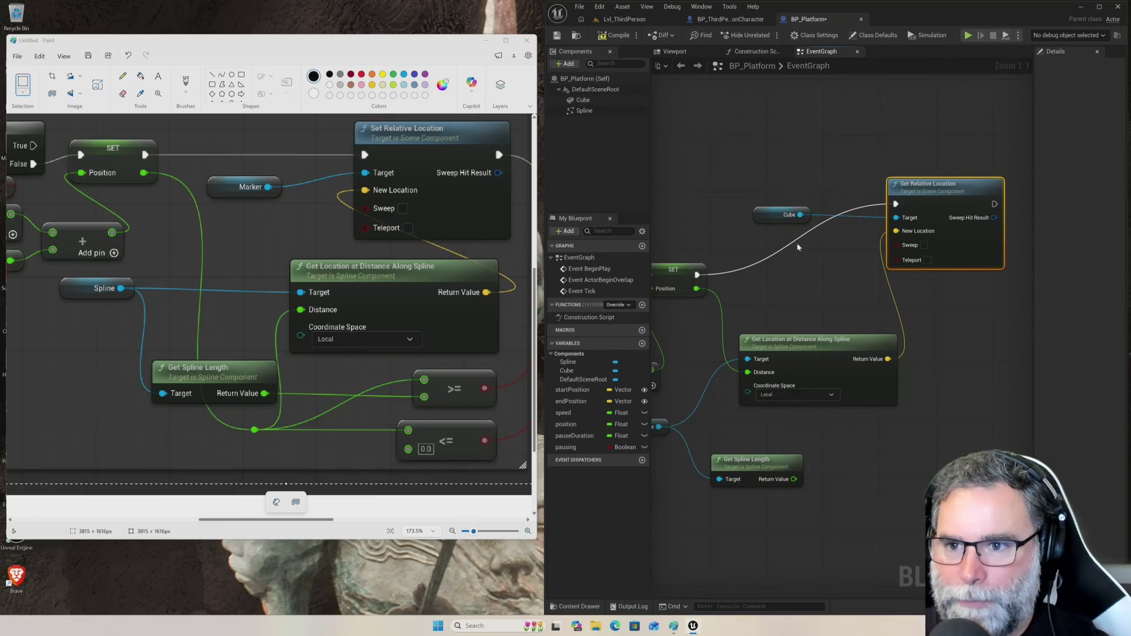
mouse_move(804, 316)
mouse_down()
mouse_move(814, 295)
mouse_move(902, 316)
mouse_move(866, 301)
mouse_up()
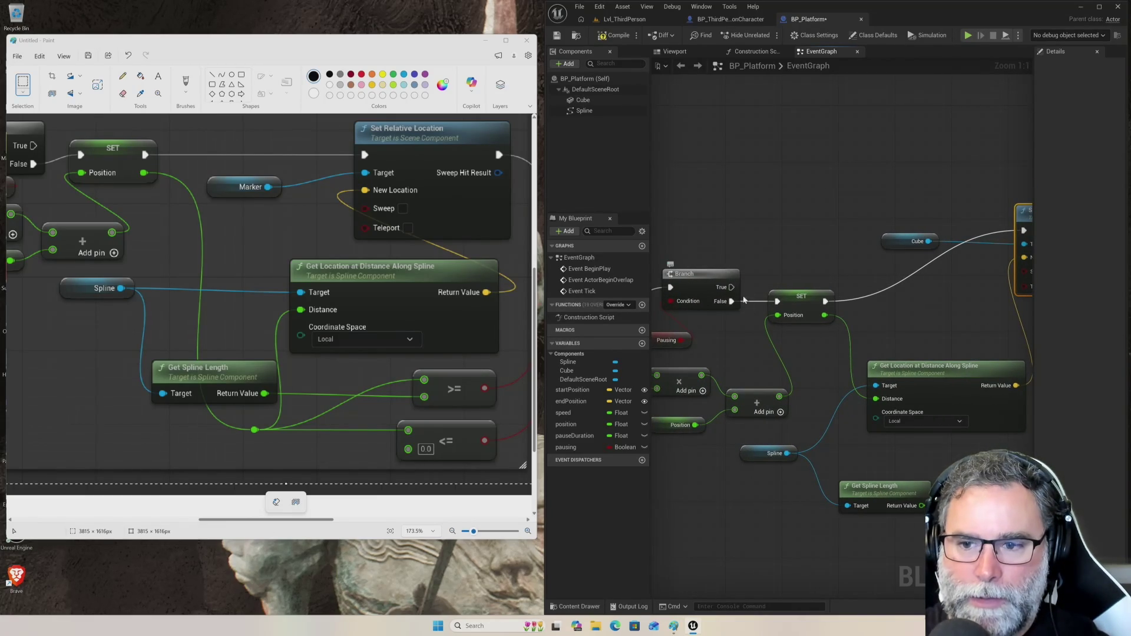
mouse_move(950, 310)
mouse_down()
mouse_move(807, 347)
mouse_move(885, 273)
mouse_up()
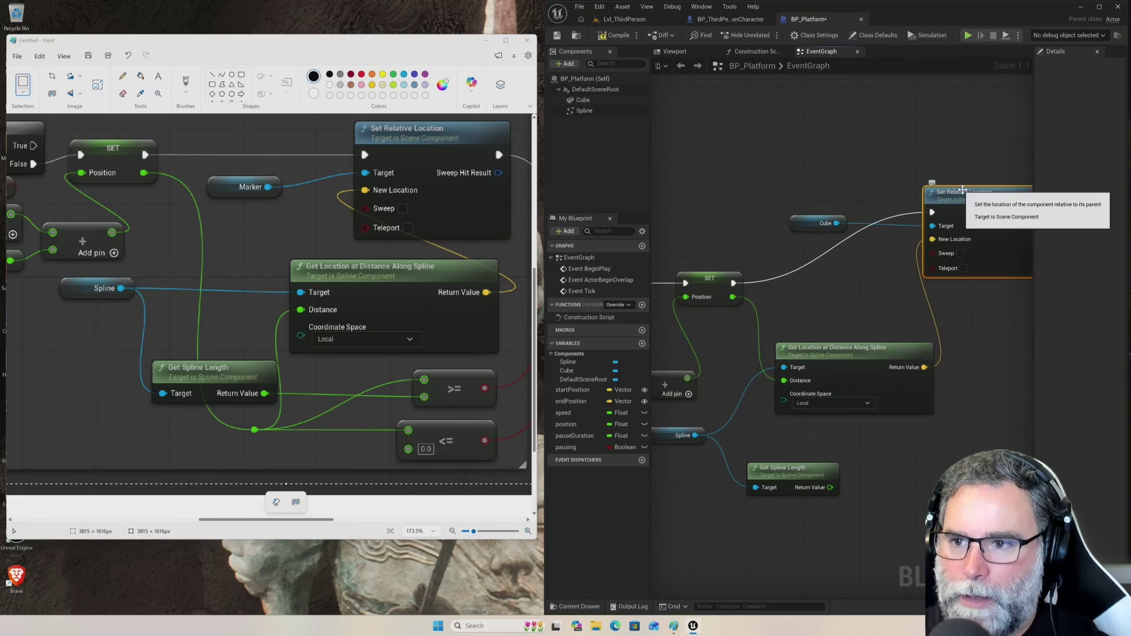
mouse_move(962, 193)
mouse_down()
mouse_move(973, 266)
mouse_move(988, 266)
mouse_up()
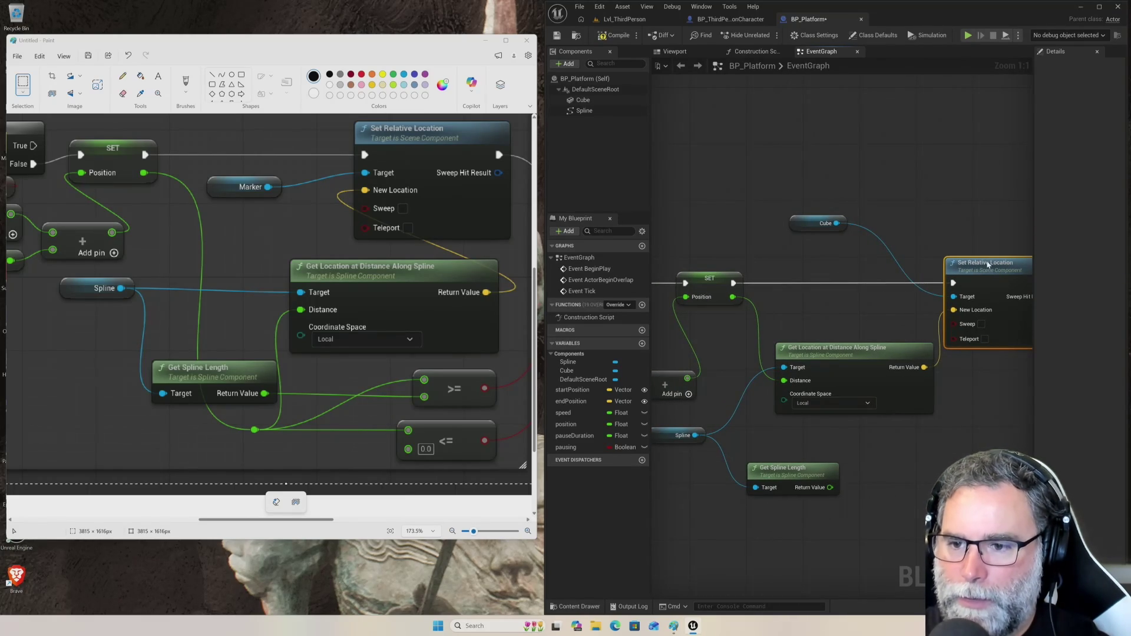
drag(863, 357, 859, 329)
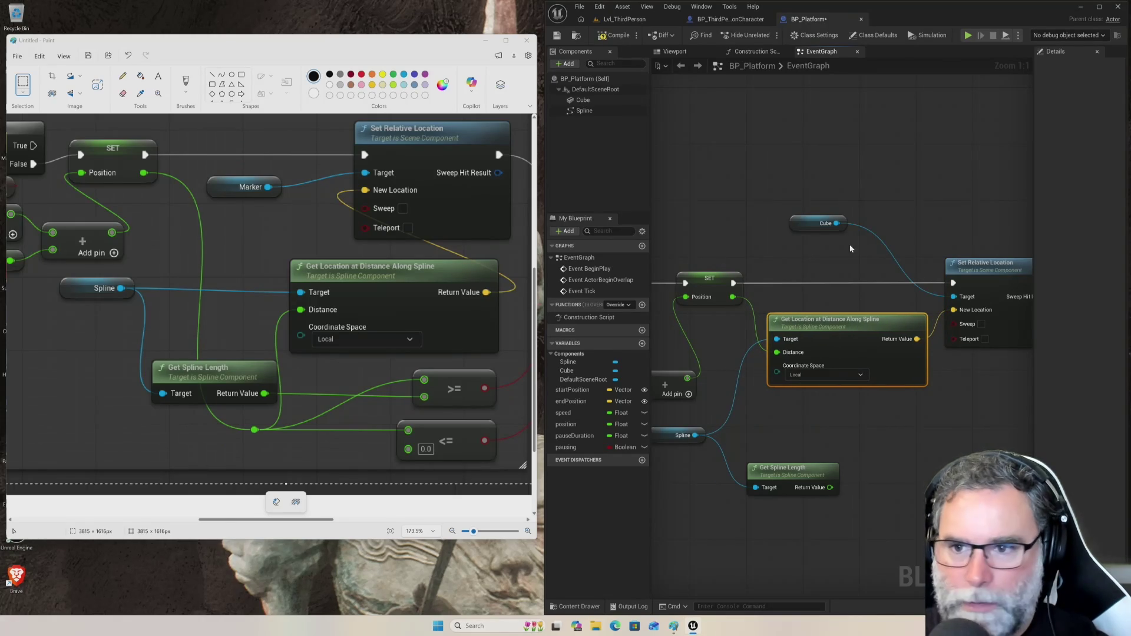
mouse_move(806, 222)
mouse_down()
mouse_move(819, 293)
mouse_move(845, 296)
mouse_move(831, 303)
mouse_up()
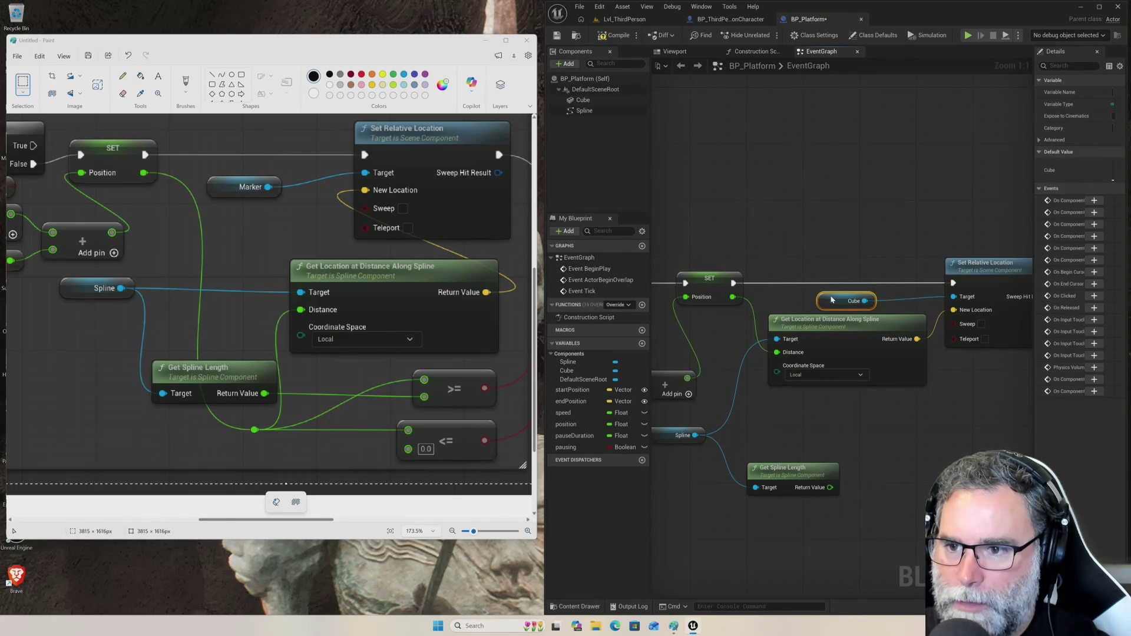
- Zoom out over the whole event graph, zoom back in, and pan toward Set Relative Location
scroll(895, 416, down, 4)
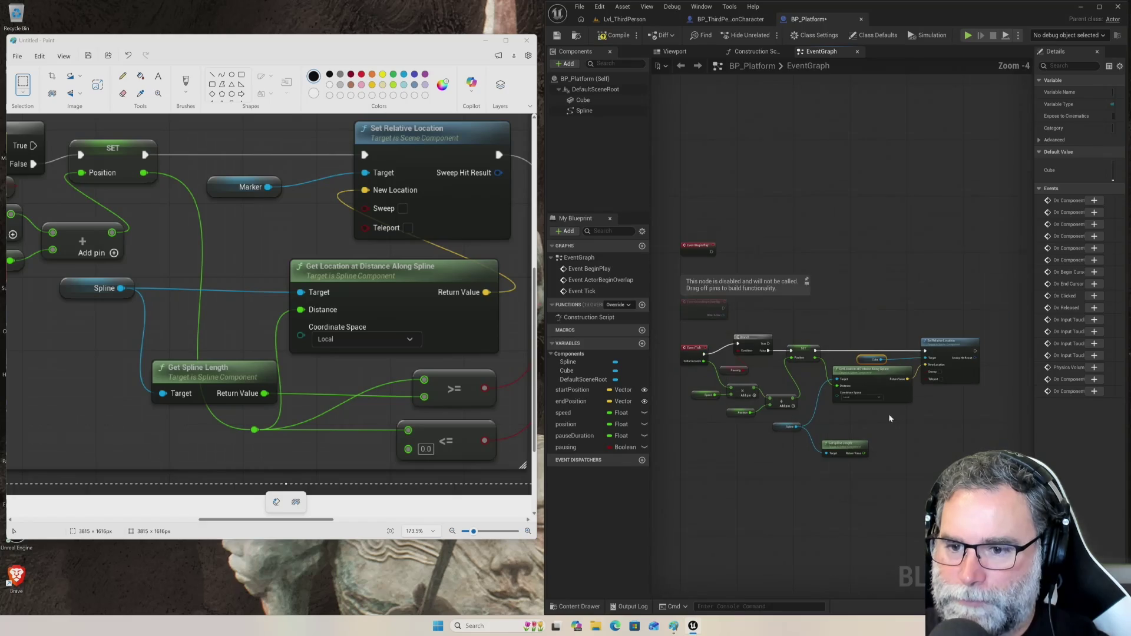
scroll(719, 422, up, 1)
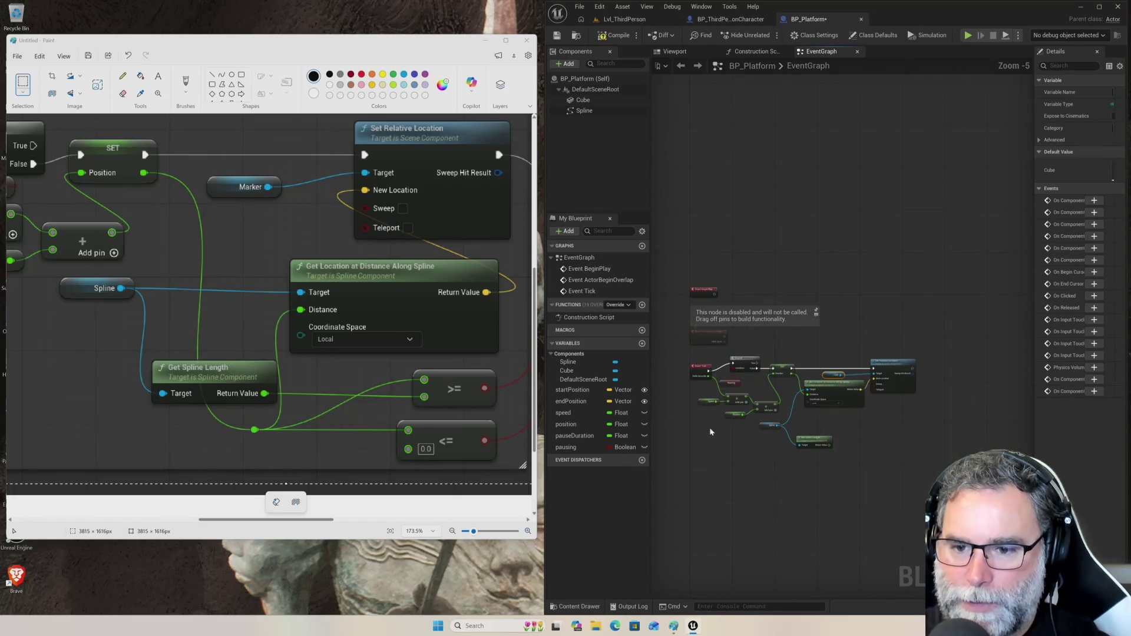
scroll(770, 419, up, 3)
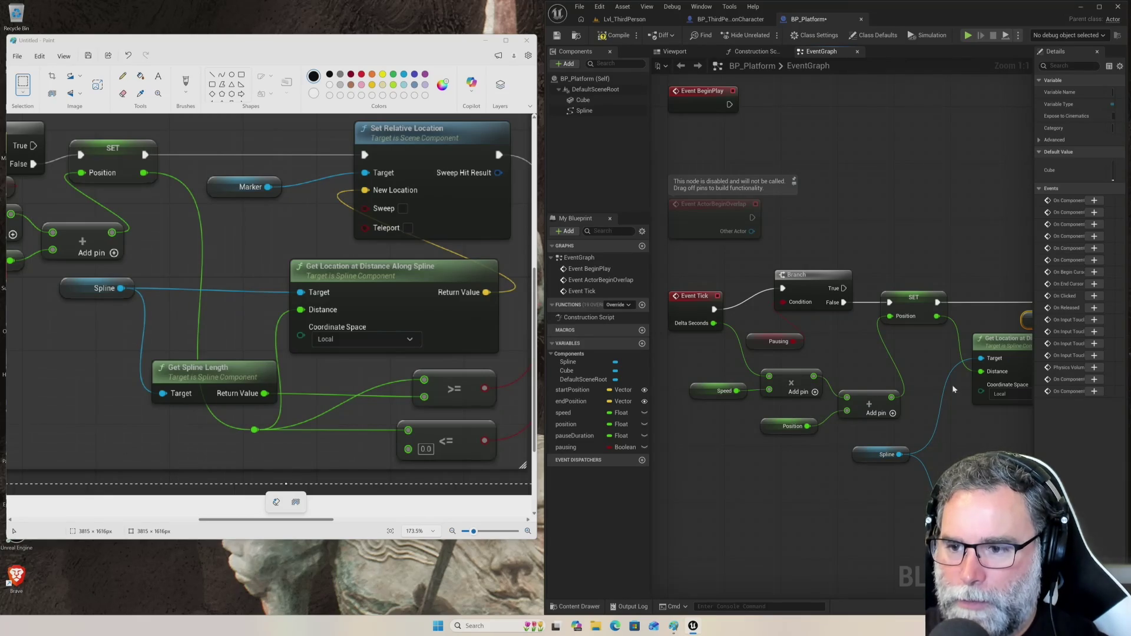
mouse_move(974, 446)
mouse_down()
mouse_move(876, 417)
mouse_move(787, 421)
mouse_up()
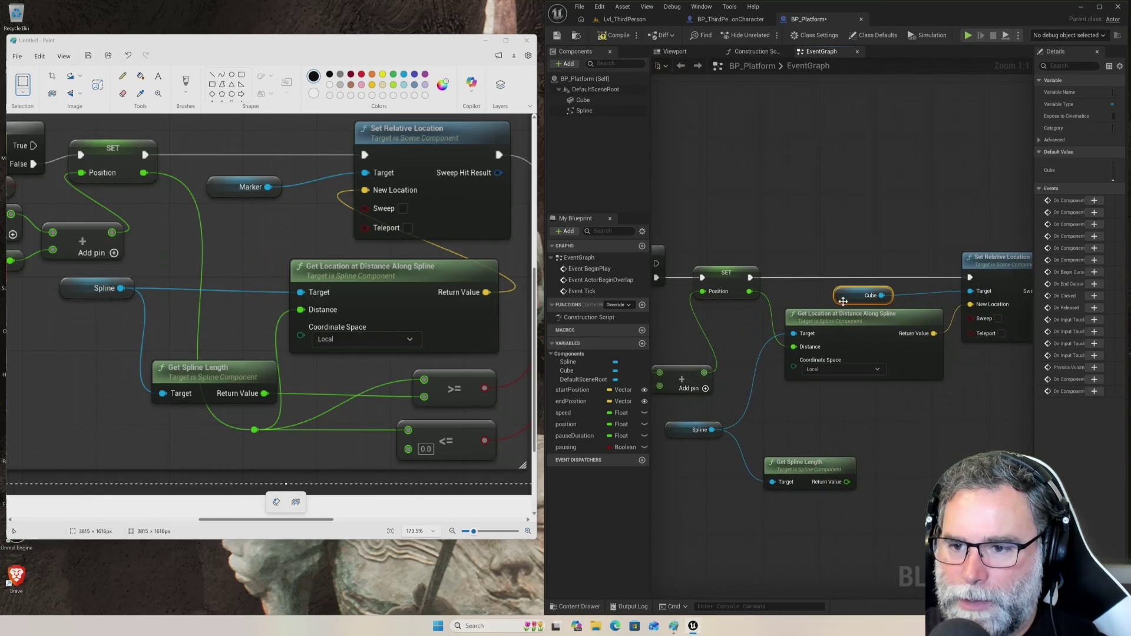
- Pan the graph so Set Relative Location sits left with empty canvas to its right
drag(937, 406, 873, 412)
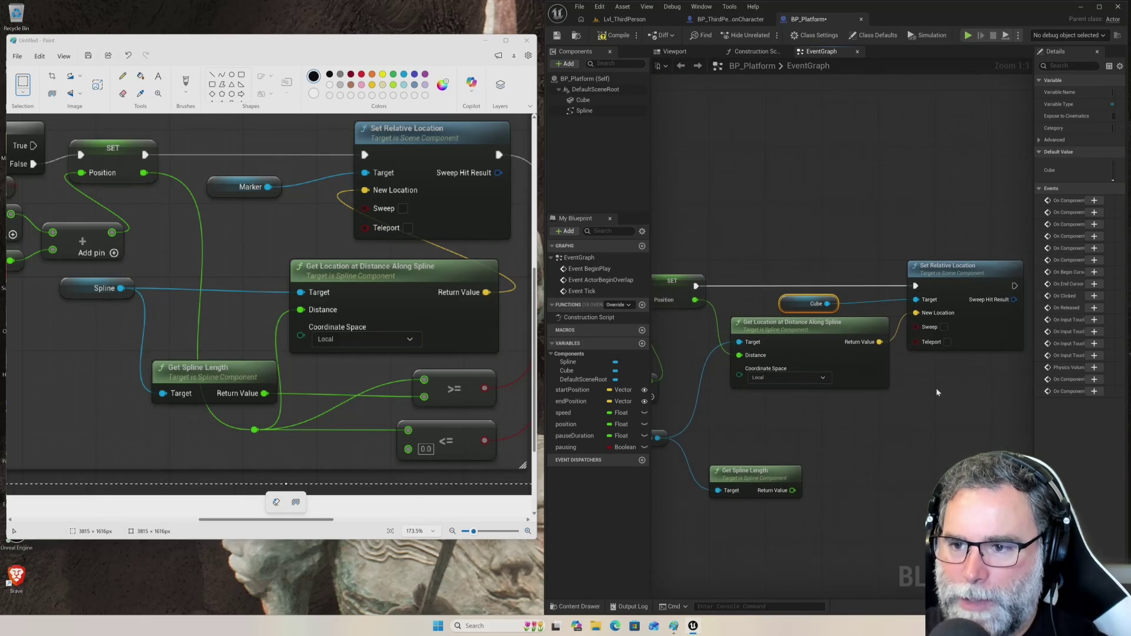
drag(935, 388, 809, 440)
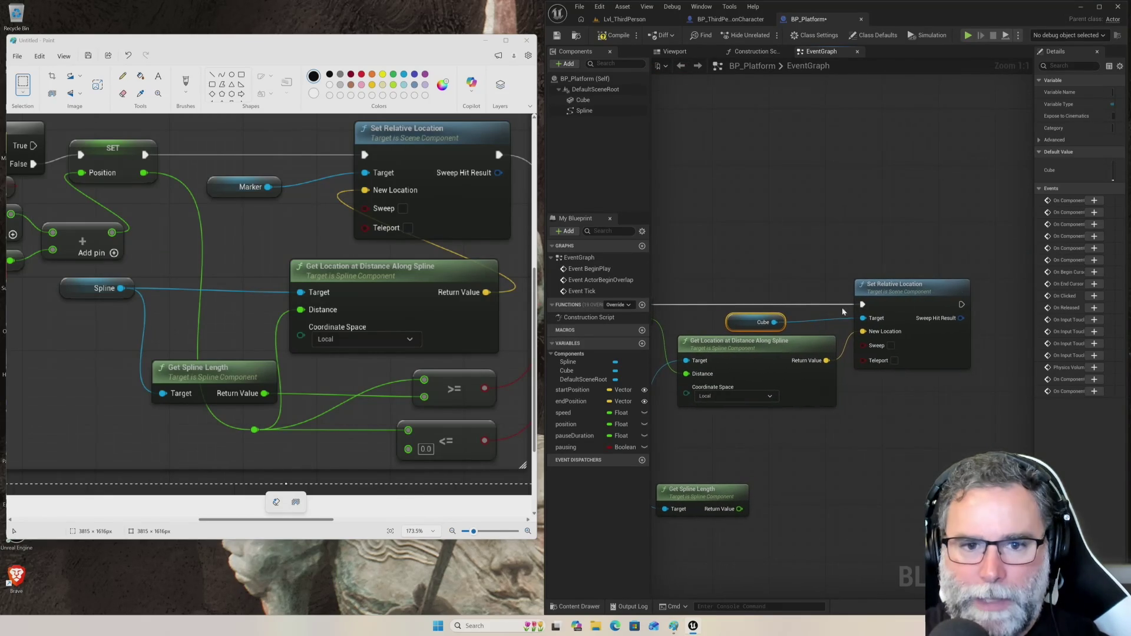
mouse_move(287, 520)
mouse_down()
mouse_move(449, 521)
mouse_move(374, 520)
mouse_up()
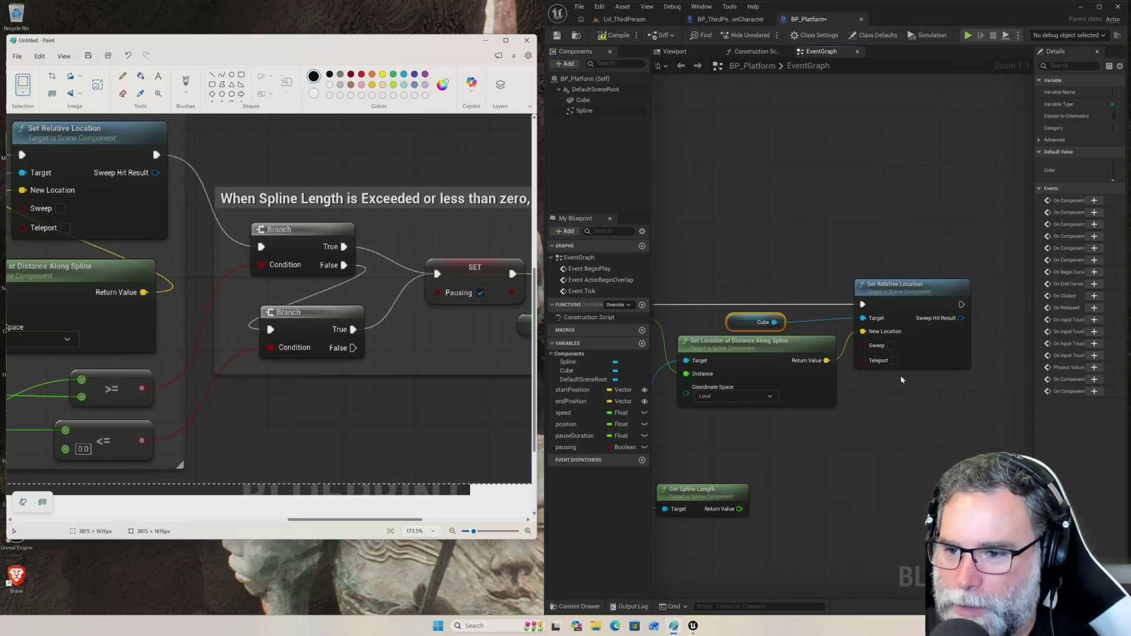
mouse_move(968, 409)
mouse_down()
mouse_move(877, 441)
mouse_move(825, 450)
mouse_move(787, 439)
mouse_up()
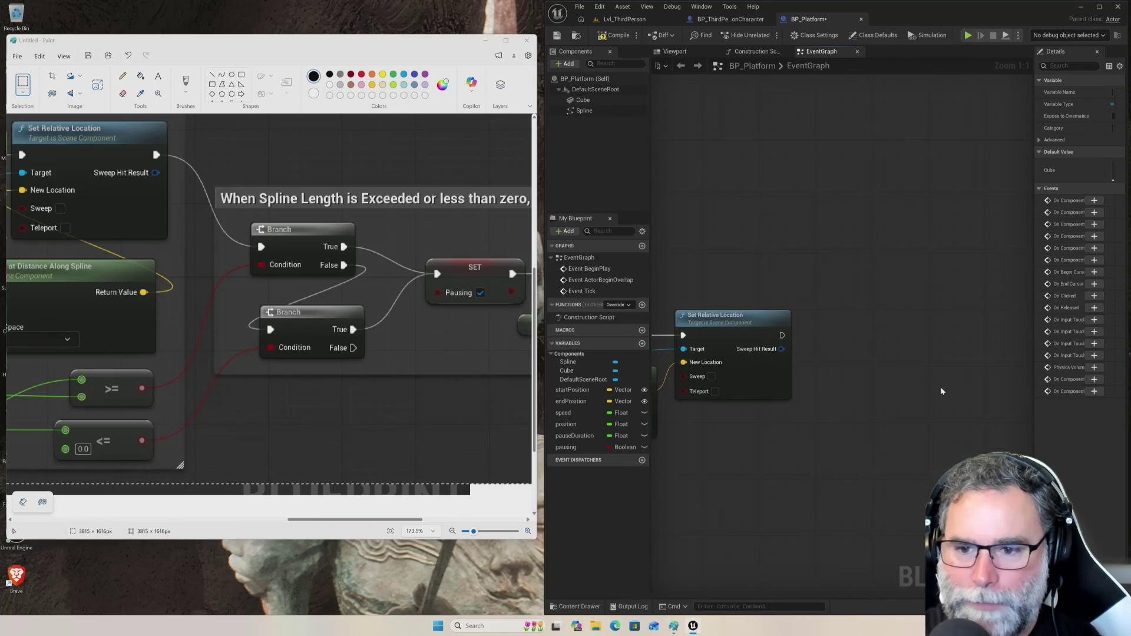
- Add a Branch node after Set Relative Location and align it with that node
drag(783, 335, 858, 373)
text(branch)
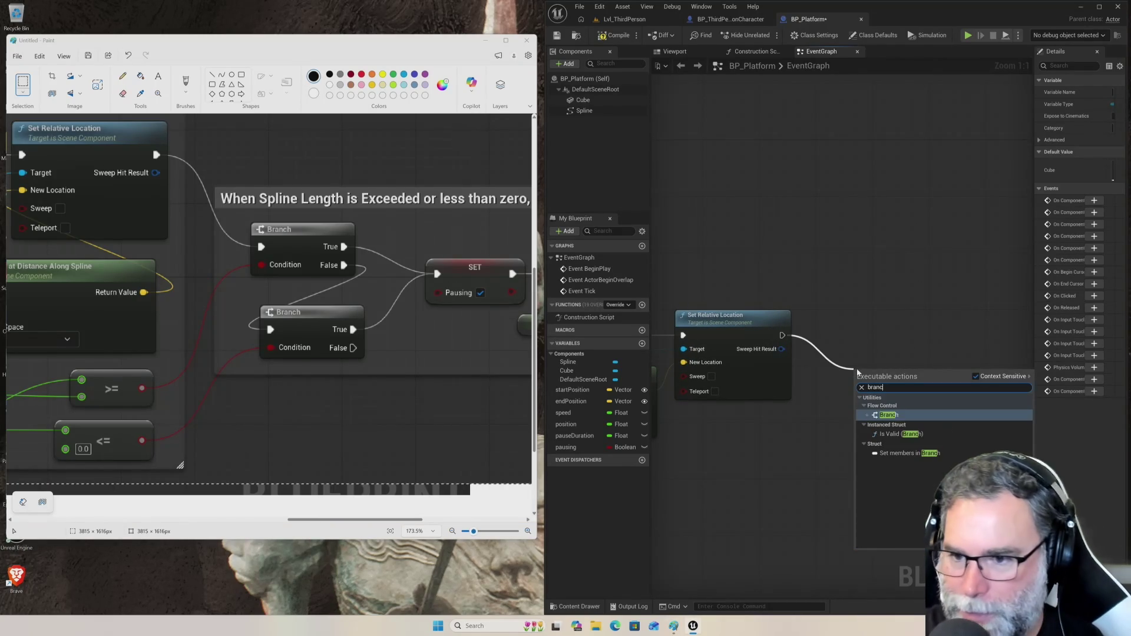
key(Return)
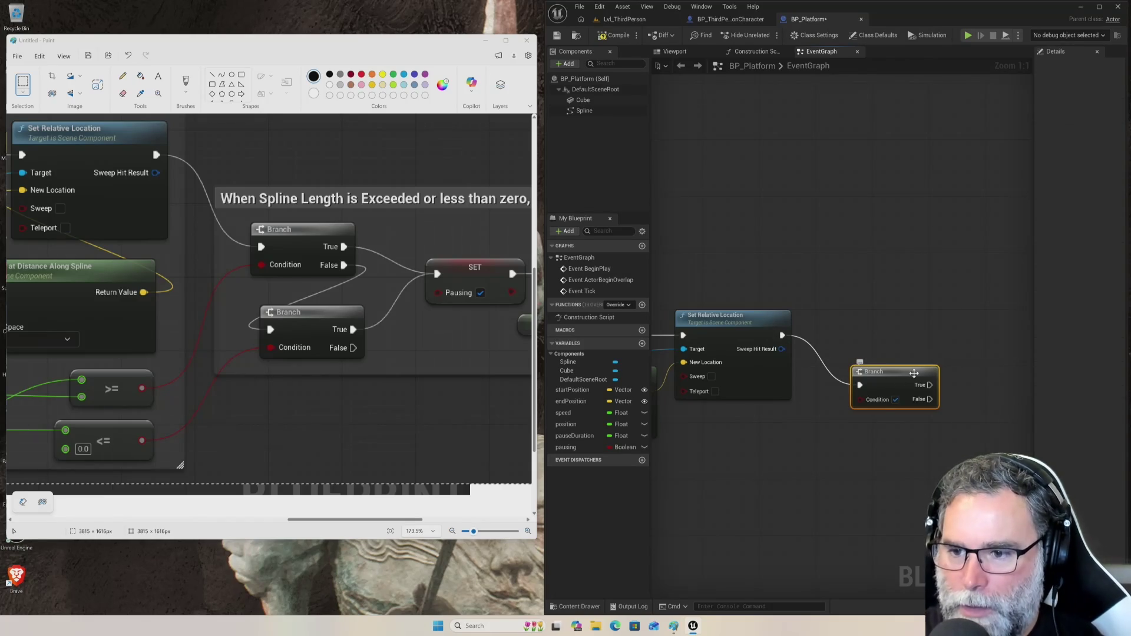
drag(913, 377, 898, 327)
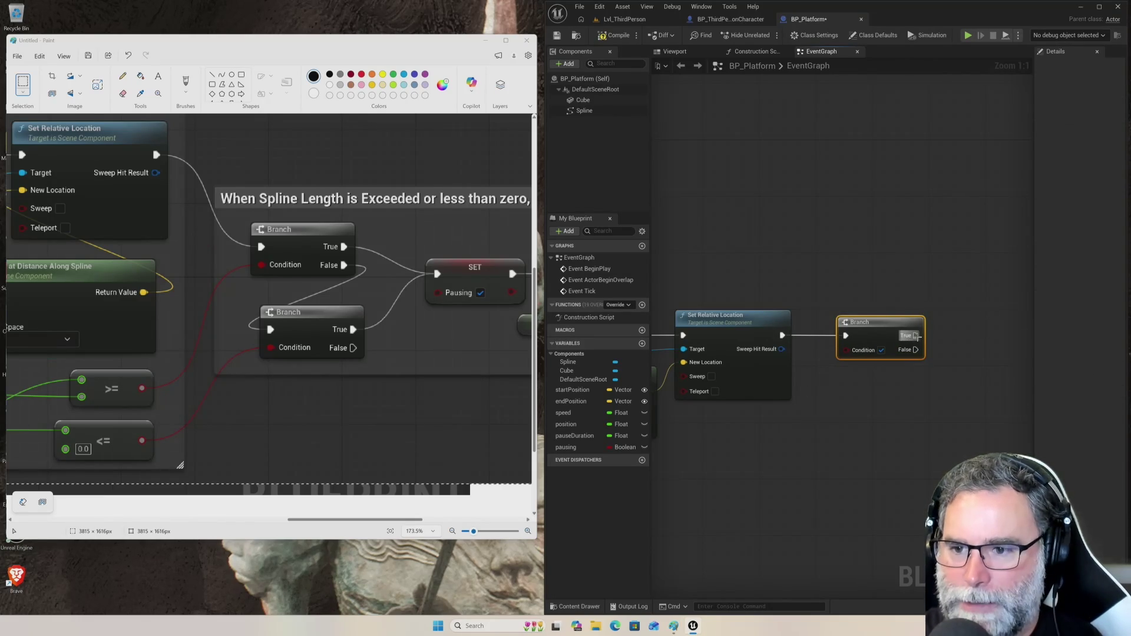
- Add a second Branch node off the first Branch's False output
mouse_move(922, 351)
mouse_down()
mouse_move(931, 391)
mouse_move(836, 407)
mouse_move(849, 411)
mouse_up()
text(branch)
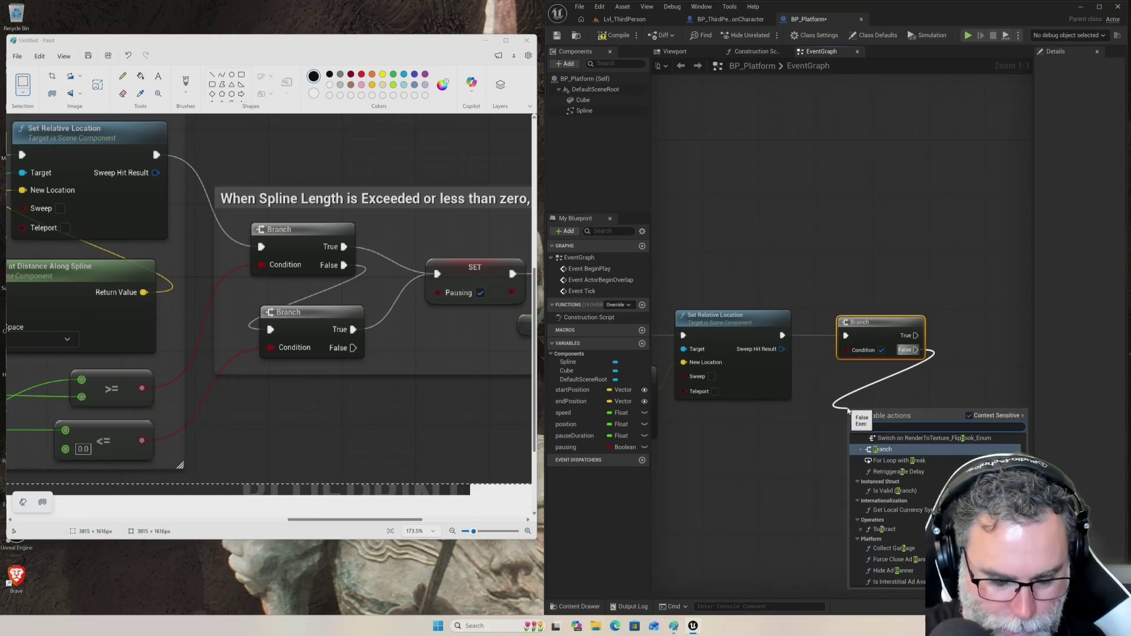
key(Return)
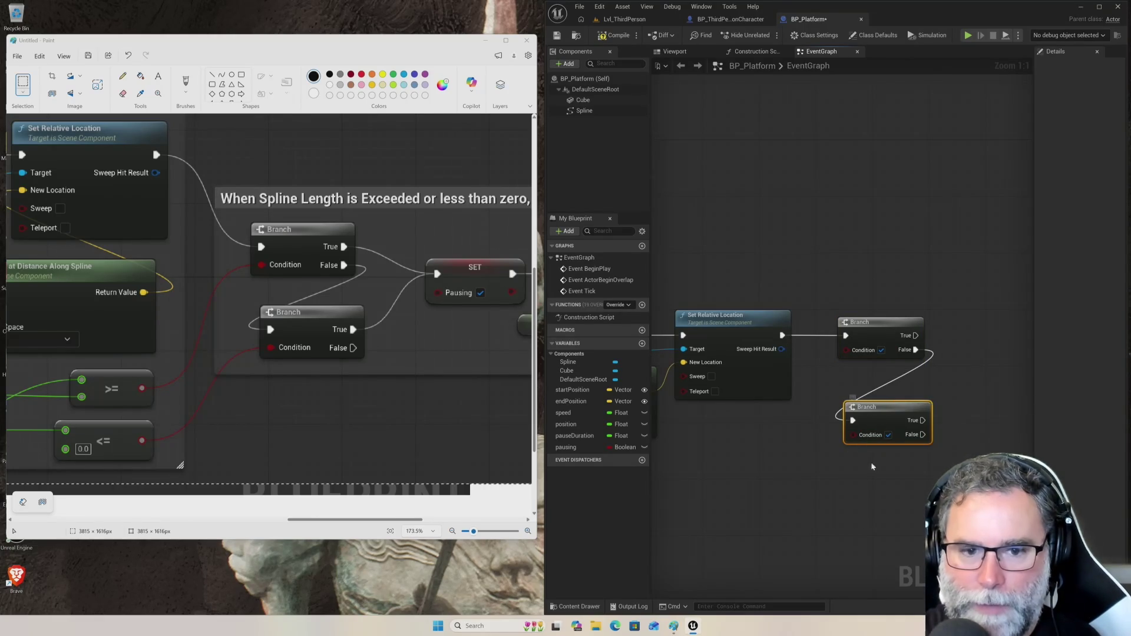
drag(978, 401, 866, 411)
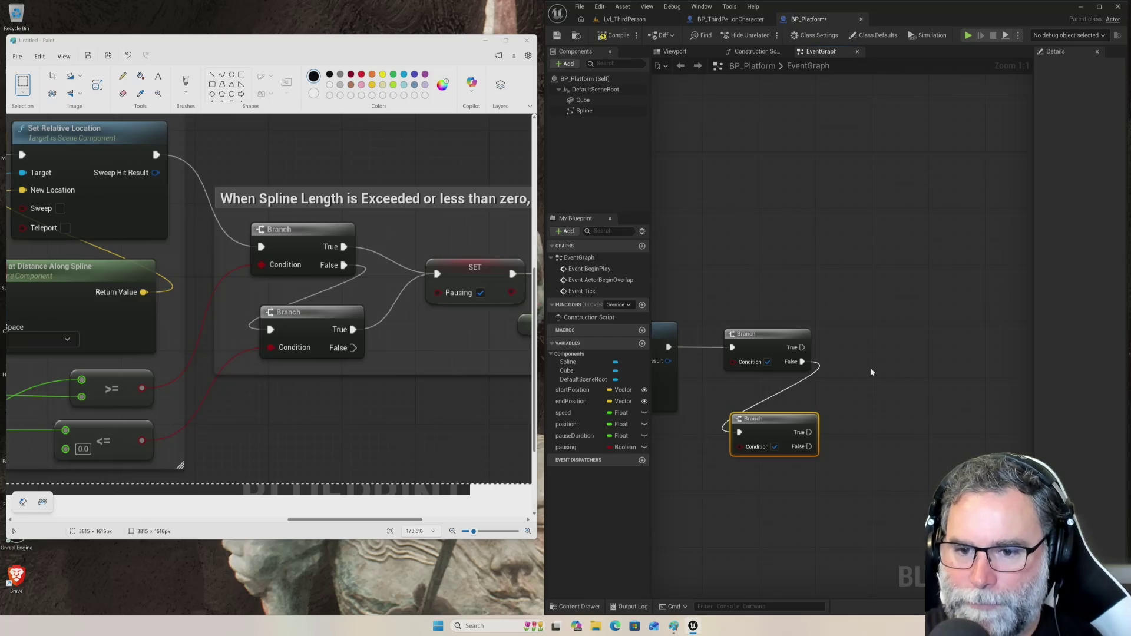
mouse_move(567, 449)
mouse_down()
mouse_move(815, 347)
mouse_move(869, 352)
mouse_up()
- Create a SET Pausing node and connect both Branch True outputs into its exec input
click(884, 380)
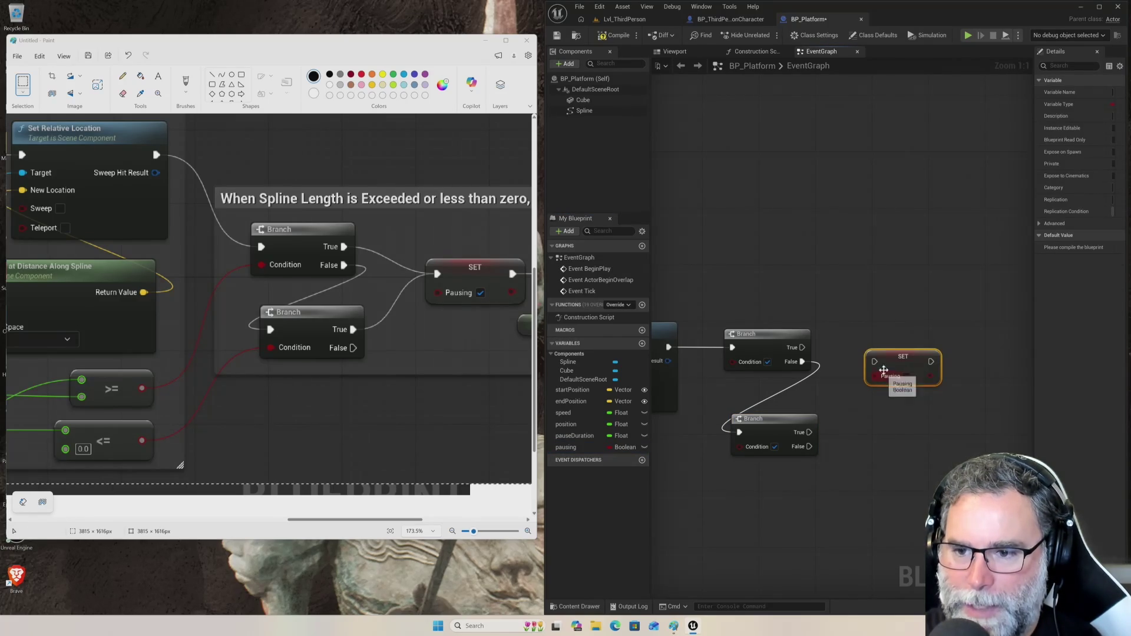
mouse_move(809, 432)
mouse_down()
mouse_move(851, 403)
mouse_move(874, 361)
mouse_up()
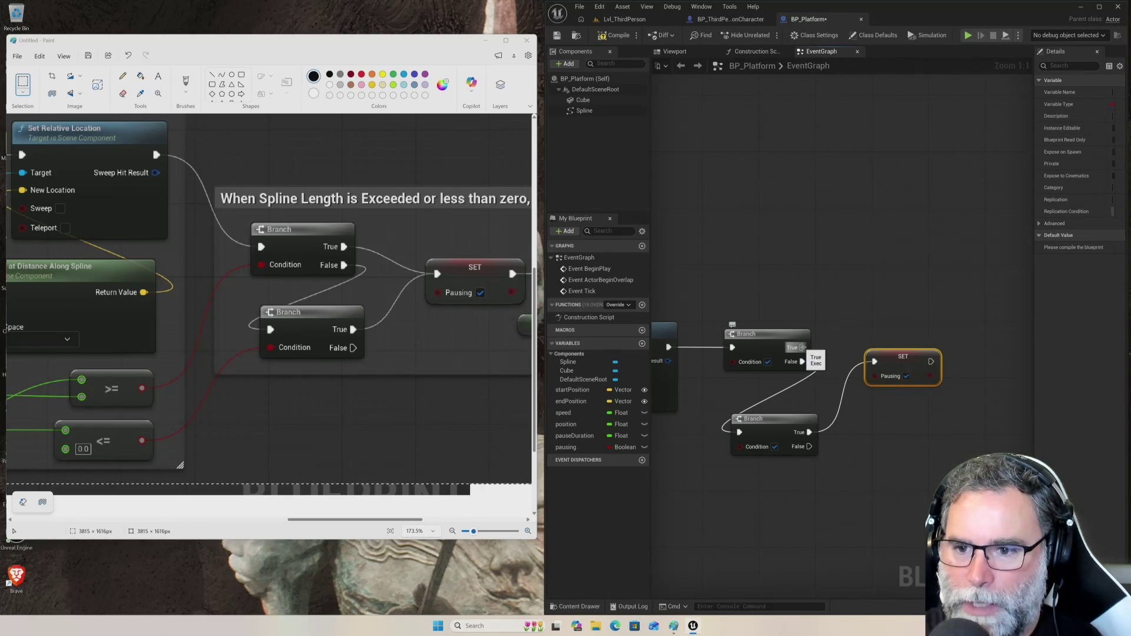
drag(802, 347, 874, 361)
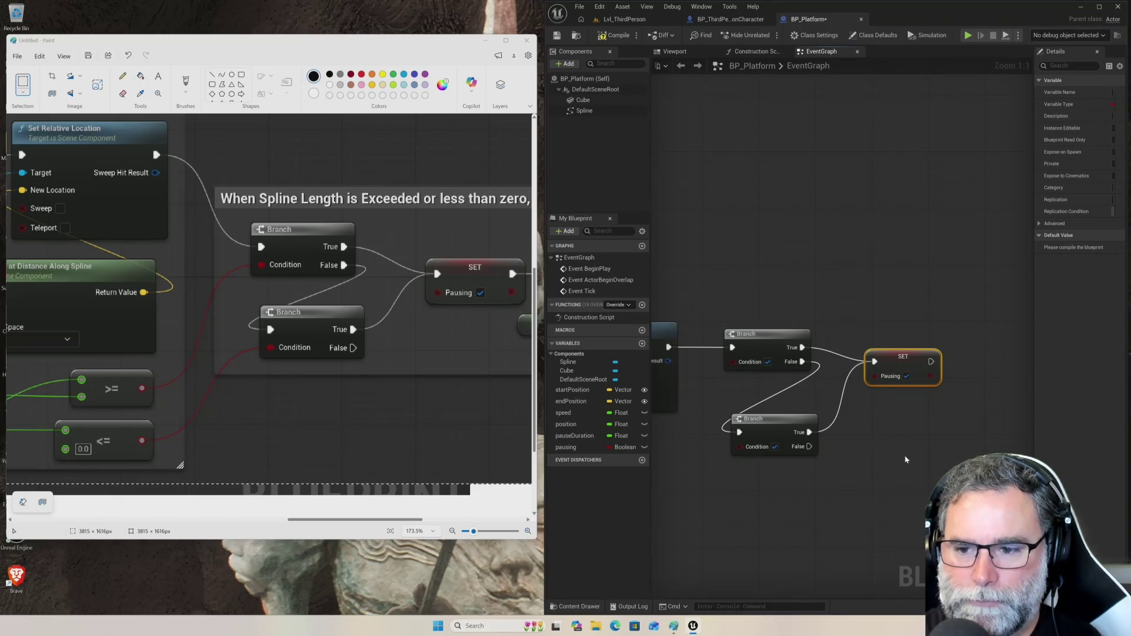
drag(752, 498, 801, 419)
drag(768, 472, 868, 446)
drag(797, 388, 834, 406)
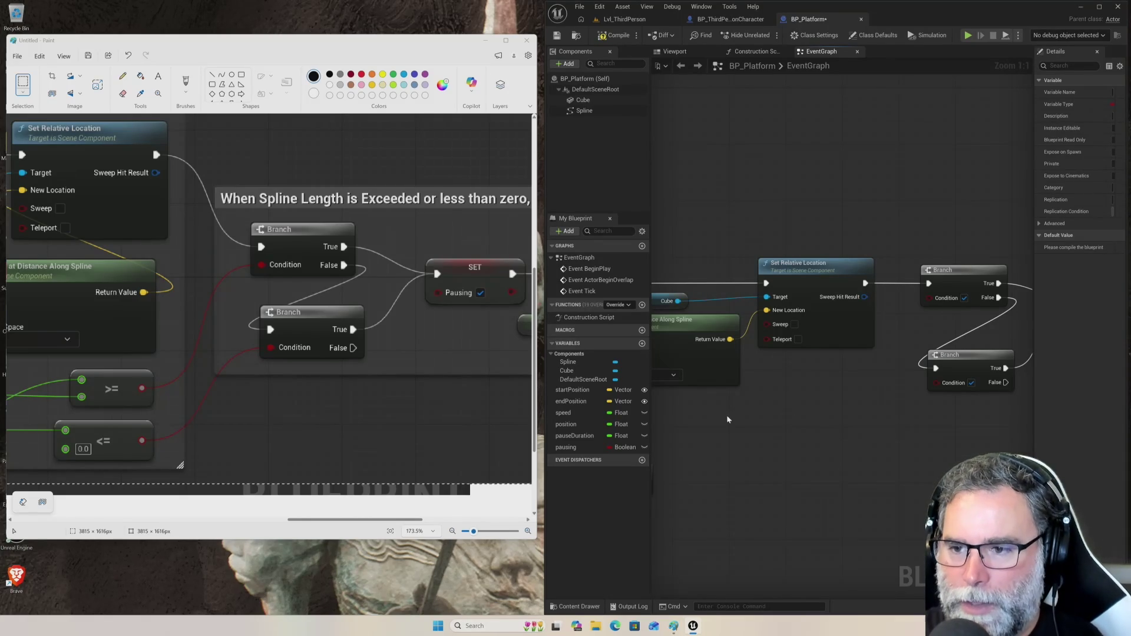
mouse_move(905, 425)
mouse_down()
mouse_move(840, 449)
mouse_move(801, 409)
mouse_up()
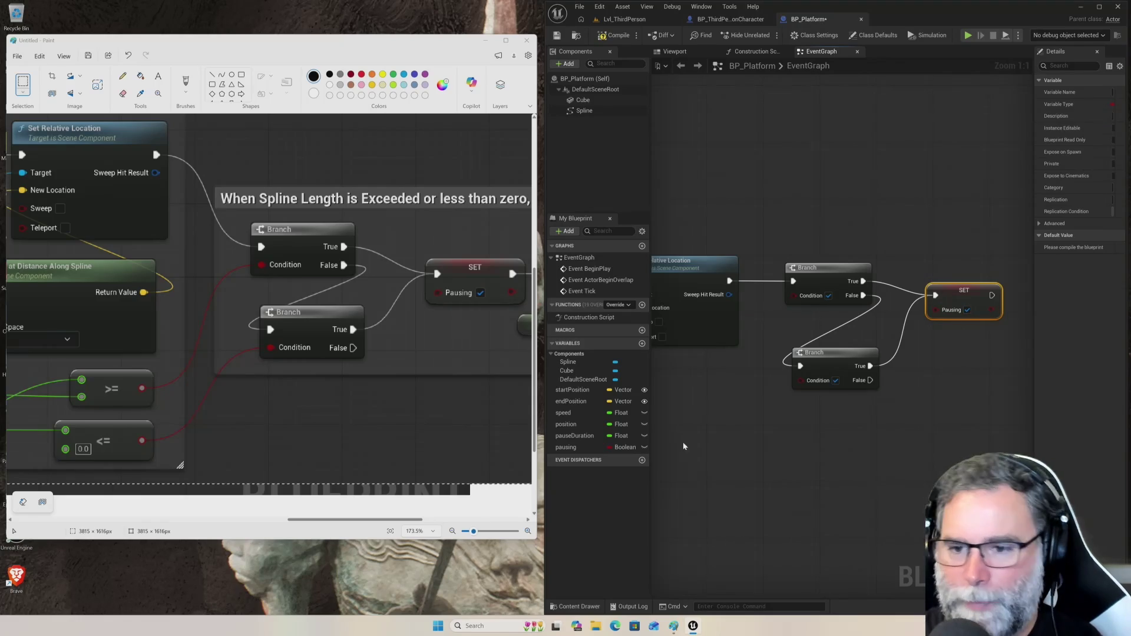
drag(725, 437, 797, 442)
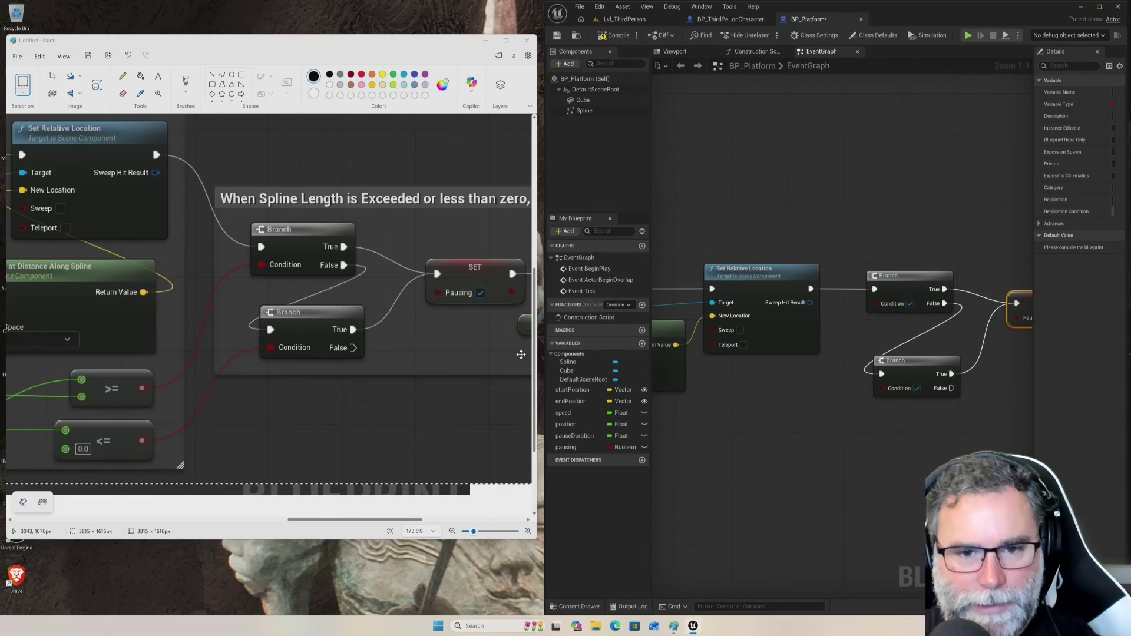
mouse_move(756, 419)
mouse_down()
mouse_move(808, 377)
mouse_move(808, 364)
mouse_up()
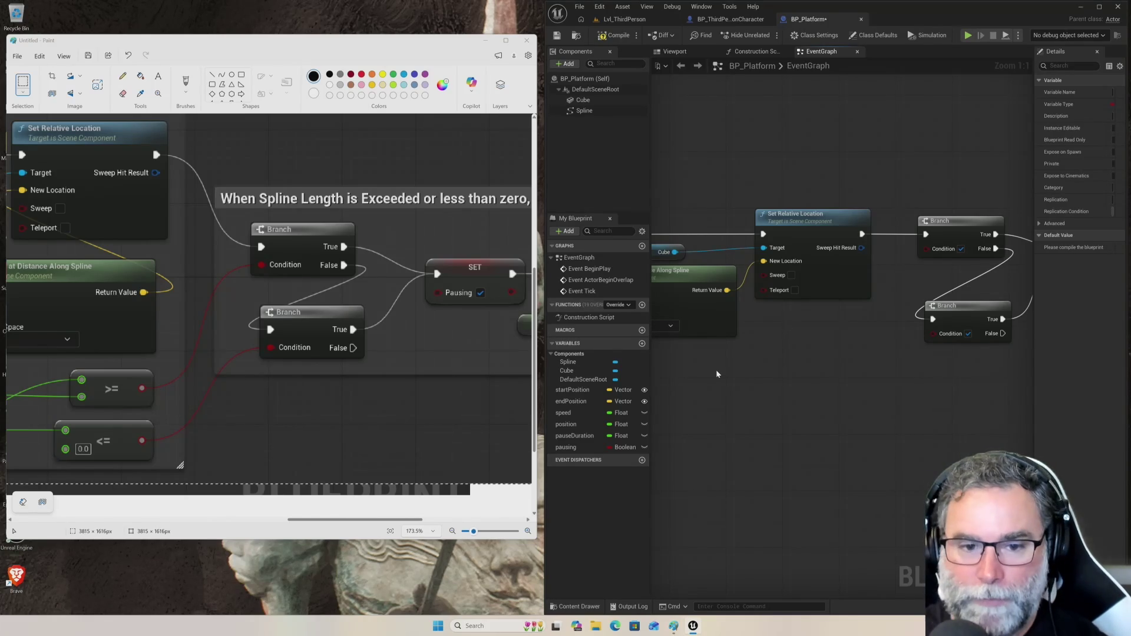
drag(727, 374, 833, 330)
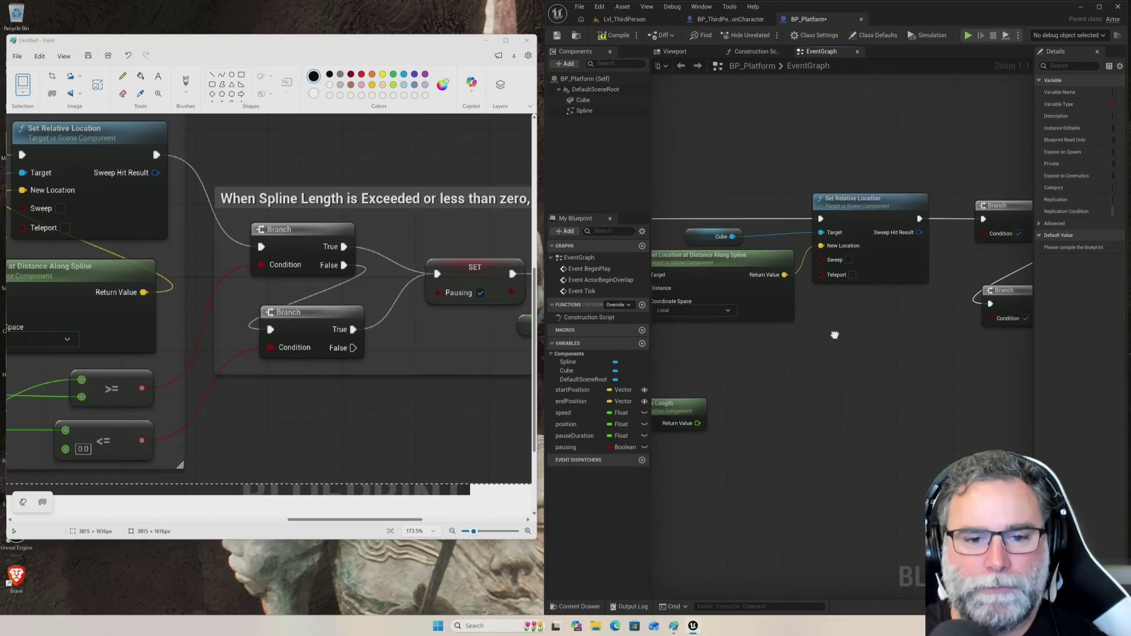
drag(301, 519, 231, 525)
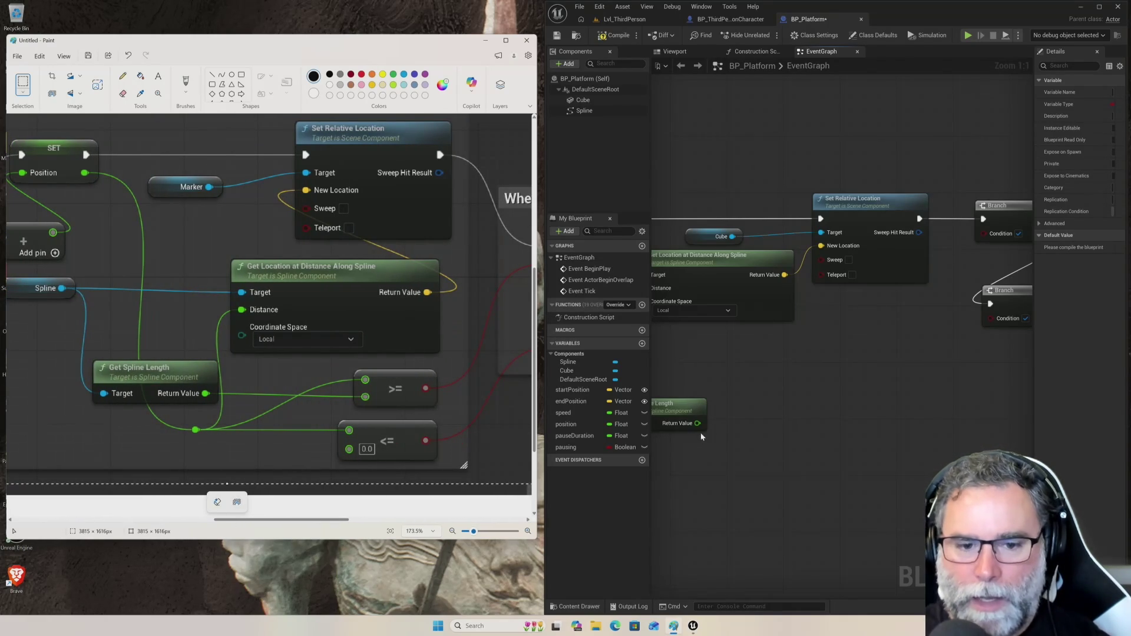
- Add a Greater Equal (>=) node and feed Get Spline Length's Return Value into its B pin
mouse_move(698, 425)
mouse_down()
mouse_move(806, 414)
mouse_move(797, 423)
mouse_up()
click(775, 429)
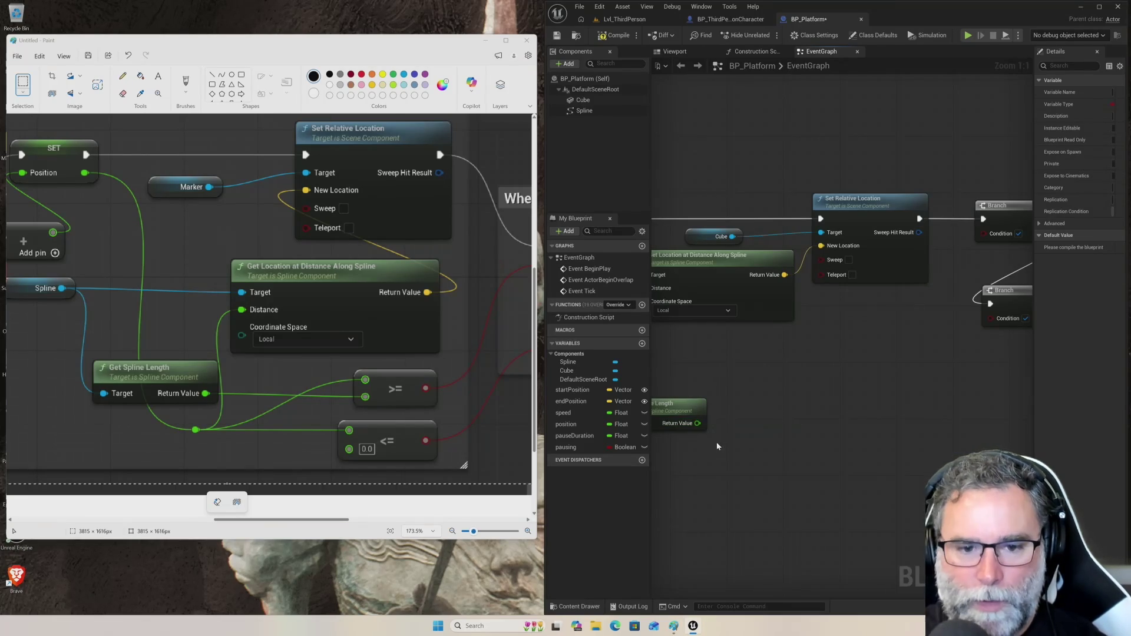
right_click(775, 400)
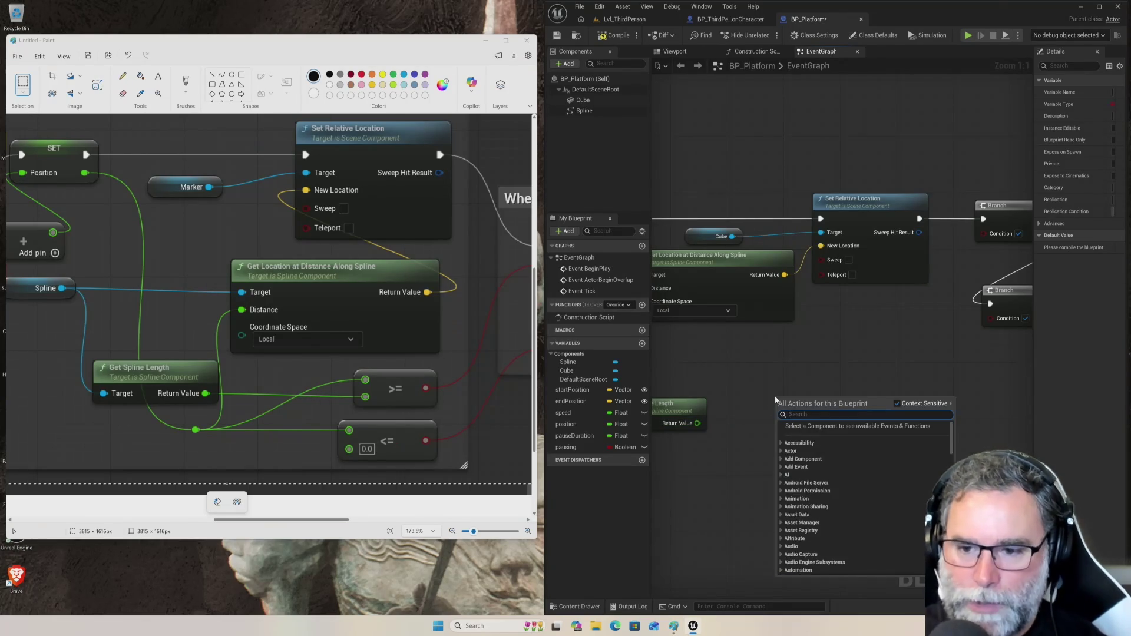
text(greater)
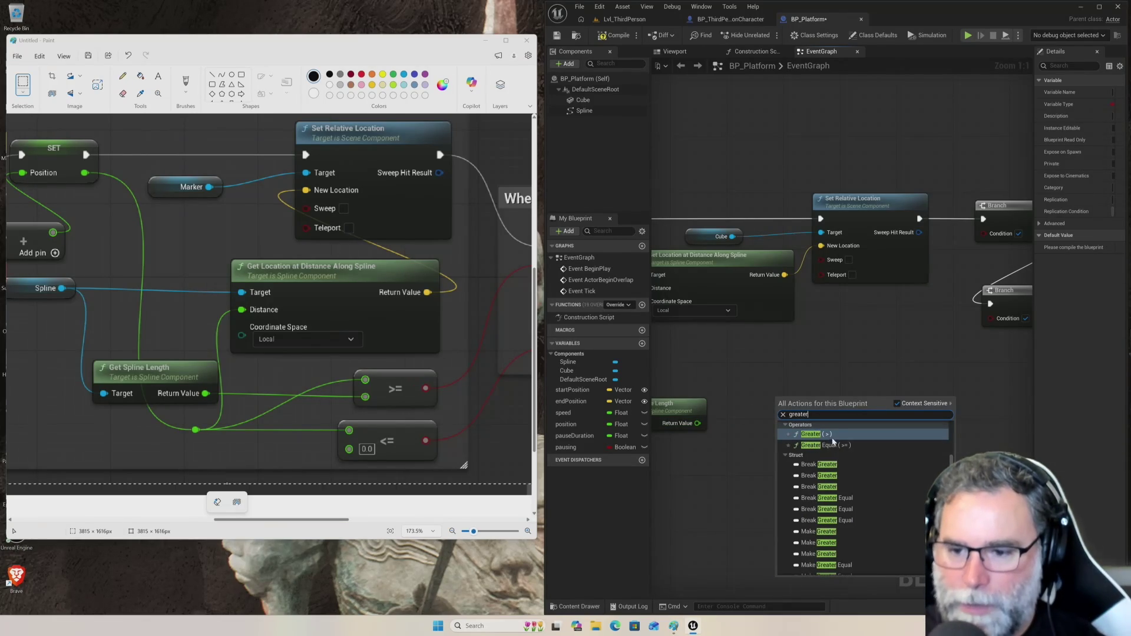
click(834, 446)
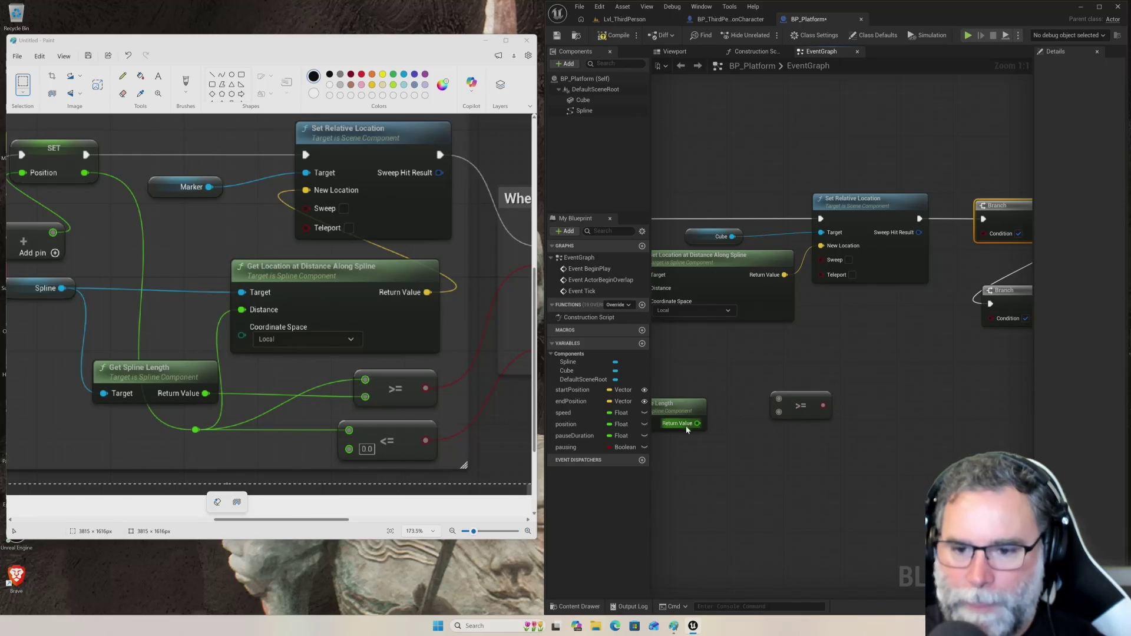
mouse_move(697, 423)
mouse_down()
mouse_move(720, 431)
mouse_move(779, 414)
mouse_up()
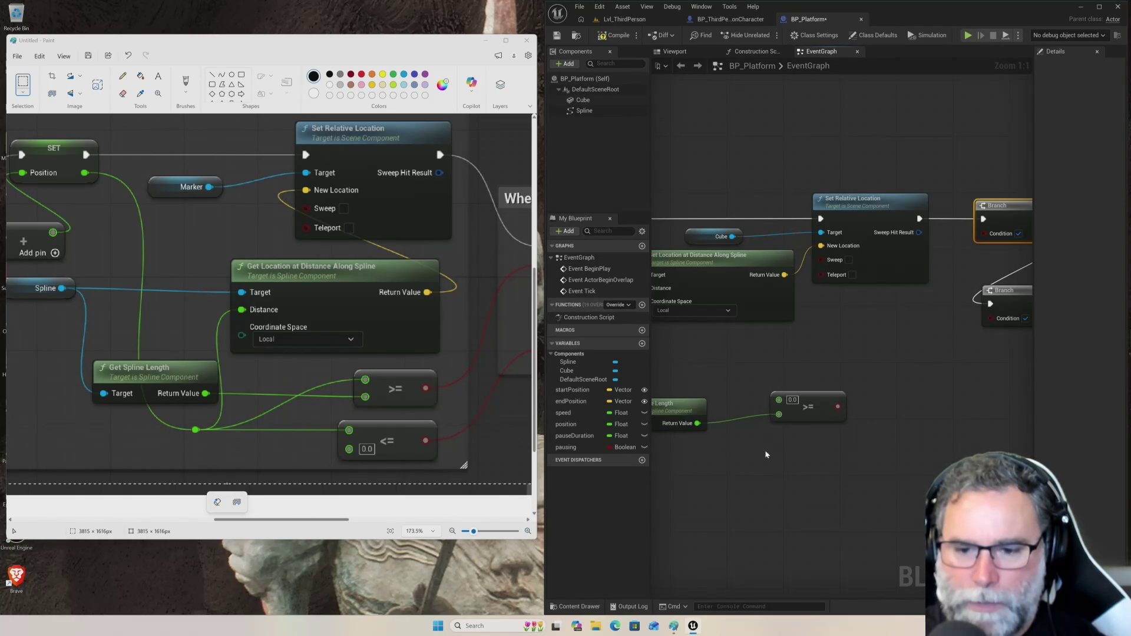
- Add an unconnected Less Equal (<=) node below the >= node
right_click(774, 461)
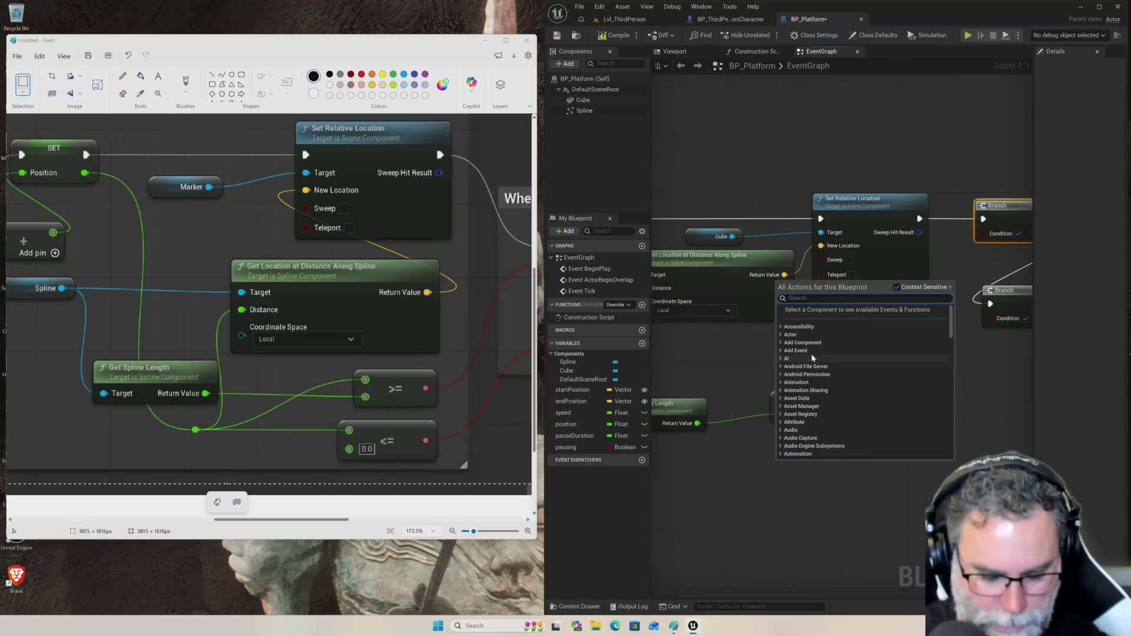
text(less)
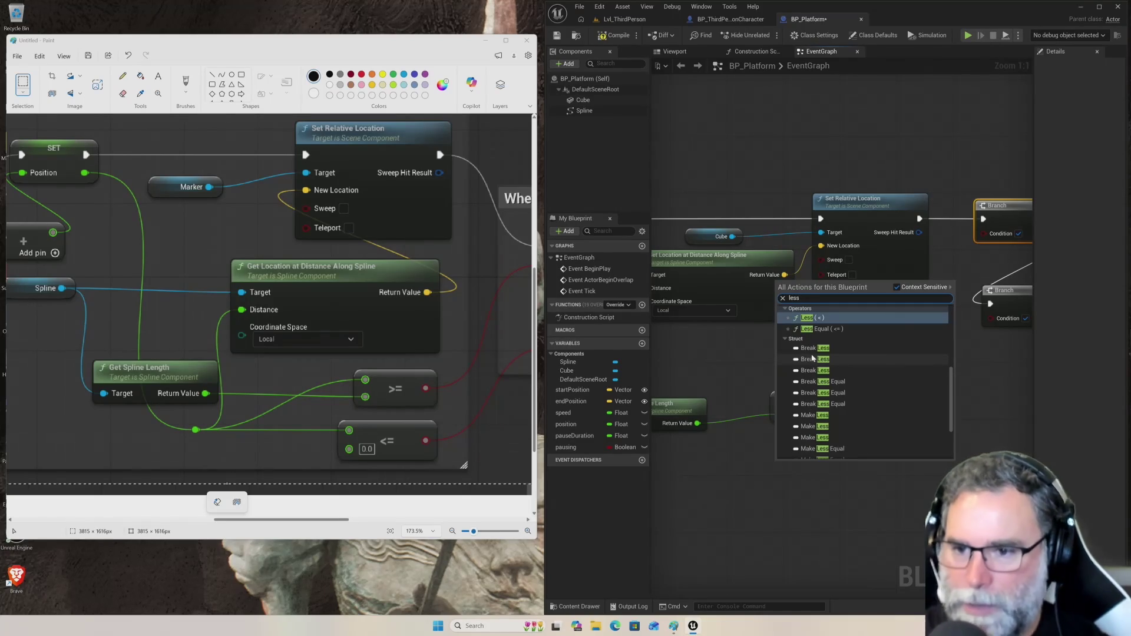
click(817, 330)
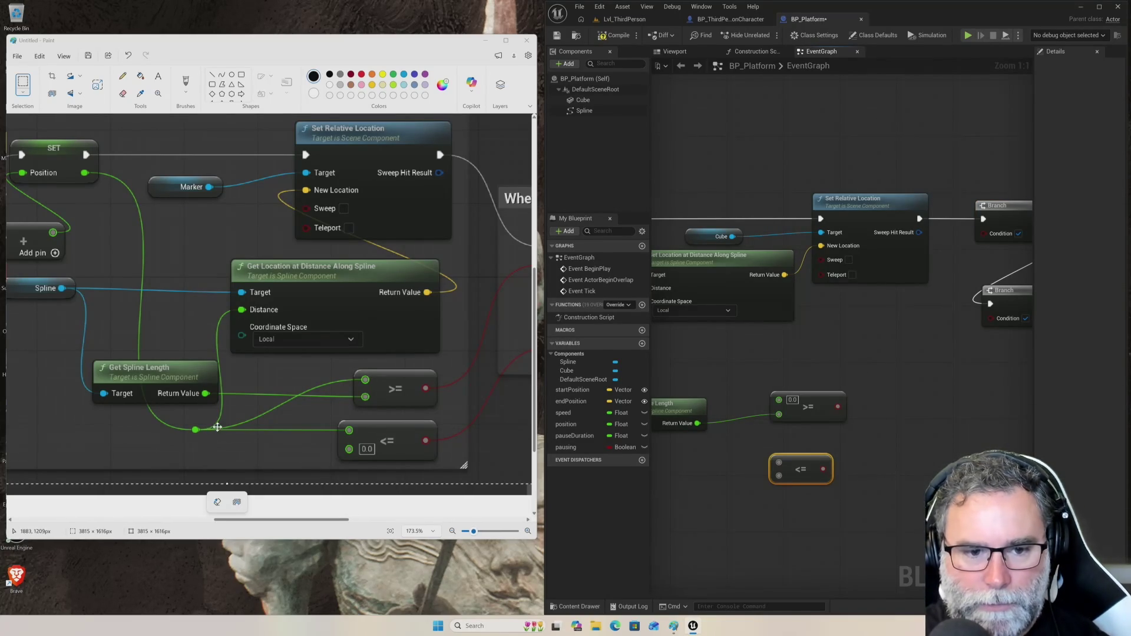
mouse_move(730, 486)
mouse_down()
mouse_move(798, 445)
mouse_move(866, 441)
mouse_up()
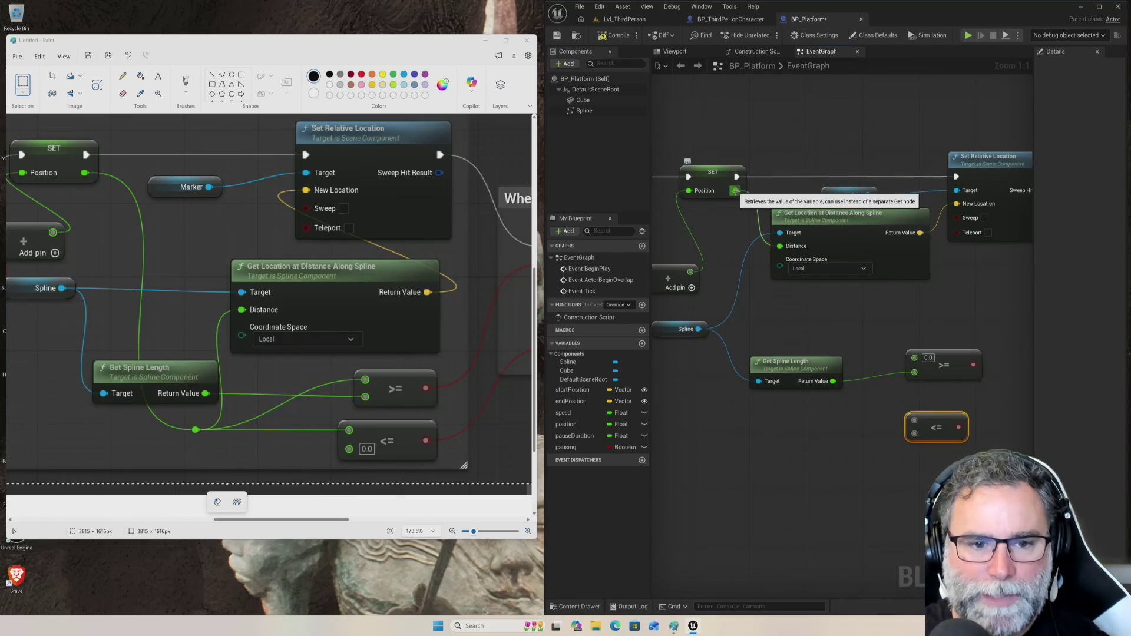
- Add a reroute point on the Position wire and move it down beside the Spline component
mouse_move(734, 190)
mouse_down()
mouse_move(743, 288)
mouse_move(742, 232)
mouse_move(768, 340)
mouse_move(809, 345)
mouse_move(873, 400)
mouse_move(696, 253)
mouse_move(748, 243)
mouse_move(734, 241)
mouse_move(743, 250)
mouse_up()
key(Escape)
click(755, 197)
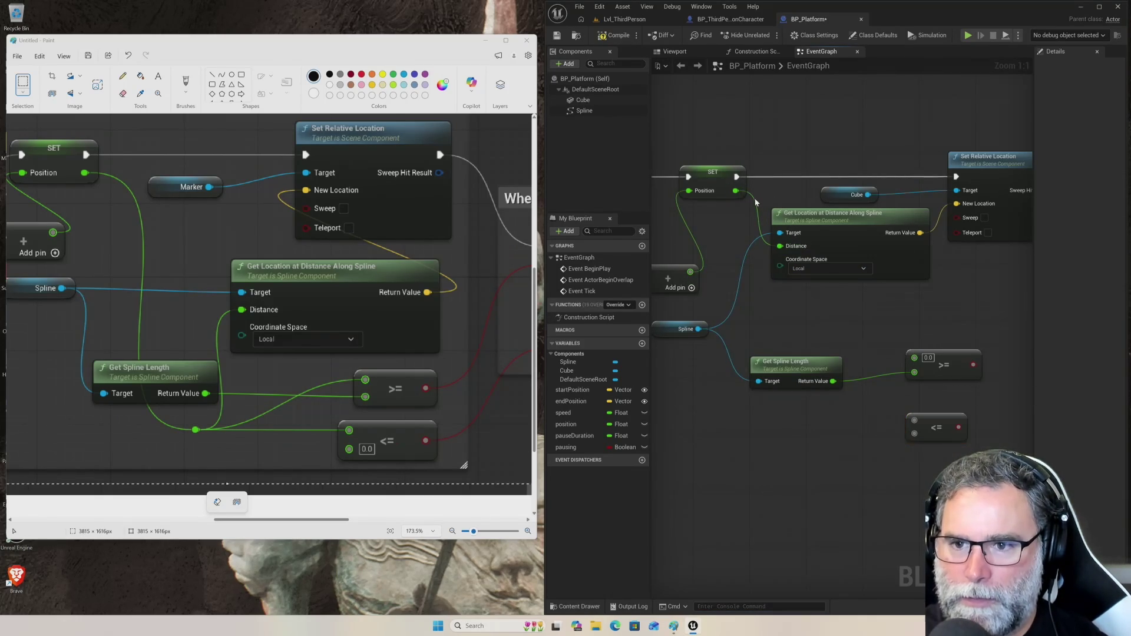
drag(756, 205, 756, 207)
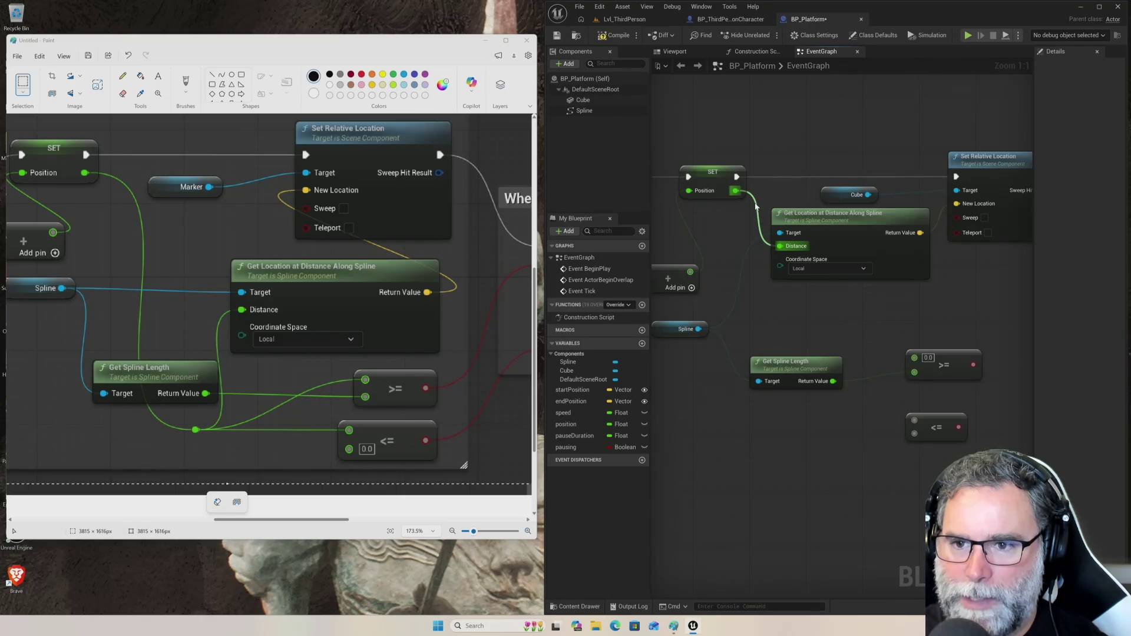
key(Escape)
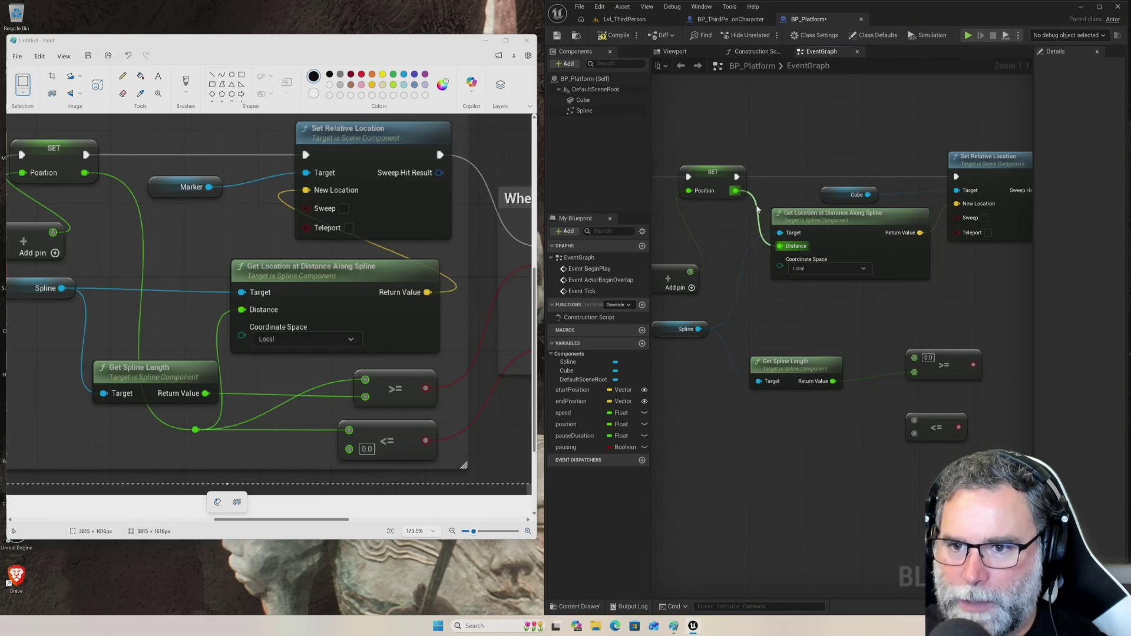
double_click(757, 209)
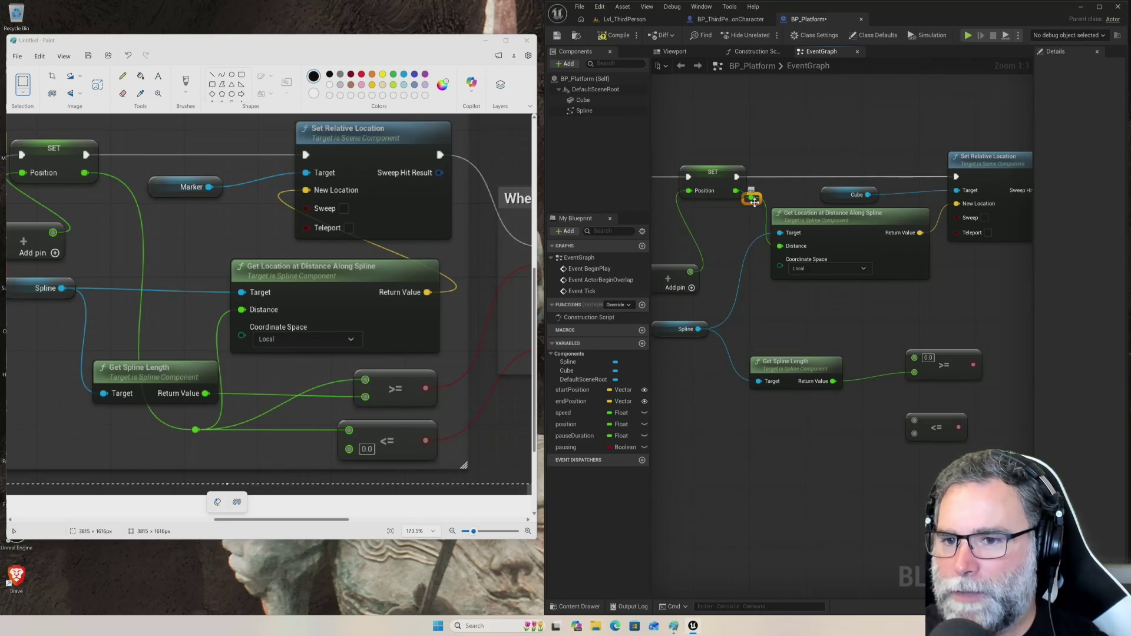
mouse_move(756, 204)
mouse_down()
mouse_move(751, 333)
mouse_move(787, 336)
mouse_move(770, 338)
mouse_up()
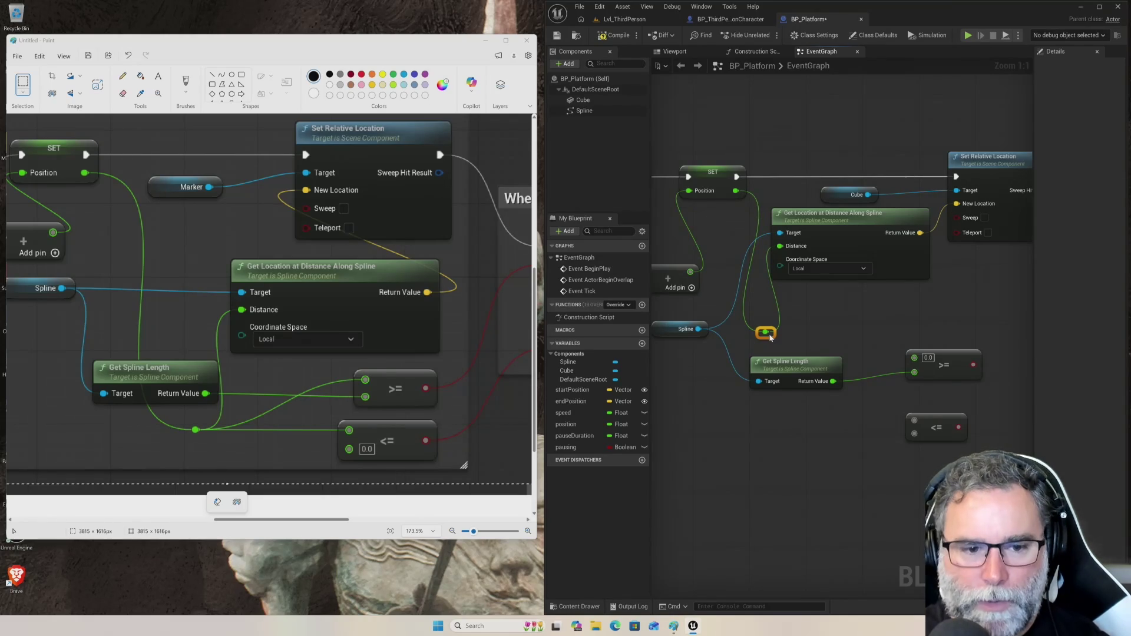
mouse_move(770, 338)
mouse_down()
mouse_move(777, 326)
mouse_move(792, 327)
mouse_move(784, 336)
mouse_up()
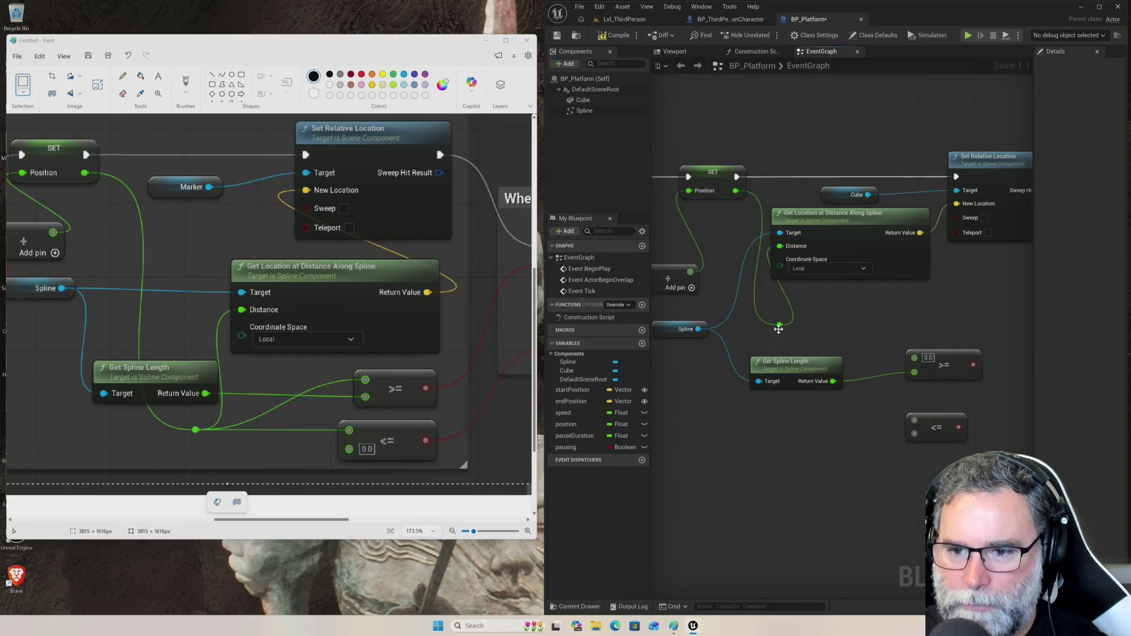
- Wire the reroute point into the >= node's first input and reposition the Get Location and SET Position nodes
drag(778, 328, 790, 328)
drag(809, 334, 832, 340)
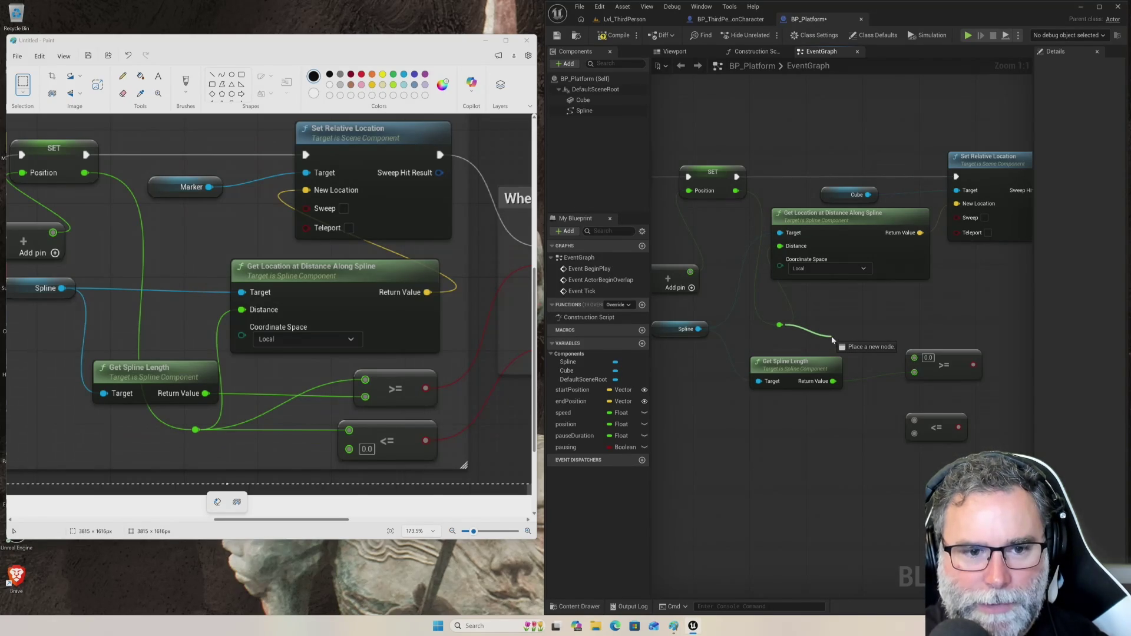
drag(832, 340, 916, 358)
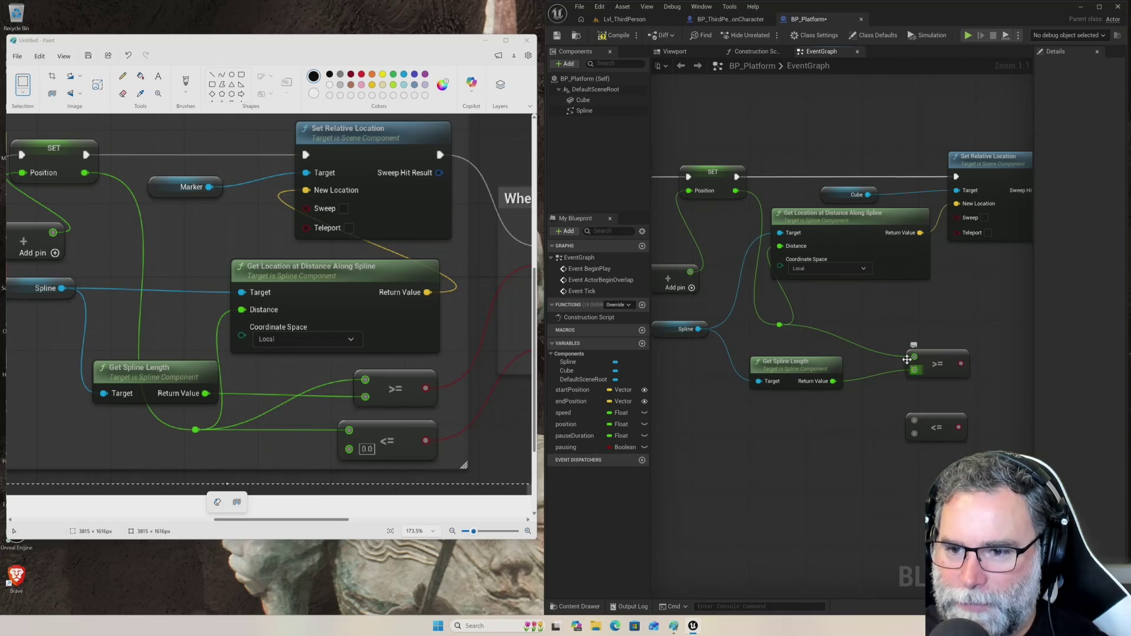
mouse_move(863, 227)
mouse_down()
mouse_move(875, 249)
mouse_move(868, 235)
mouse_up()
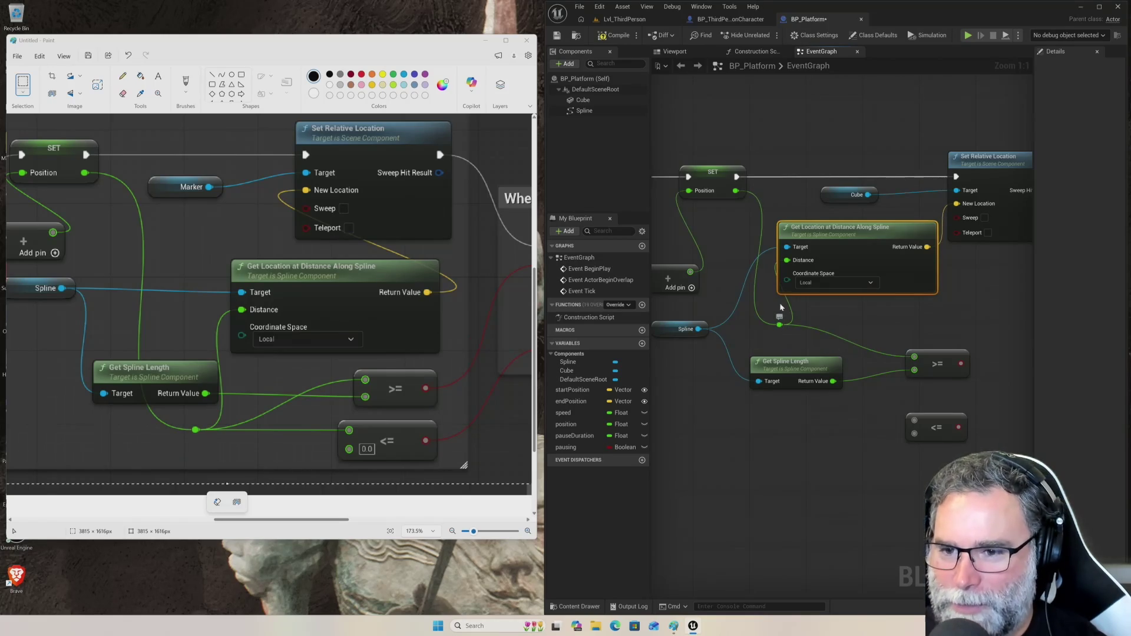
drag(721, 181, 705, 181)
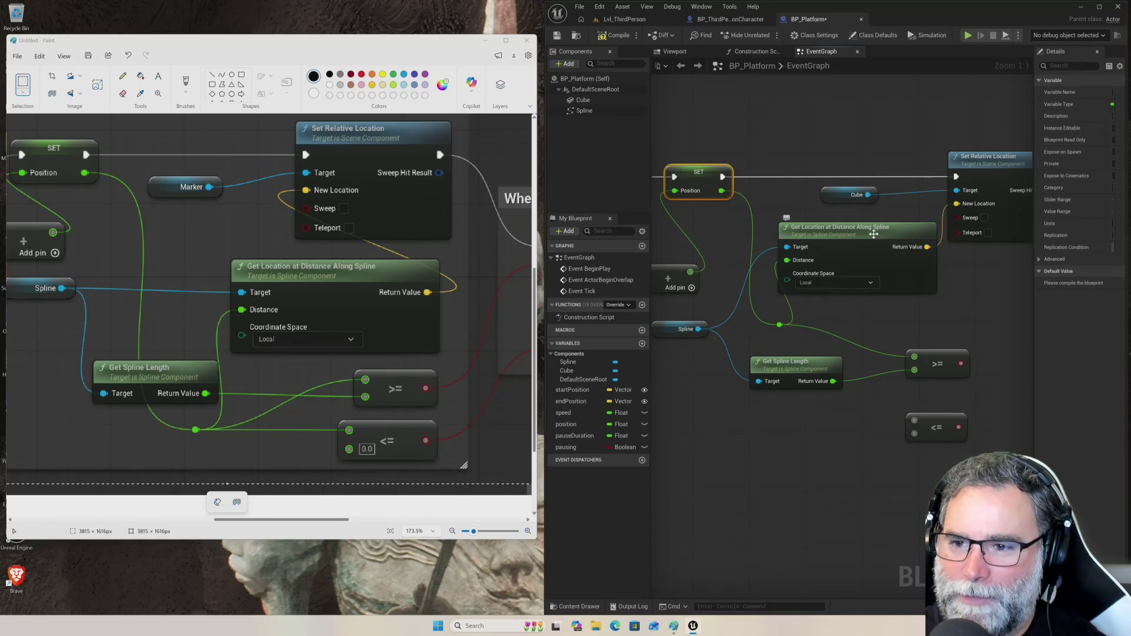
- Nudge the Get Location at Distance Along Spline, Get Spline Length and >= nodes so the comparison wires line up
mouse_move(877, 235)
mouse_down()
mouse_move(884, 248)
mouse_move(890, 240)
mouse_up()
mouse_move(780, 325)
mouse_down()
mouse_move(764, 334)
mouse_move(789, 322)
mouse_move(756, 334)
mouse_up()
key(Escape)
key(Escape)
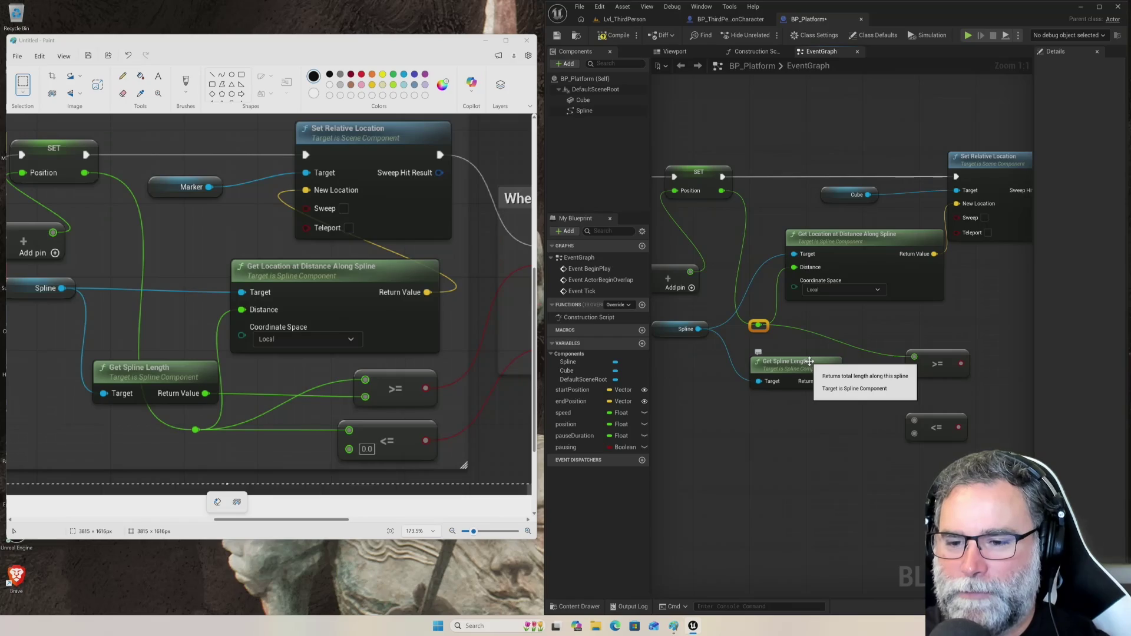
drag(810, 361, 803, 364)
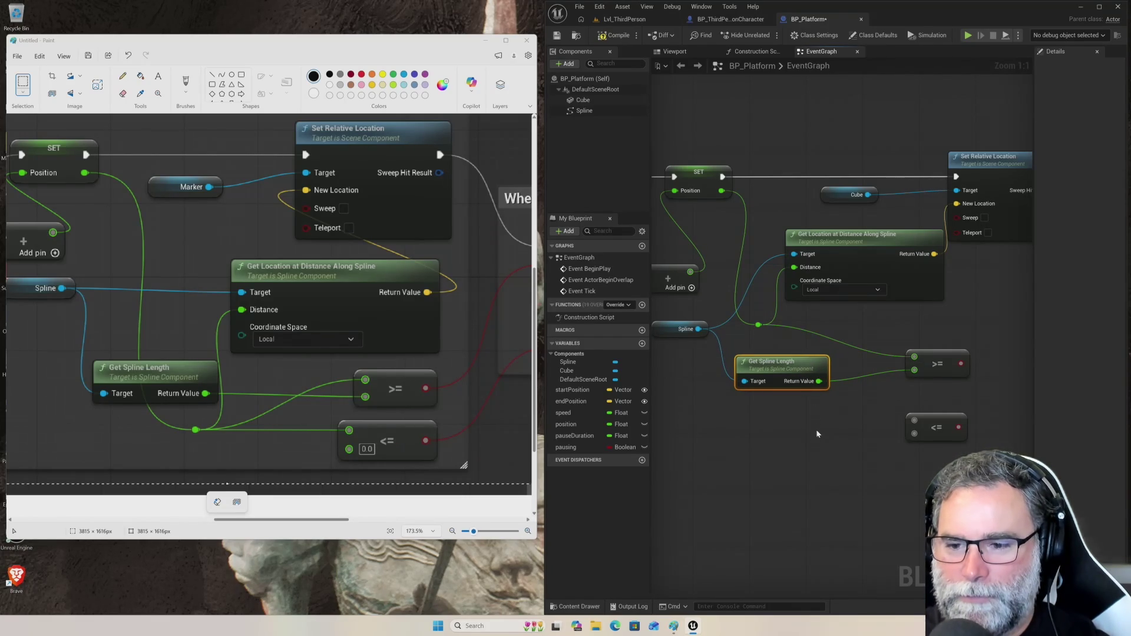
drag(802, 366, 801, 357)
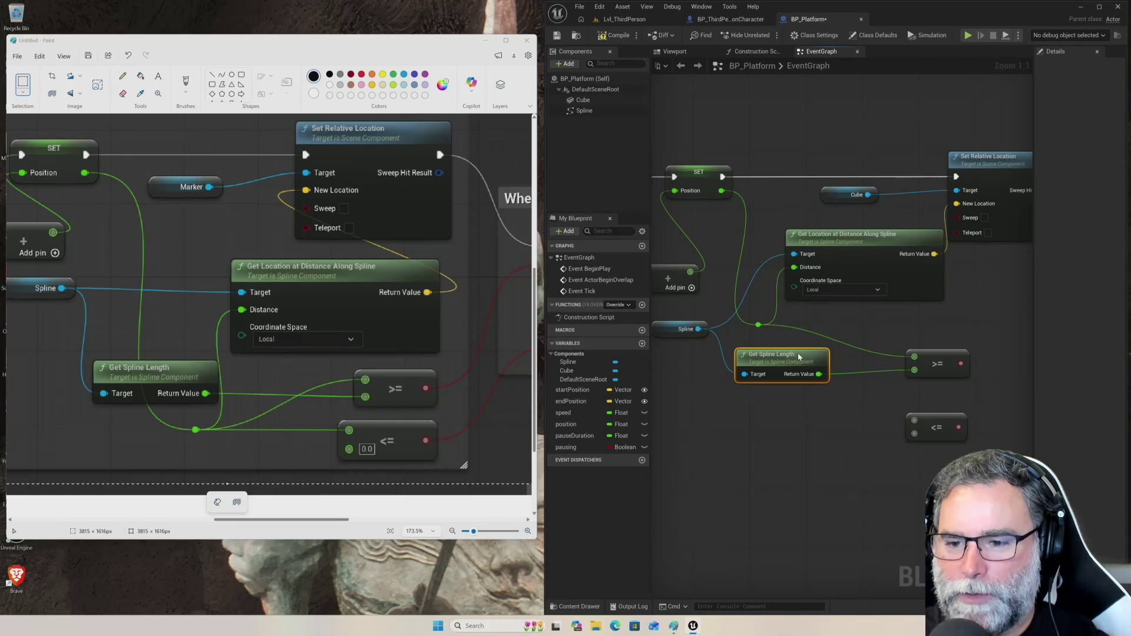
click(805, 420)
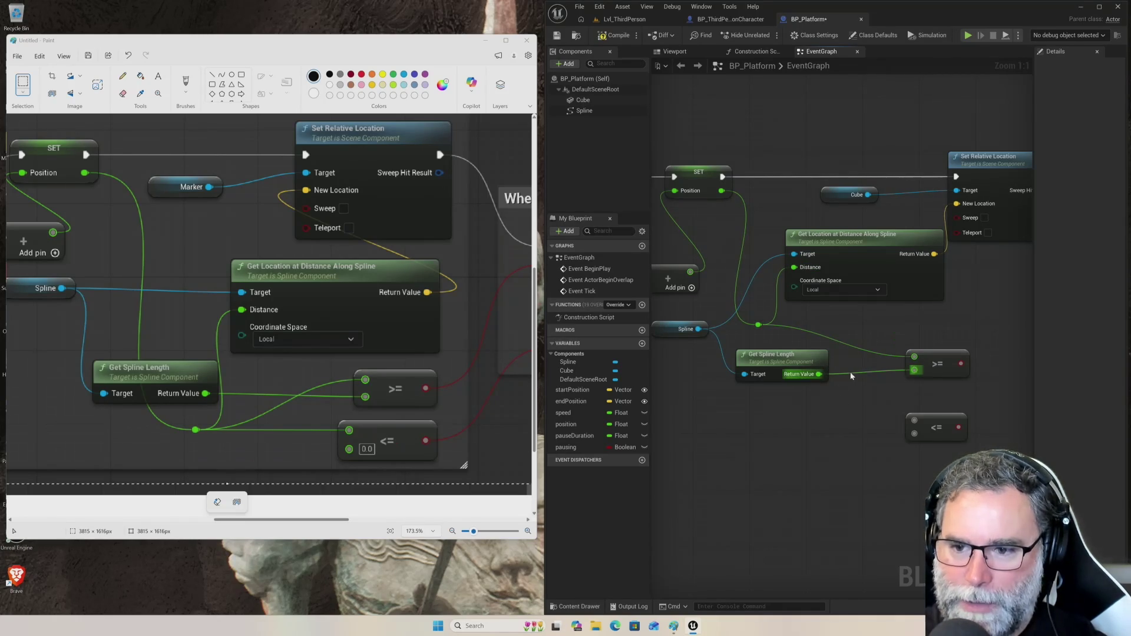
mouse_move(945, 358)
mouse_down()
mouse_move(957, 359)
mouse_move(942, 363)
mouse_up()
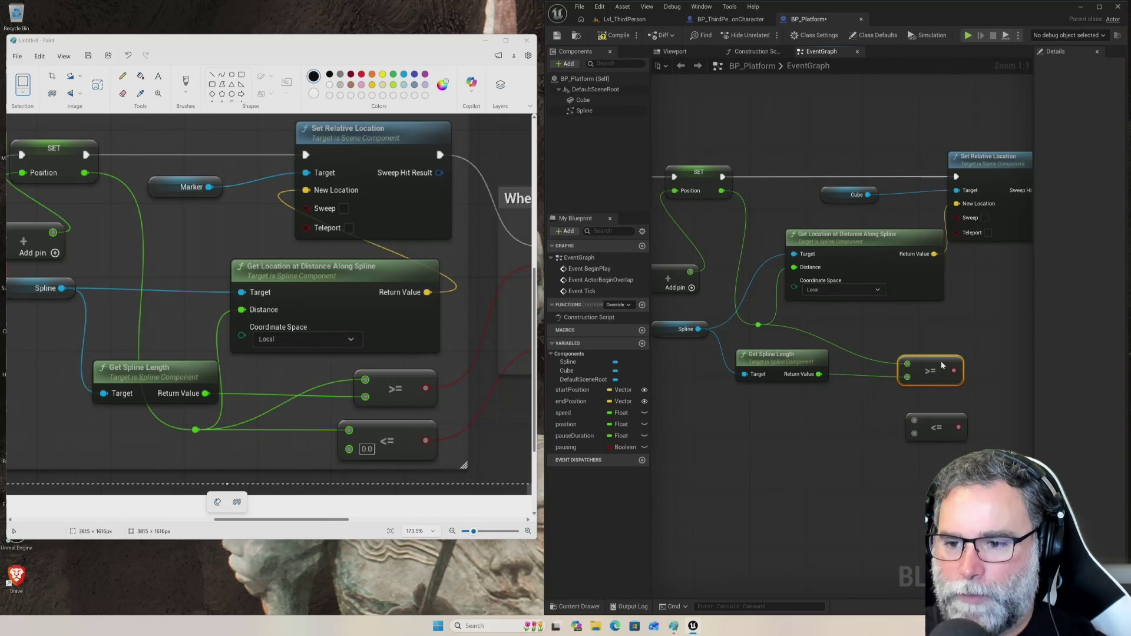
click(859, 361)
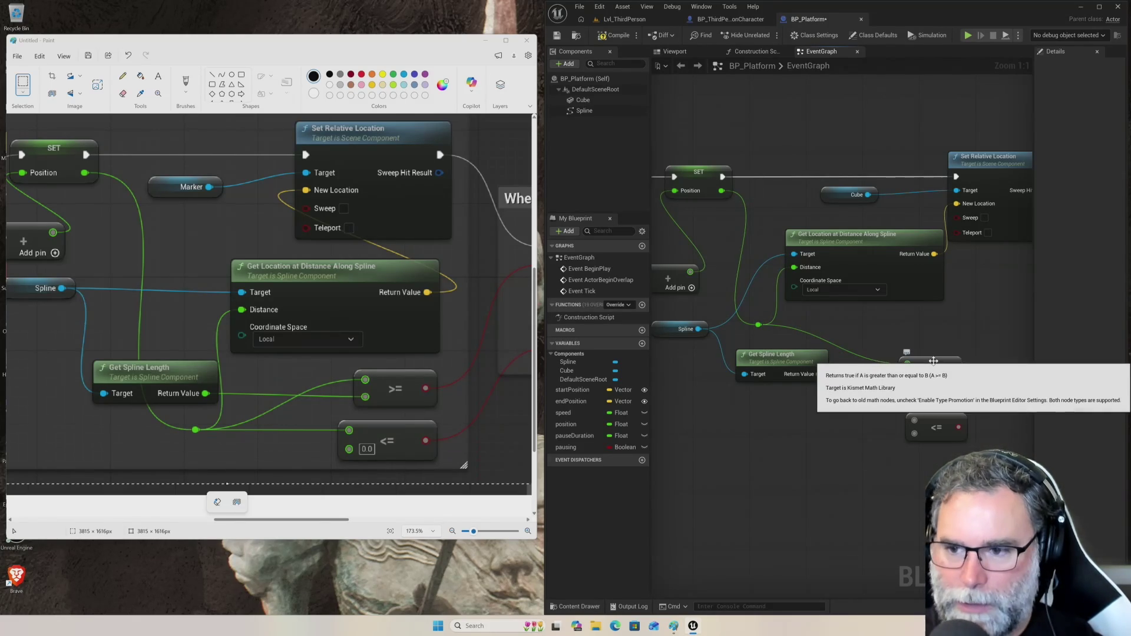
mouse_move(928, 358)
mouse_down()
mouse_move(938, 356)
mouse_move(926, 353)
mouse_up()
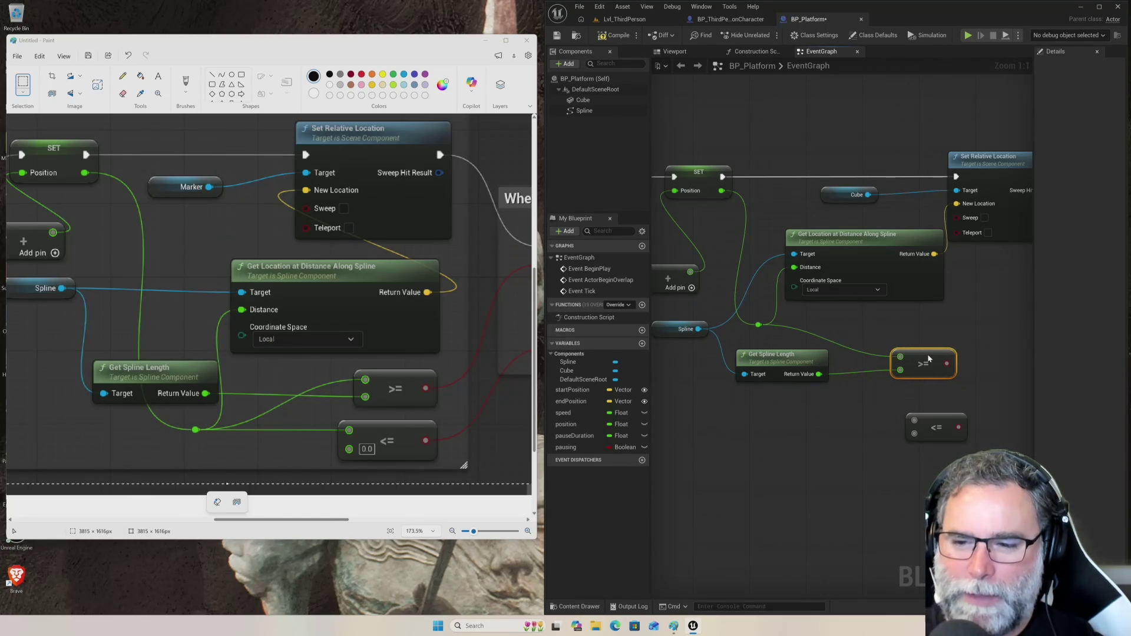
- Add a second reroute point and feed Position into the <= node's first input, placed under the >= node
click(858, 418)
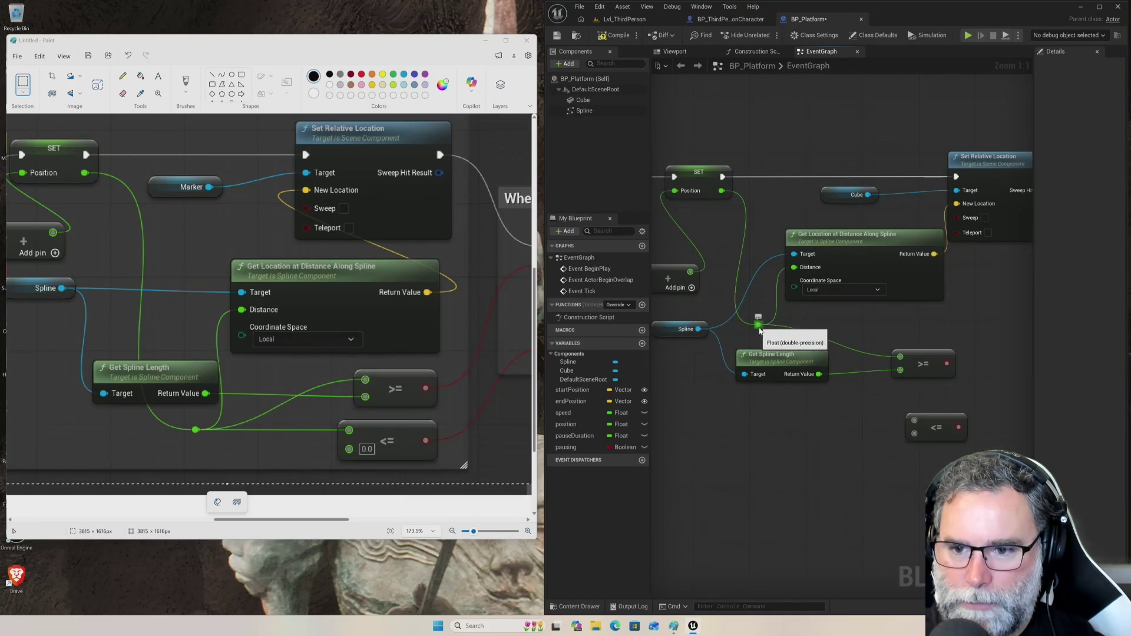
double_click(857, 349)
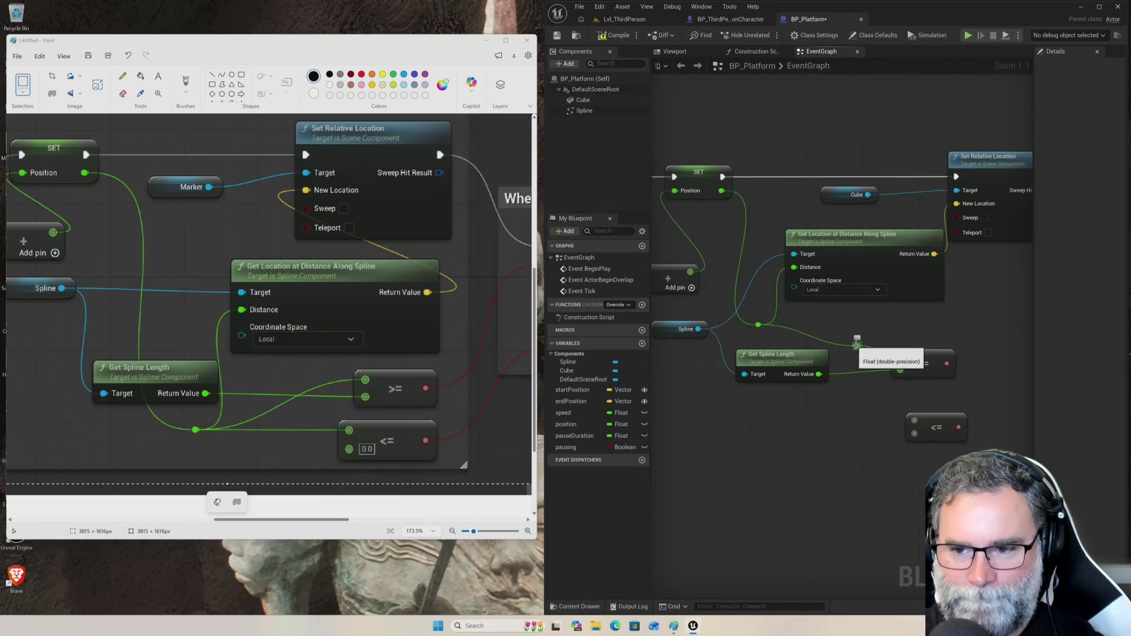
drag(852, 375, 867, 423)
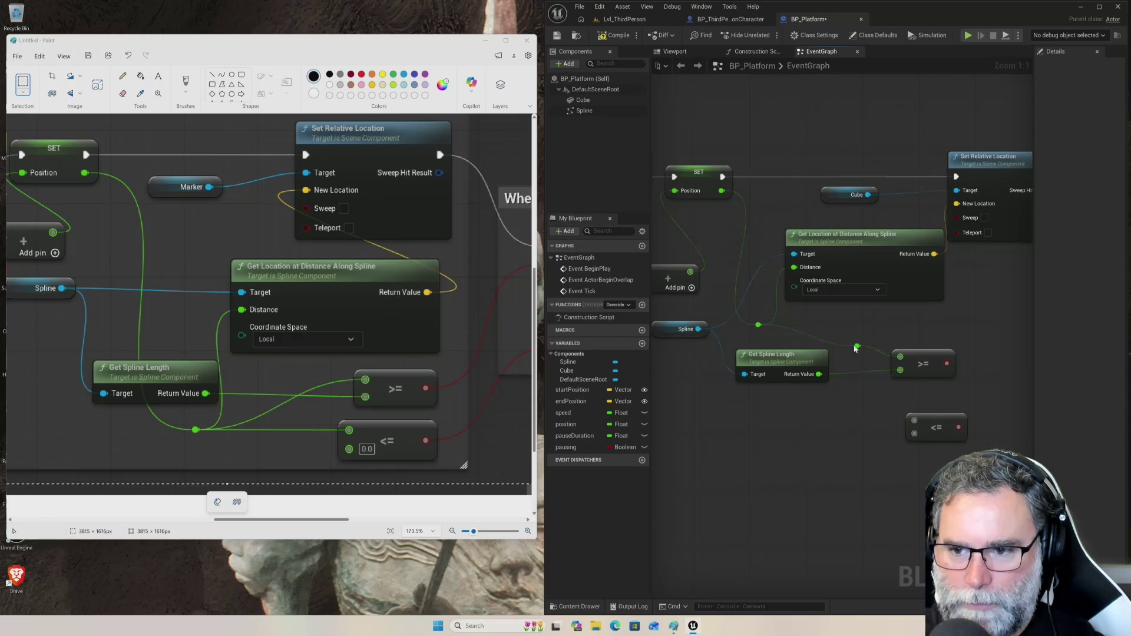
drag(857, 346, 869, 419)
click(889, 327)
mouse_move(857, 347)
mouse_down()
mouse_move(870, 421)
mouse_move(913, 422)
mouse_up()
click(856, 373)
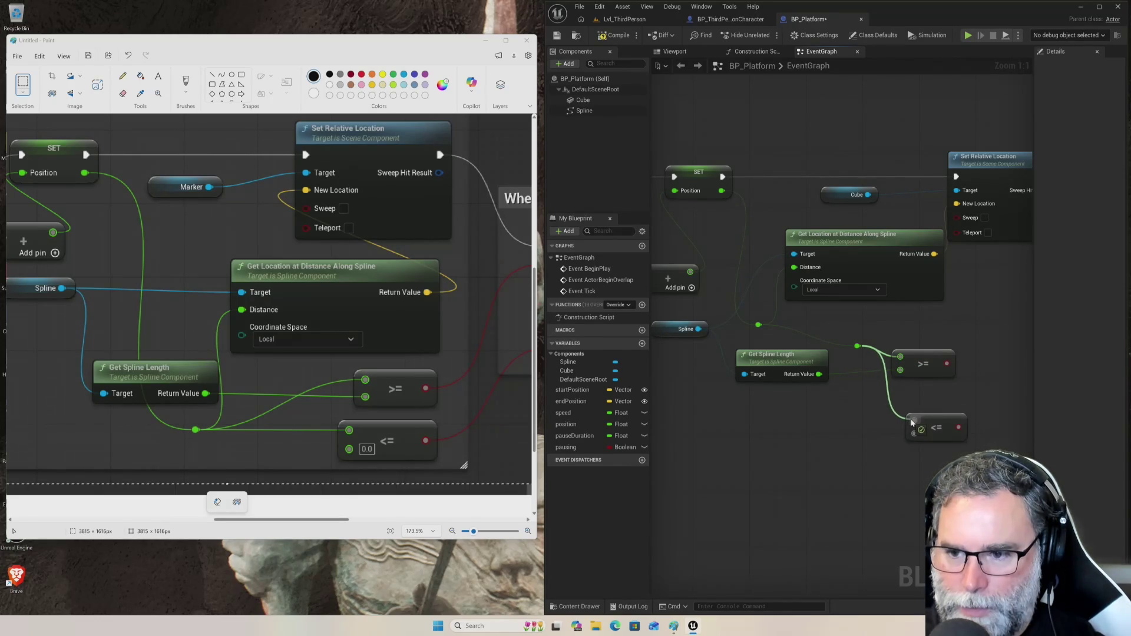
drag(914, 422, 914, 422)
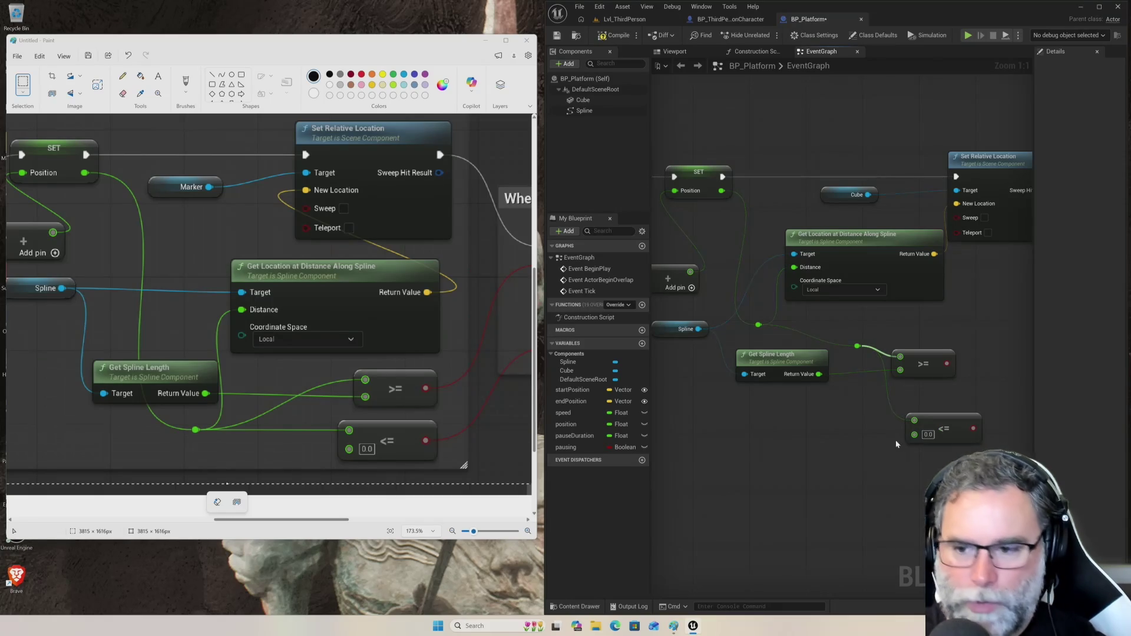
drag(936, 423, 921, 423)
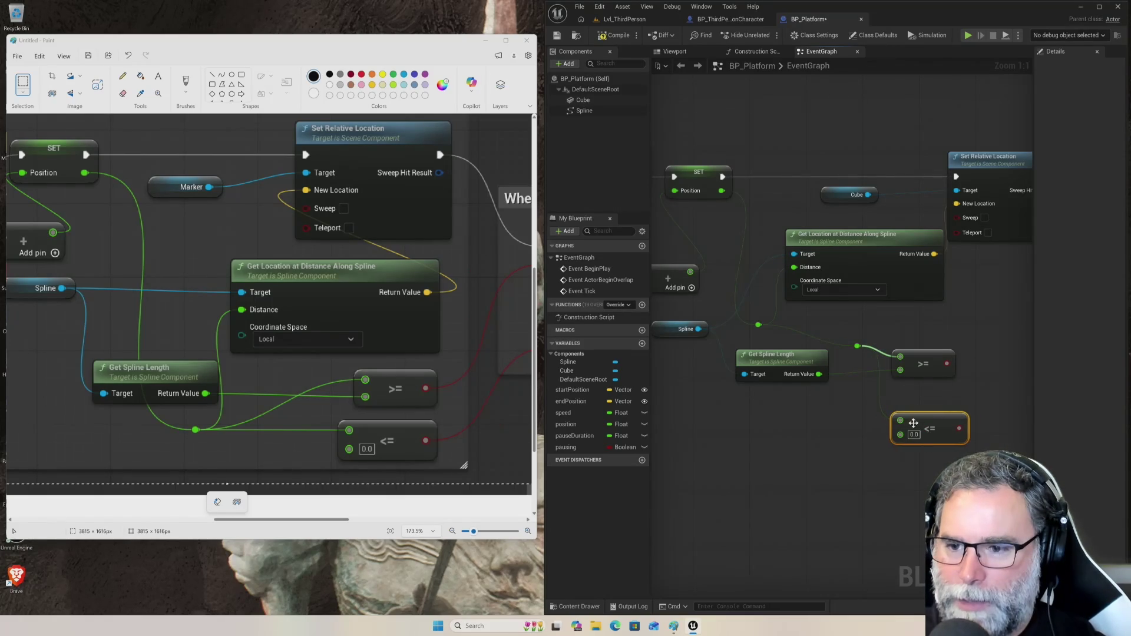
click(821, 441)
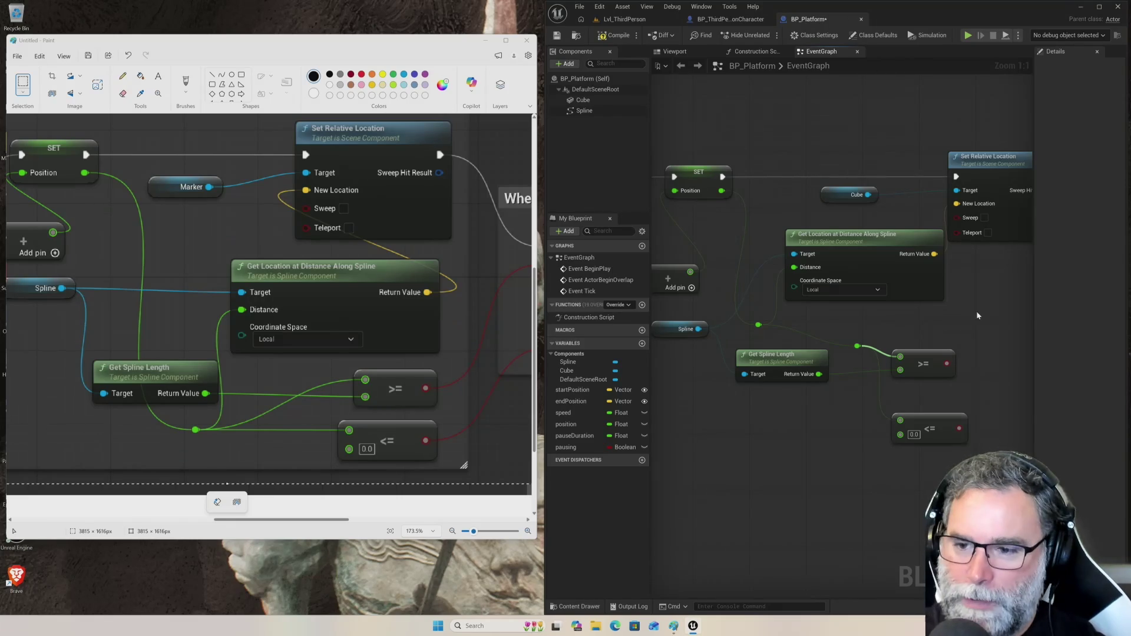
scroll(986, 322, up, 2)
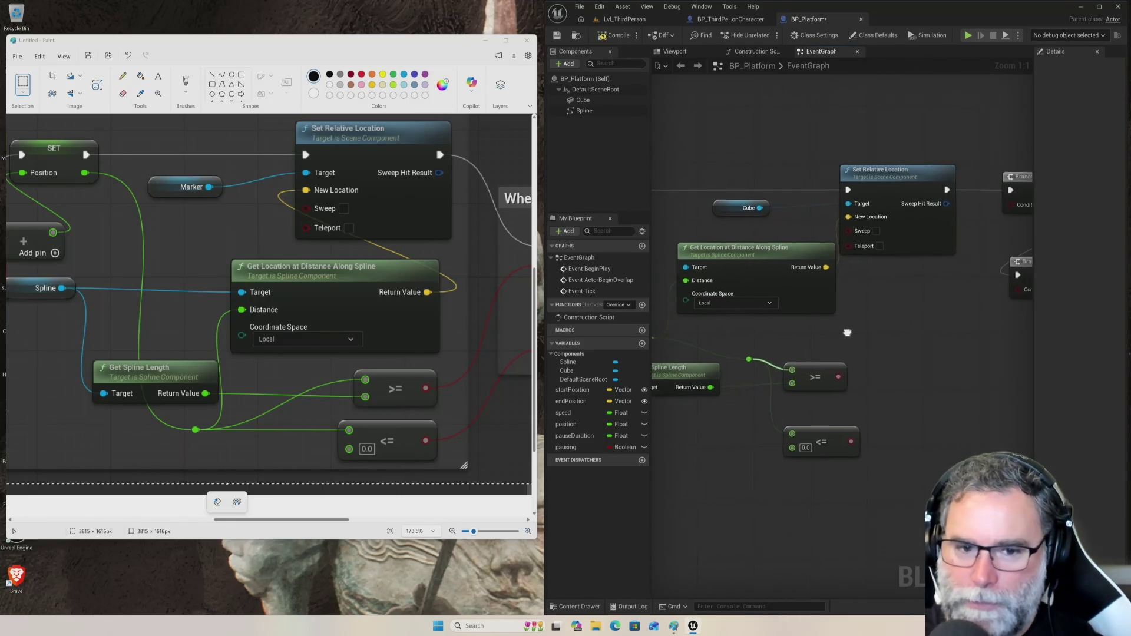
- Wire the >= result into the upper Branch's Condition and the <= result into the lower Branch's Condition
mouse_move(284, 522)
mouse_down()
mouse_move(387, 522)
mouse_move(333, 524)
mouse_up()
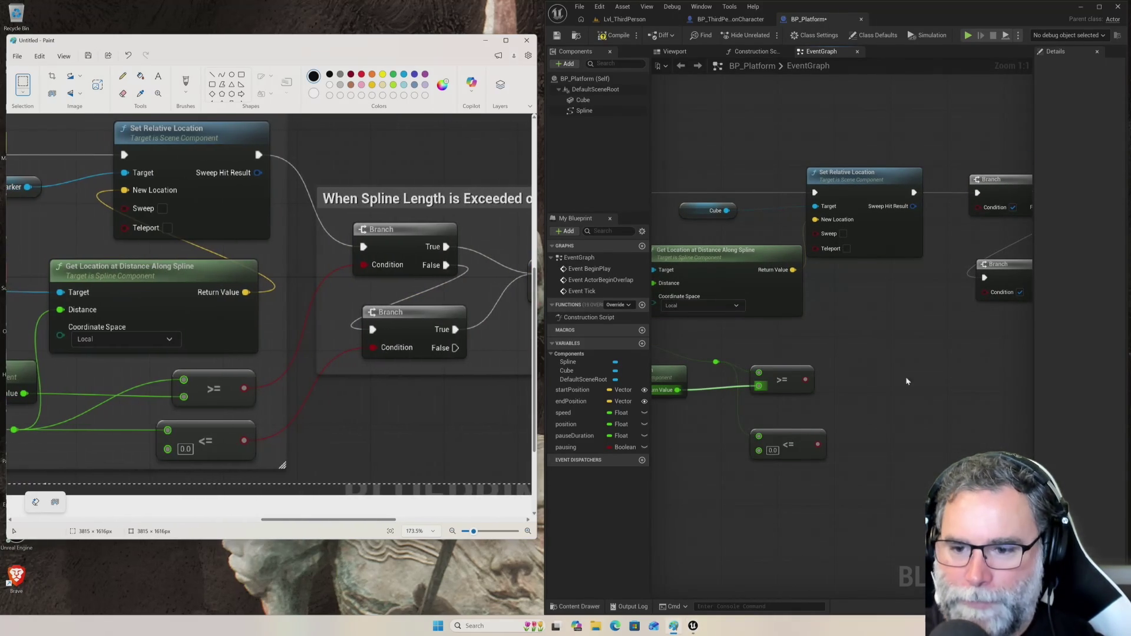
drag(939, 377, 872, 388)
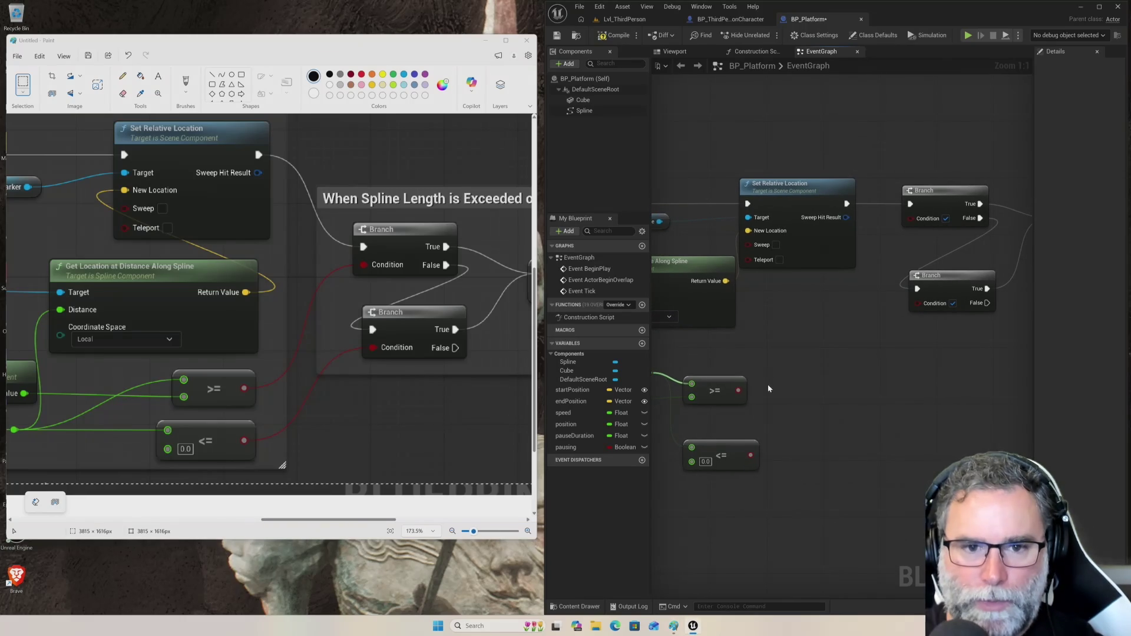
mouse_move(740, 390)
mouse_down()
mouse_move(828, 352)
mouse_move(864, 285)
mouse_move(910, 247)
mouse_move(910, 218)
mouse_up()
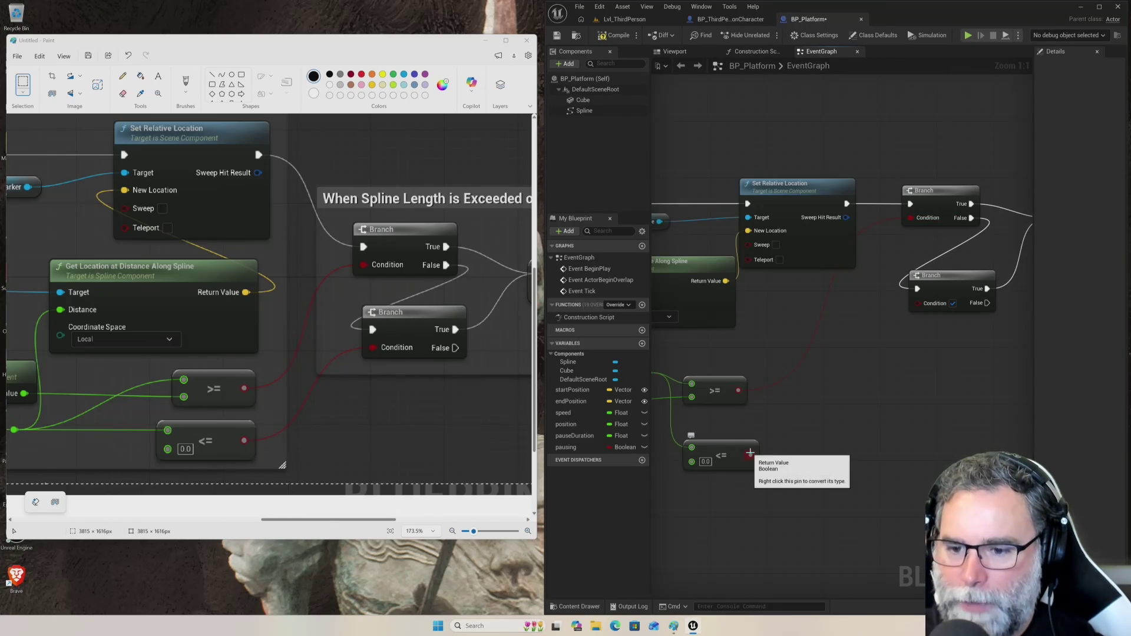
mouse_move(751, 454)
mouse_down()
mouse_move(851, 397)
mouse_move(917, 302)
mouse_up()
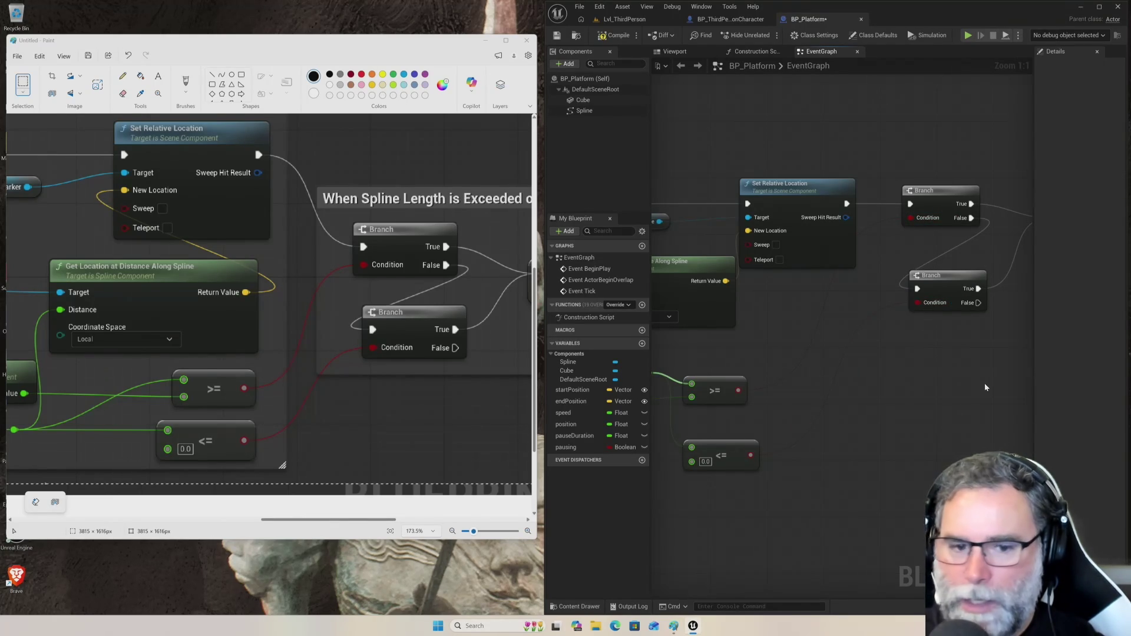
drag(933, 412, 864, 469)
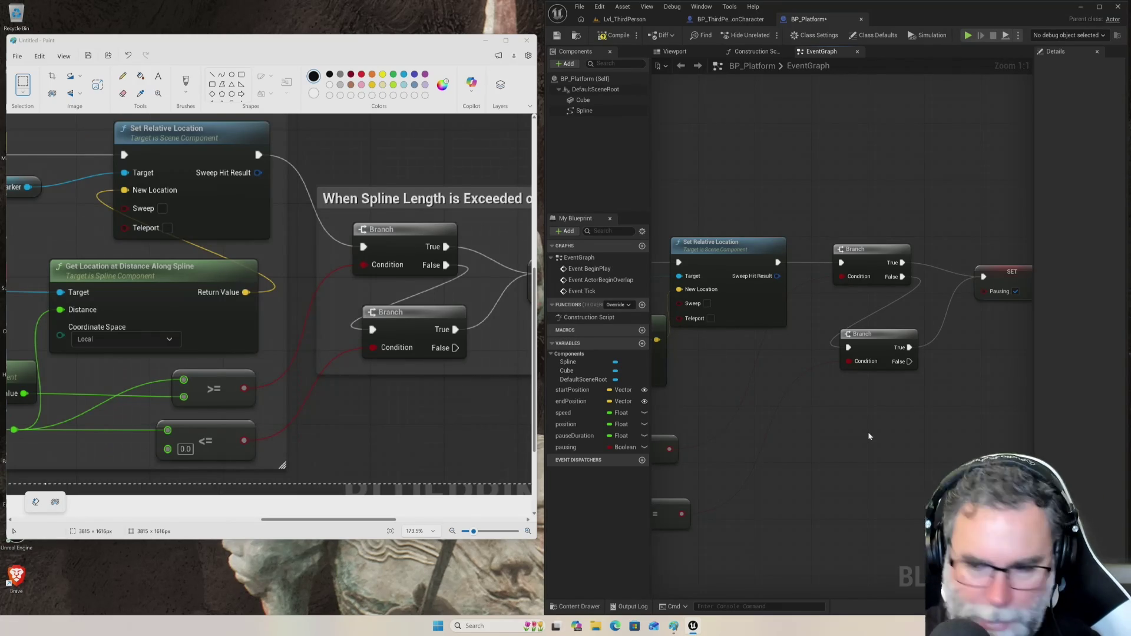
- Add a Delay node after the SET Pausing node's execution output
scroll(869, 436, up, 5)
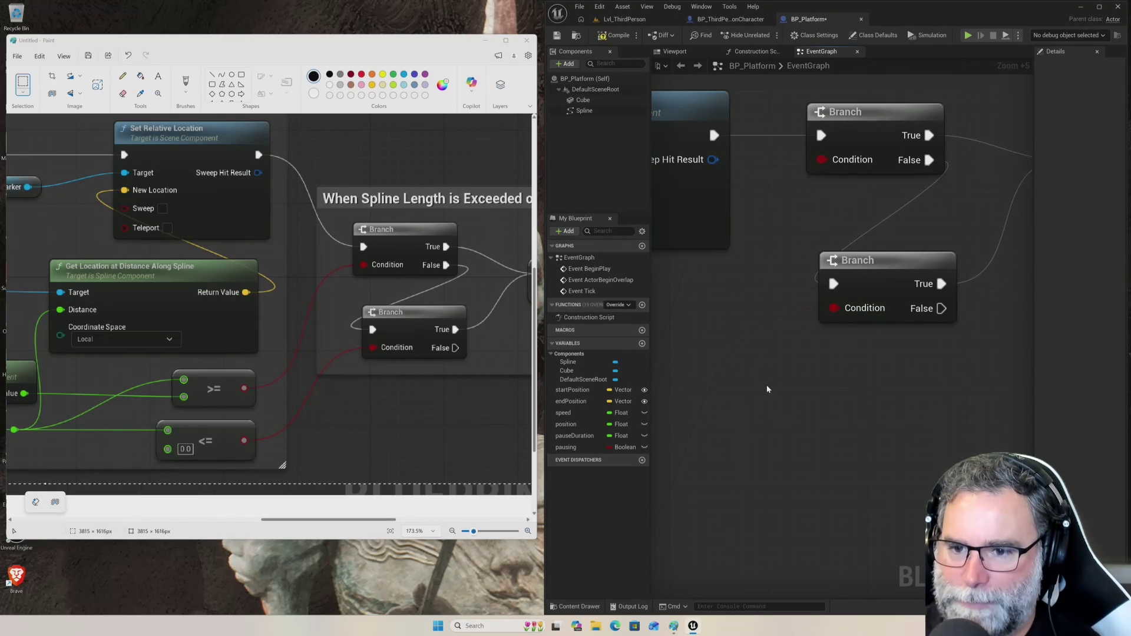
scroll(762, 365, down, 6)
scroll(763, 348, down, 8)
scroll(752, 365, up, 6)
scroll(747, 357, up, 1)
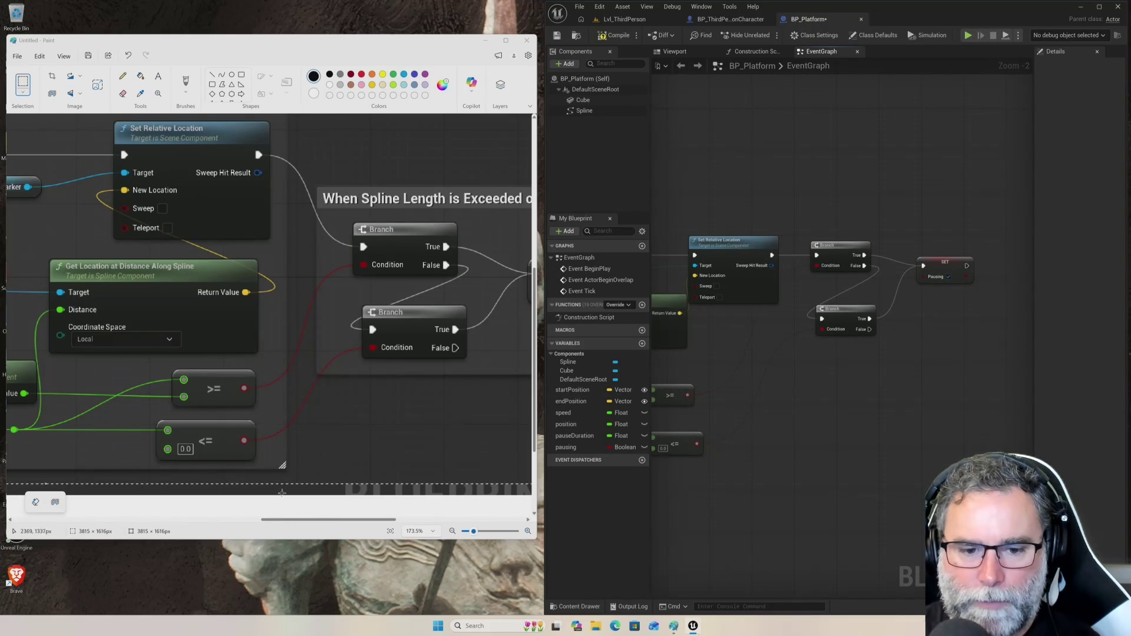
drag(314, 523, 417, 522)
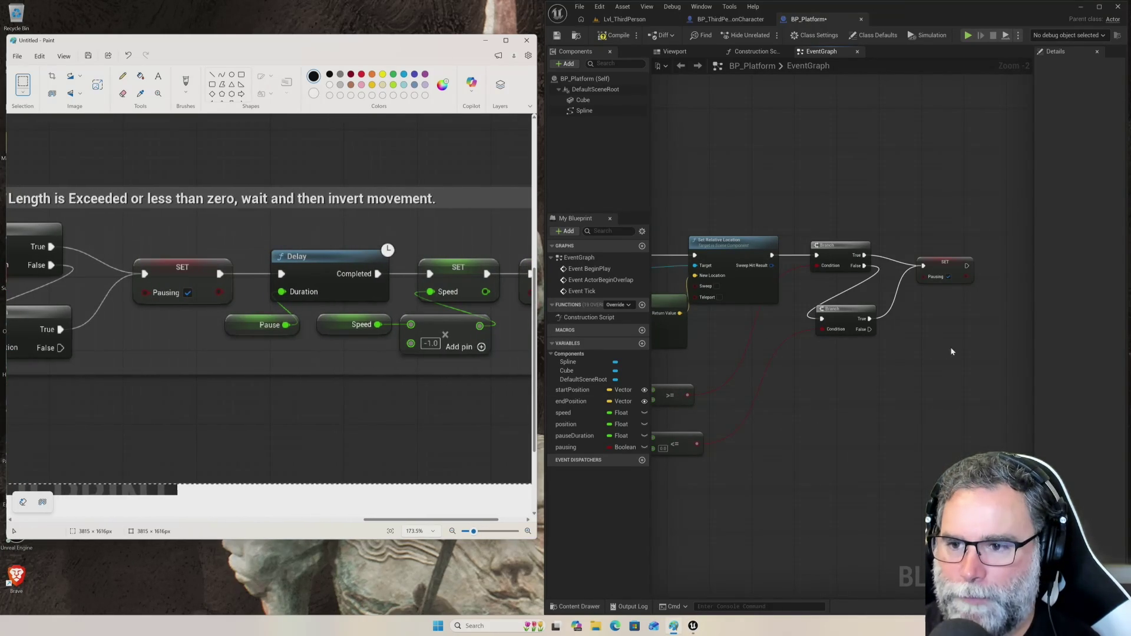
scroll(871, 308, up, 2)
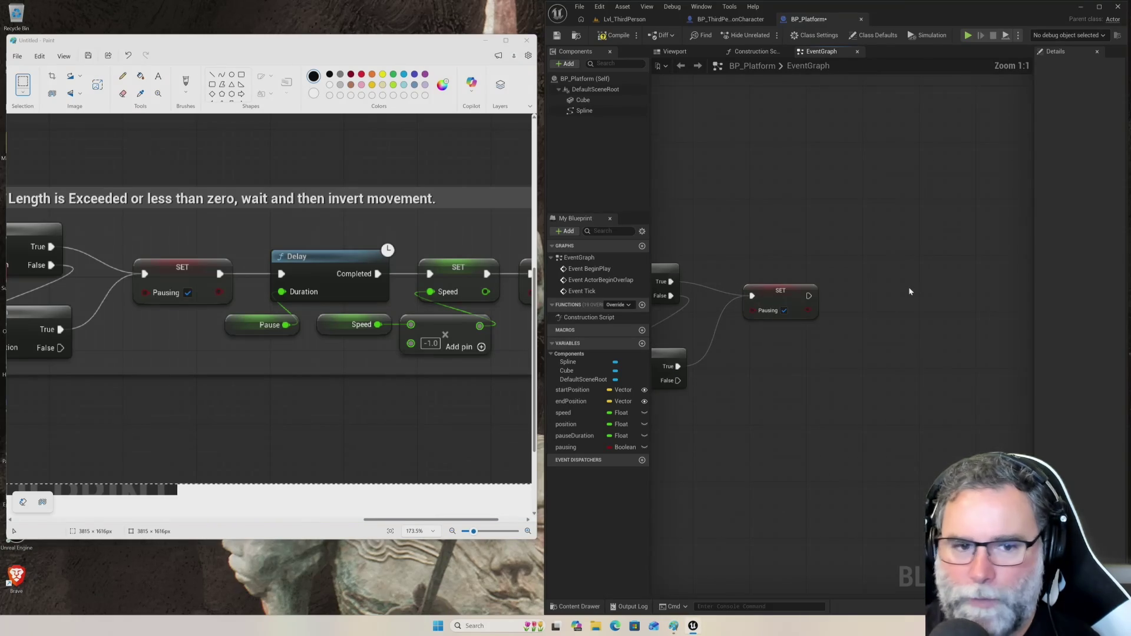
drag(782, 361, 734, 377)
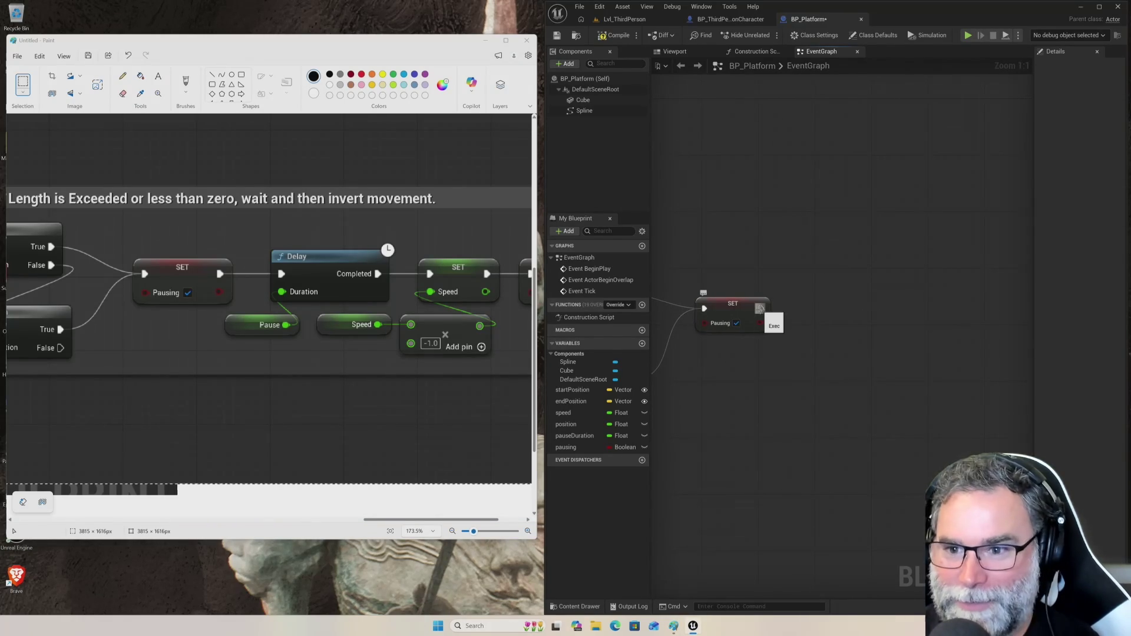
mouse_move(765, 312)
mouse_down()
mouse_move(866, 311)
mouse_move(817, 311)
mouse_up()
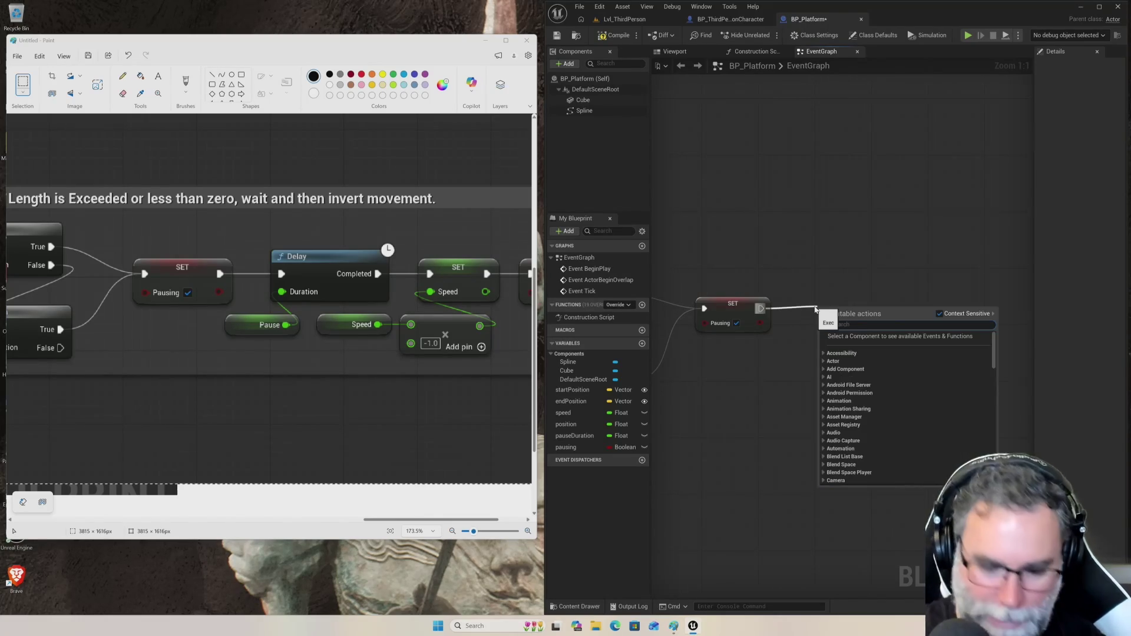
text(delay)
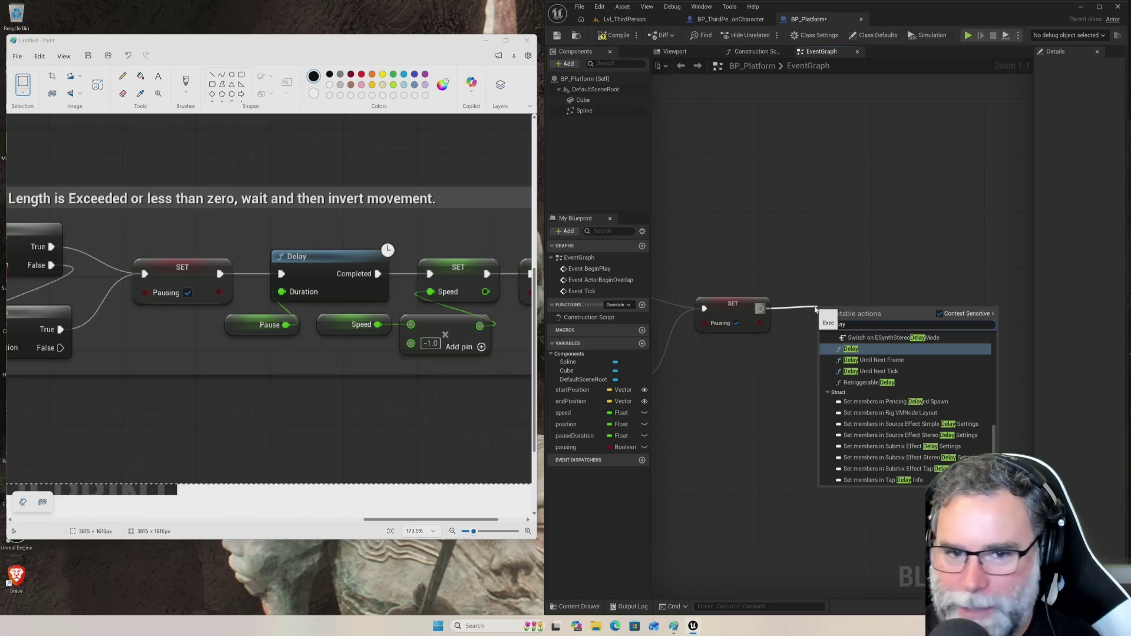
key(Return)
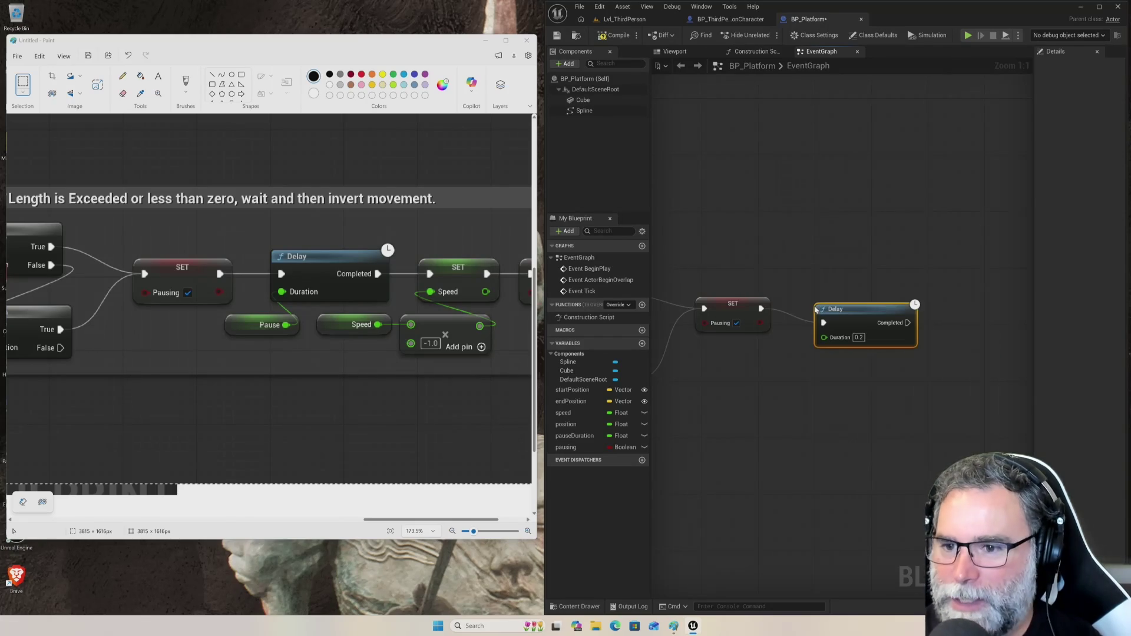
- Feed the Pause Duration variable into the Delay's Duration input and place it beside the Delay
drag(824, 338, 783, 391)
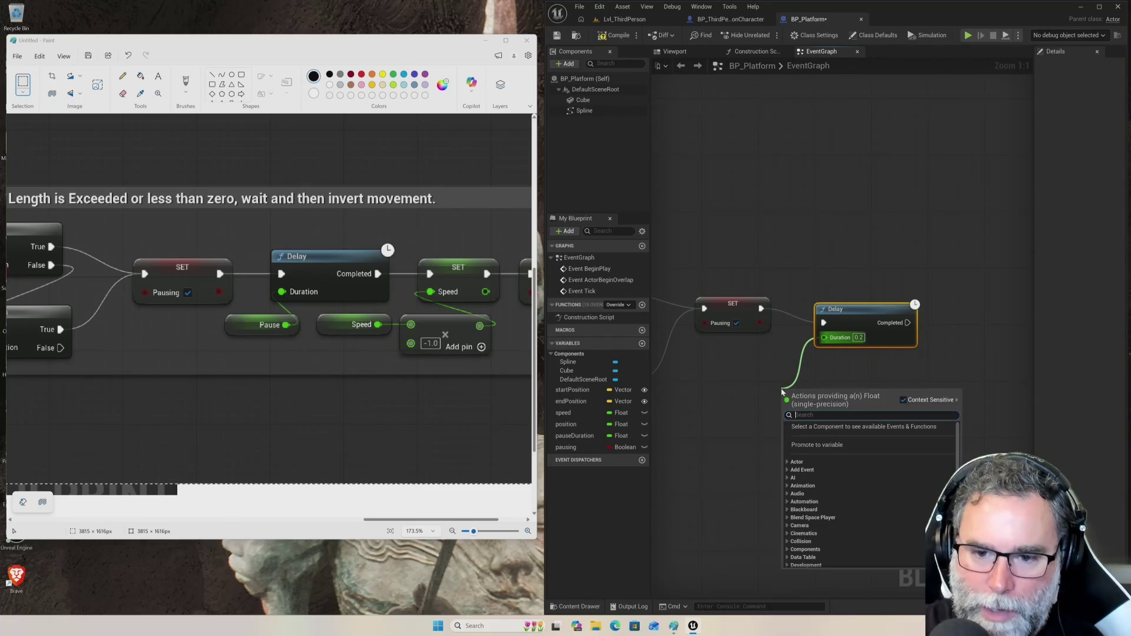
text(pausedur)
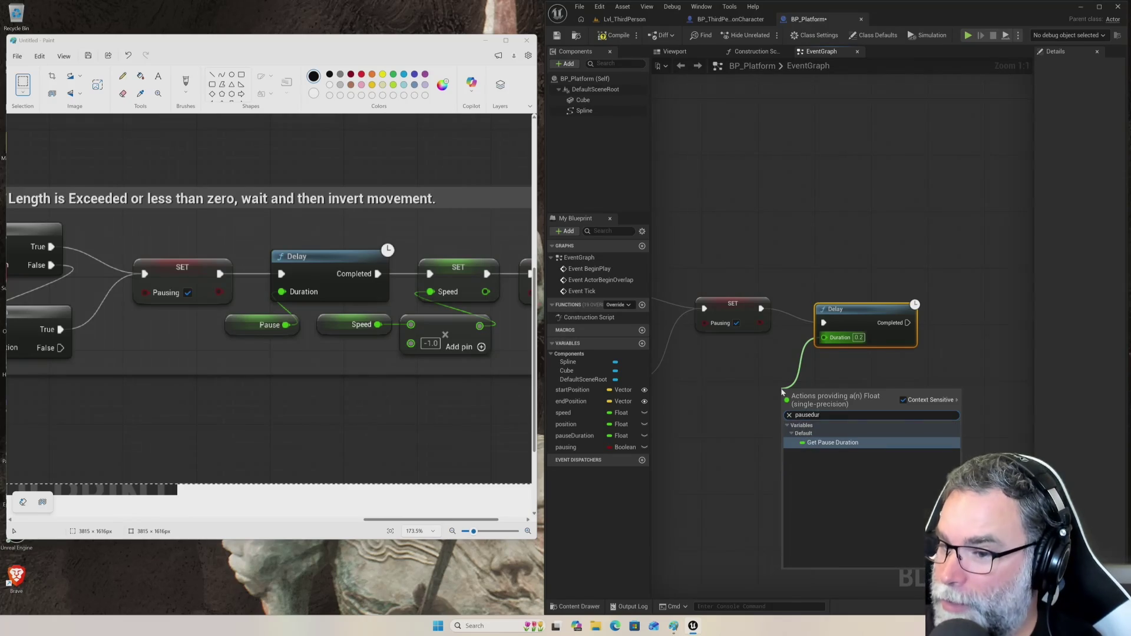
key(Return)
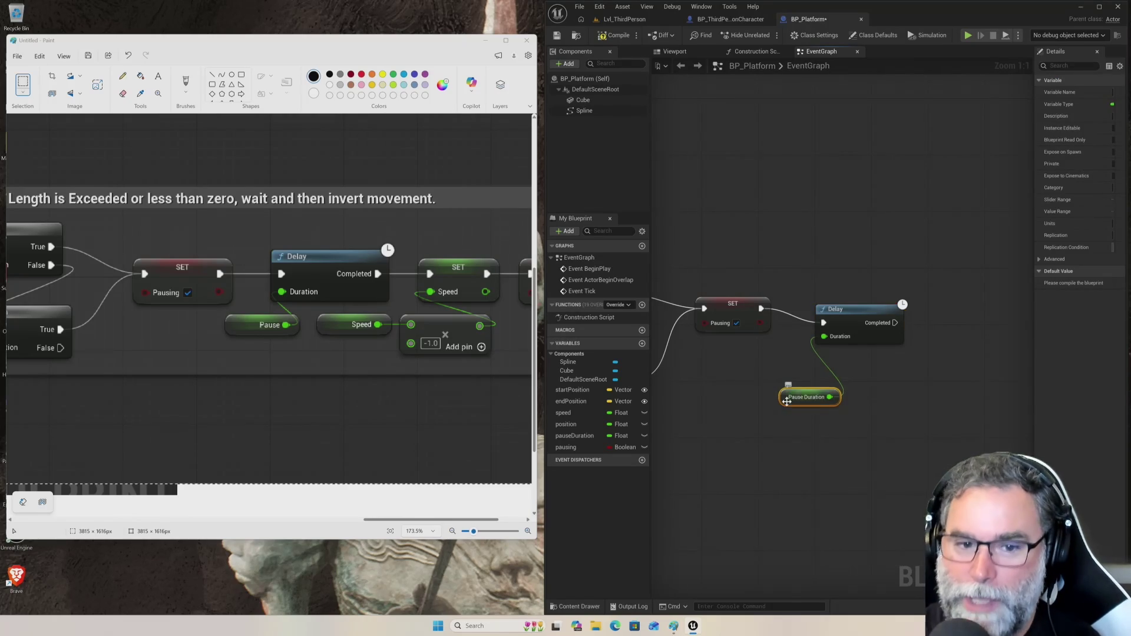
drag(799, 393, 745, 371)
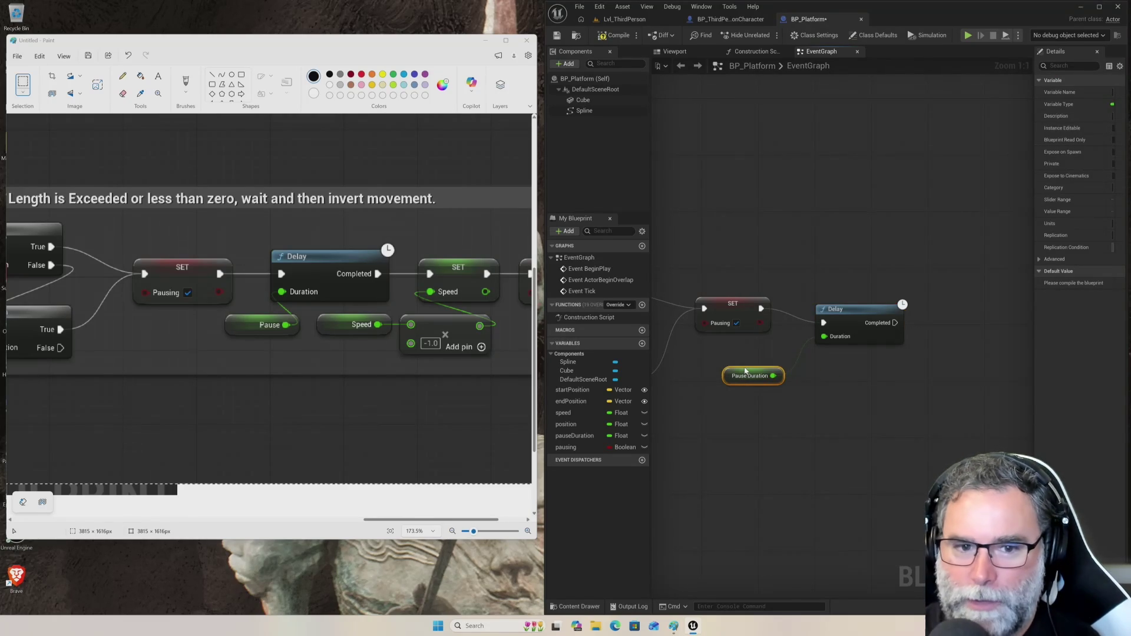
mouse_move(920, 354)
mouse_down()
mouse_move(833, 366)
mouse_move(851, 364)
mouse_up()
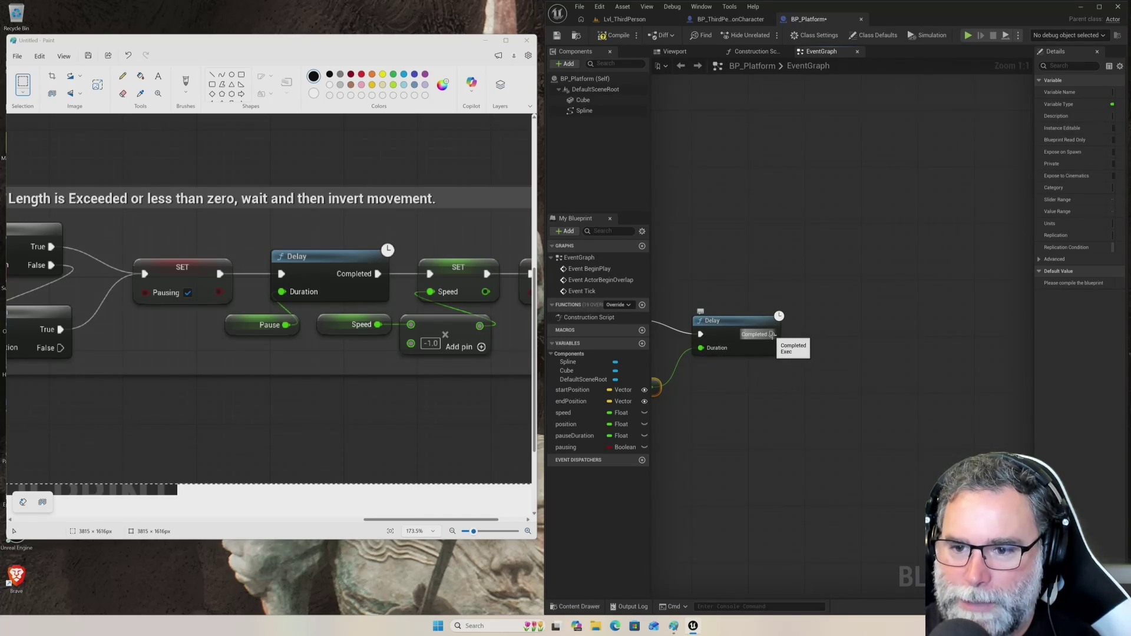
drag(773, 335, 819, 338)
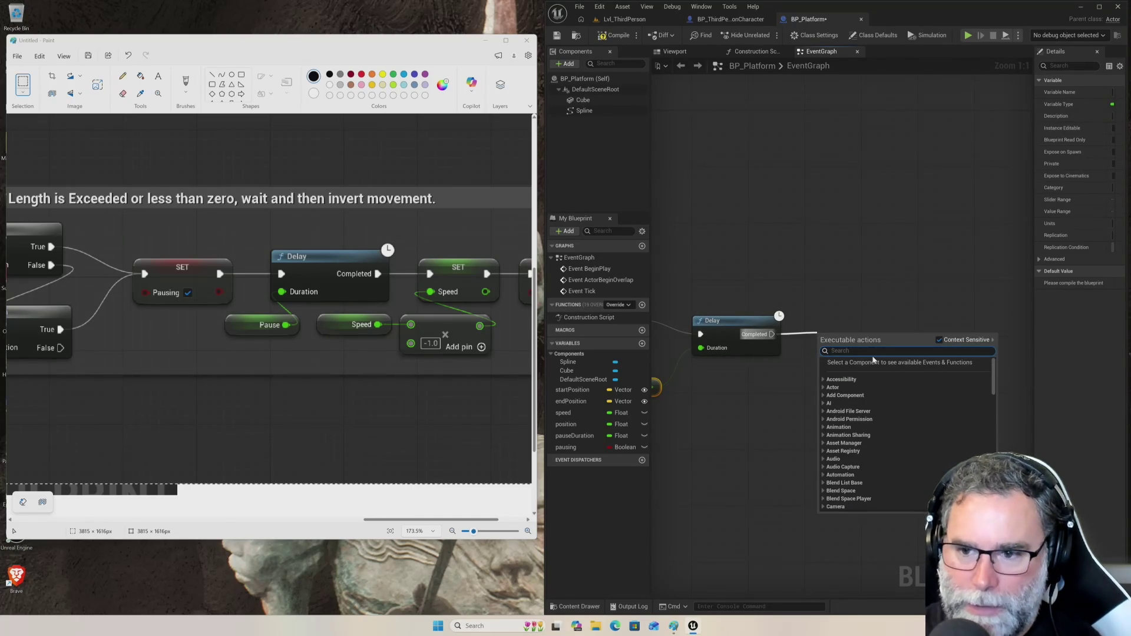
- Add a SET Speed node from the Delay's Completed output and line it up with the Delay
text(set speed)
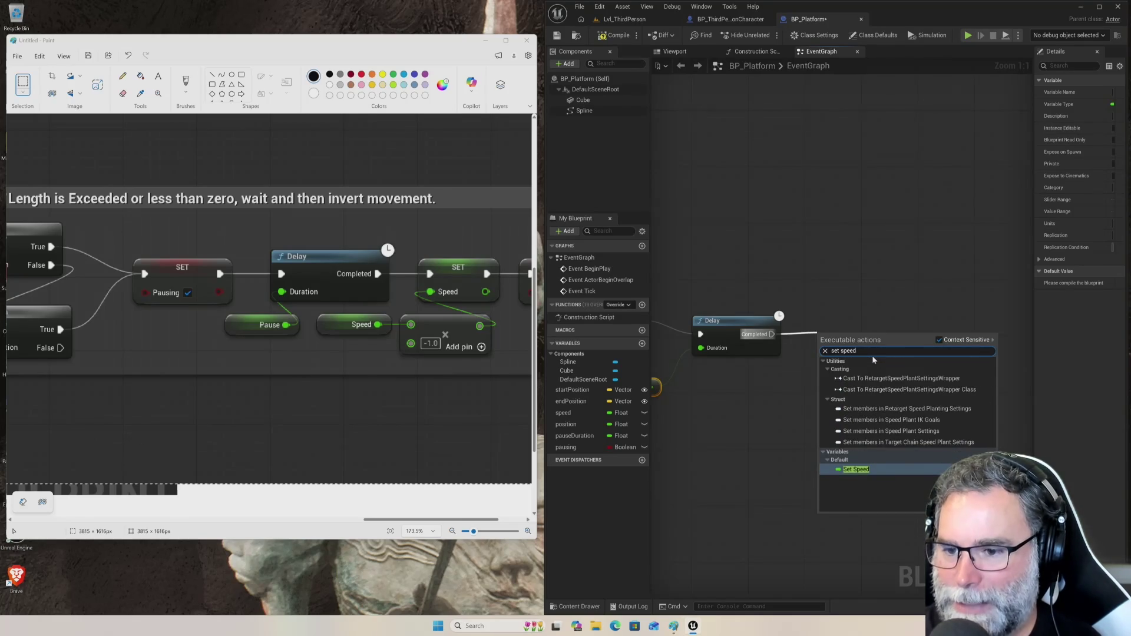
key(Return)
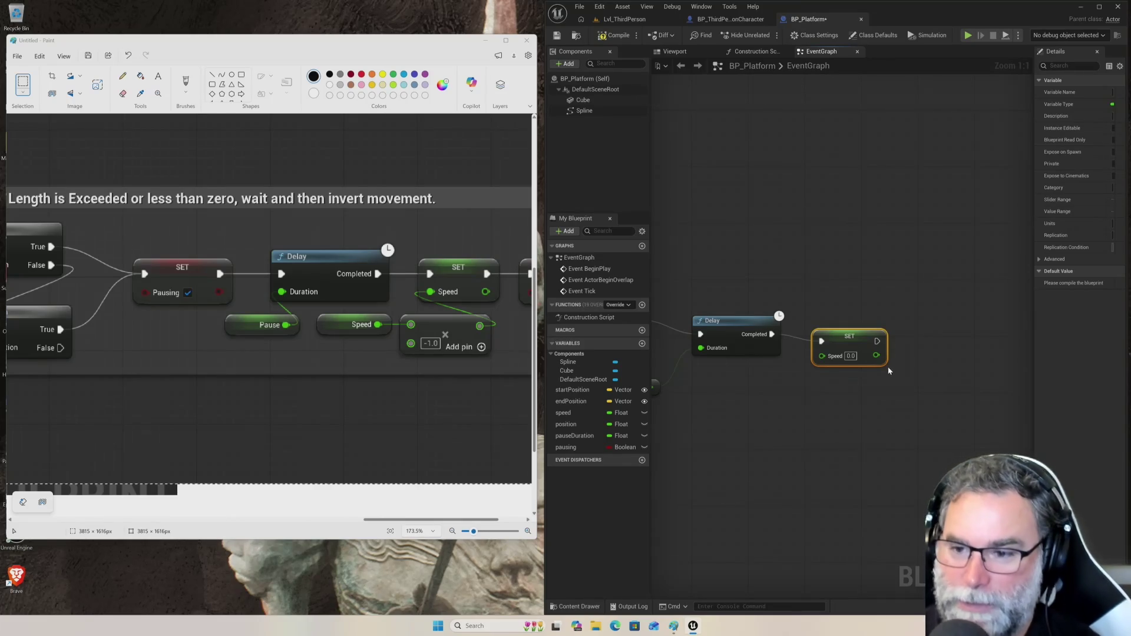
drag(857, 333, 853, 328)
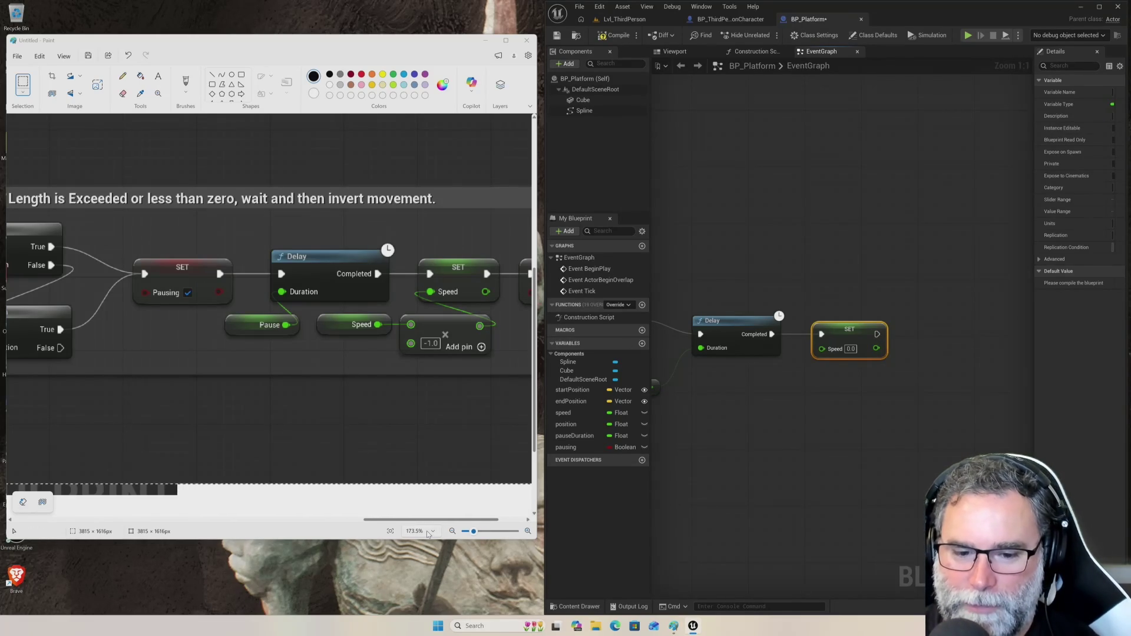
drag(430, 522, 457, 522)
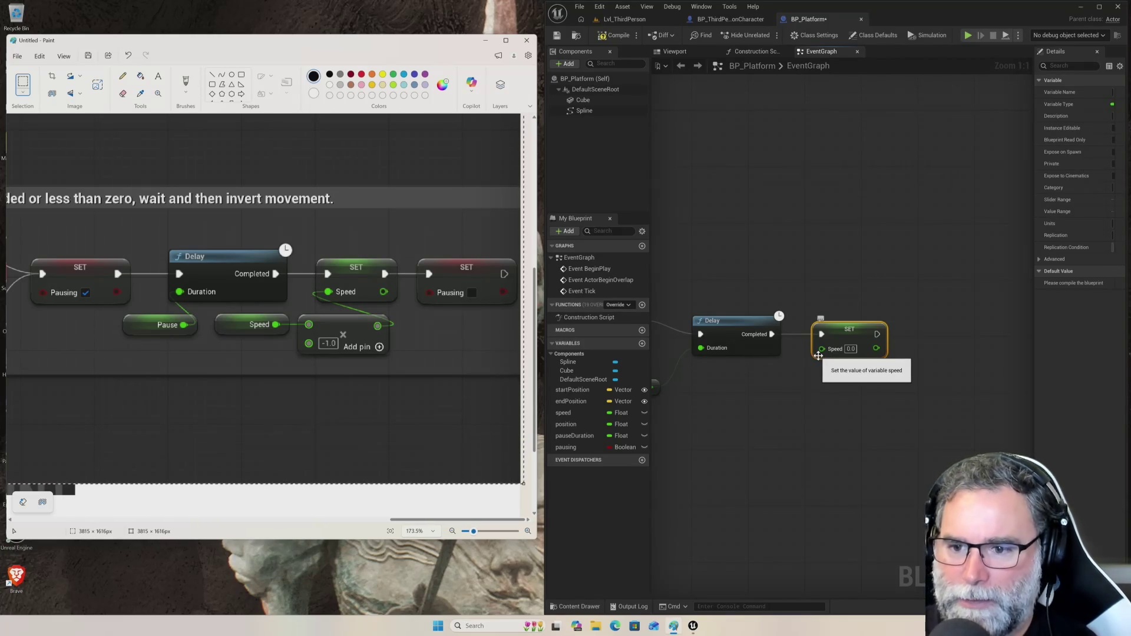
mouse_move(786, 396)
mouse_down()
mouse_move(827, 404)
mouse_move(789, 414)
mouse_move(766, 412)
mouse_move(761, 399)
mouse_up()
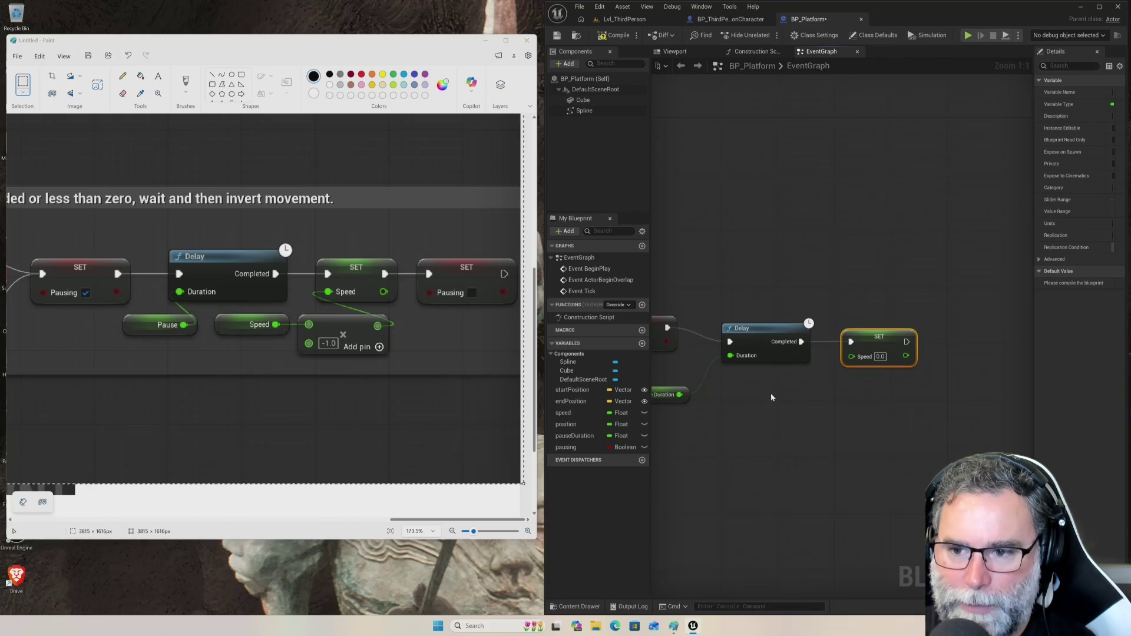
right_click(824, 393)
- Add a Multiply node with a Speed getter as one input and -1.0 as the multiplier
text(multipl)
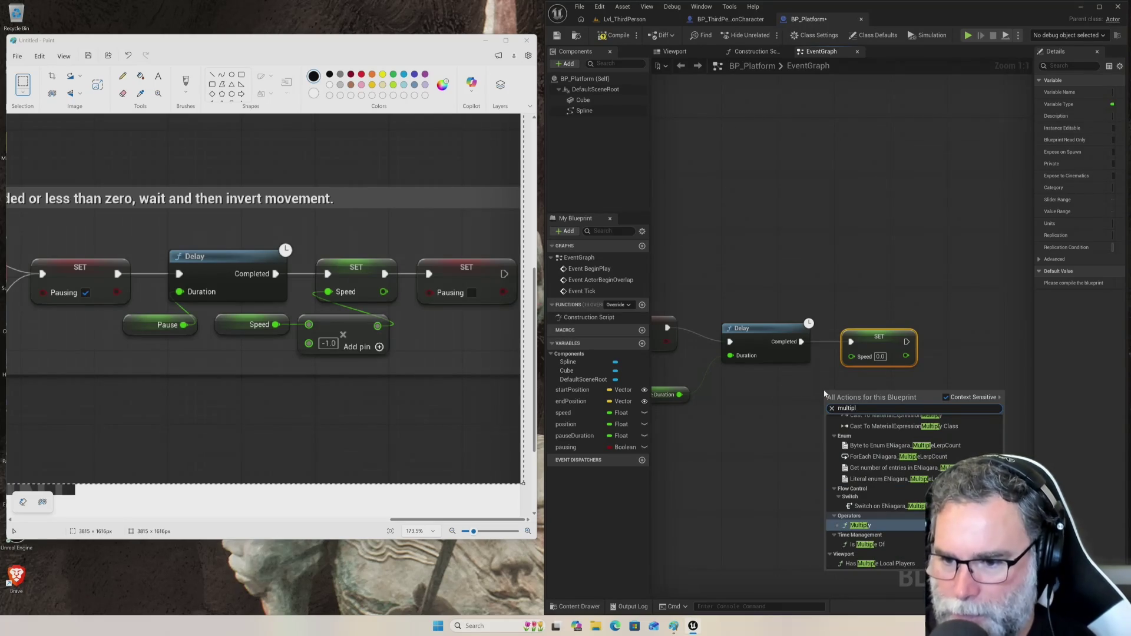
key(Return)
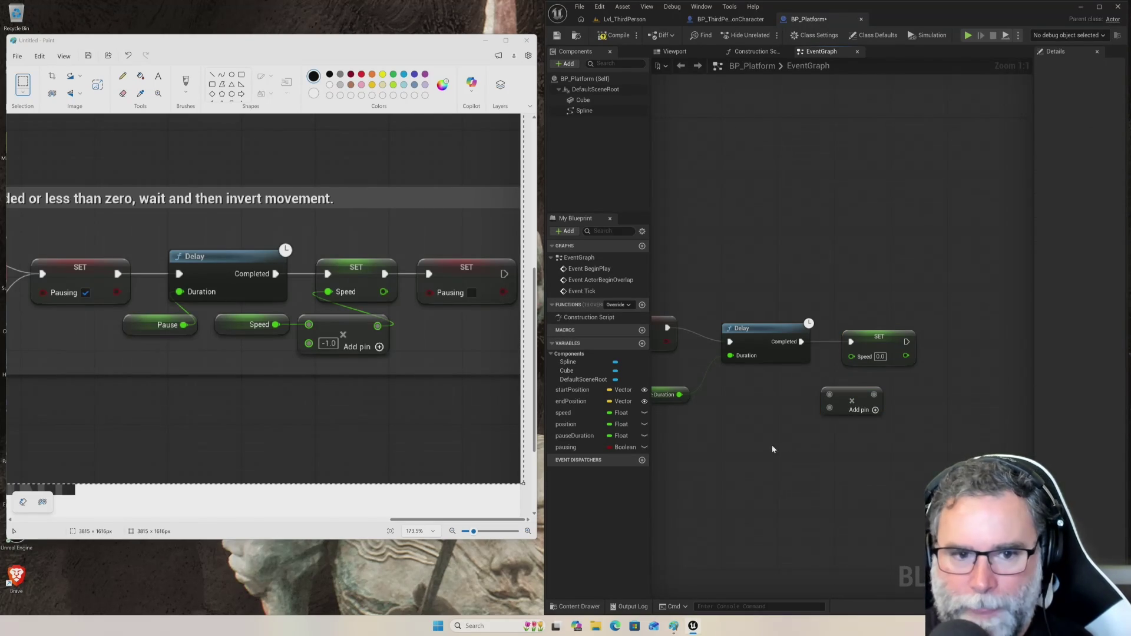
drag(830, 394, 767, 399)
text(speed)
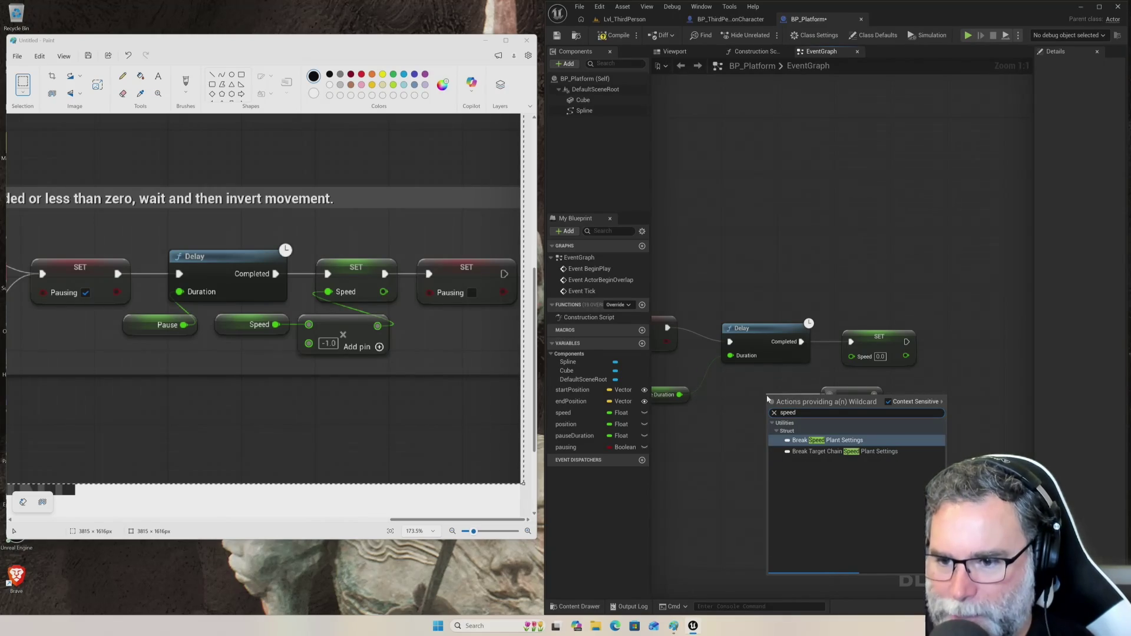
key(BackSpace)
key(BackSpace)
key(BackSpace)
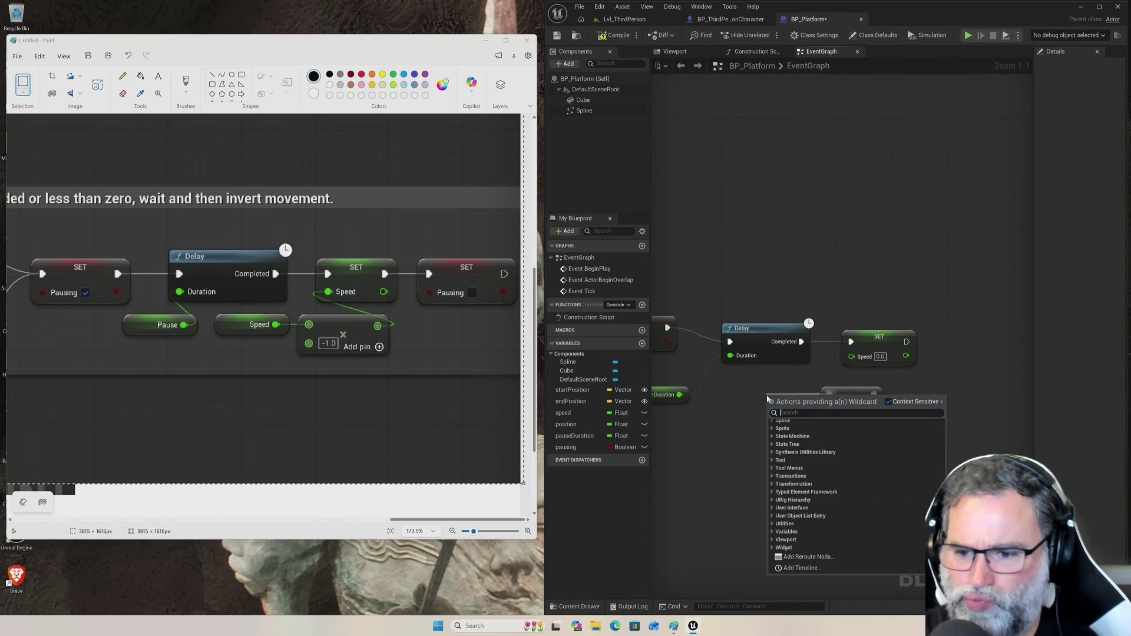
click(745, 423)
mouse_move(563, 413)
mouse_down()
mouse_move(653, 391)
mouse_move(762, 421)
mouse_up()
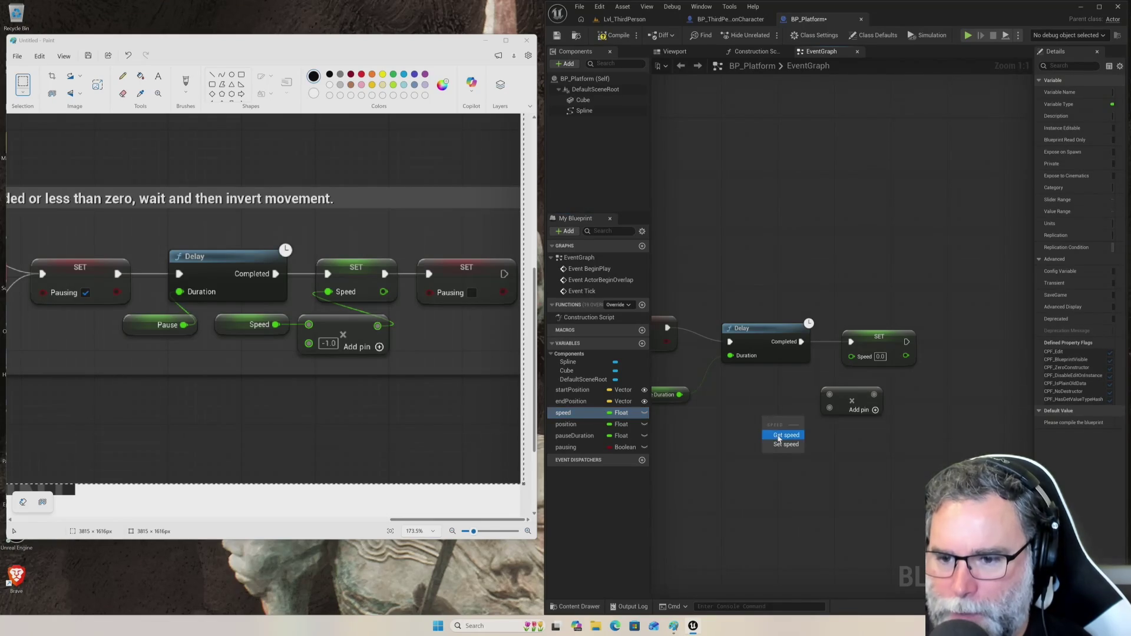
click(778, 436)
mouse_move(776, 418)
mouse_down()
mouse_move(754, 392)
mouse_move(829, 395)
mouse_up()
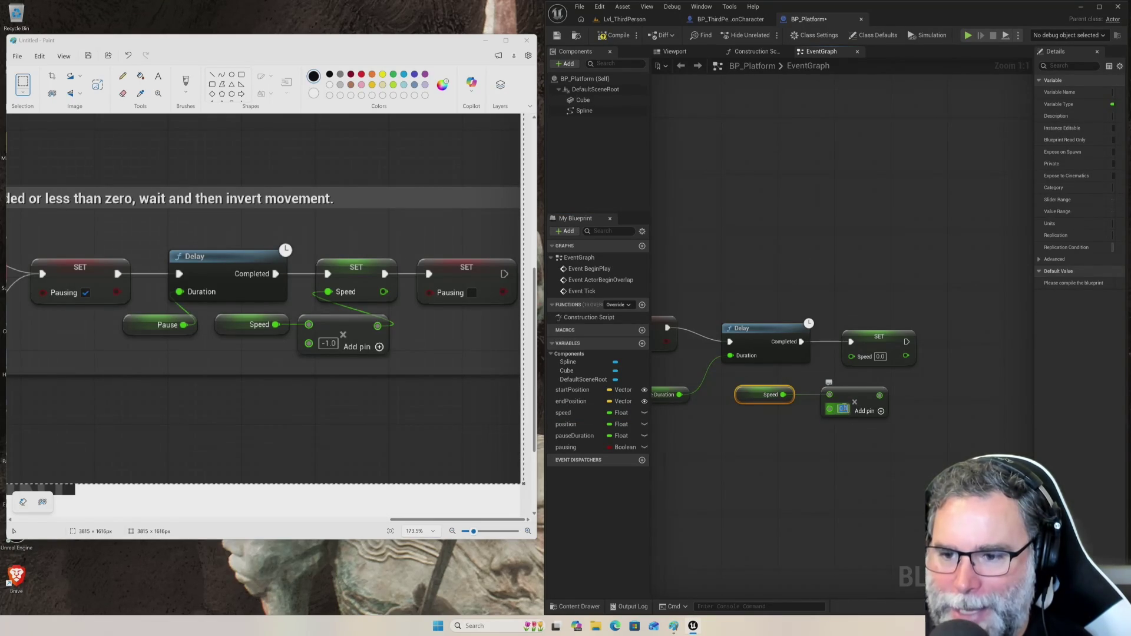
text(-1)
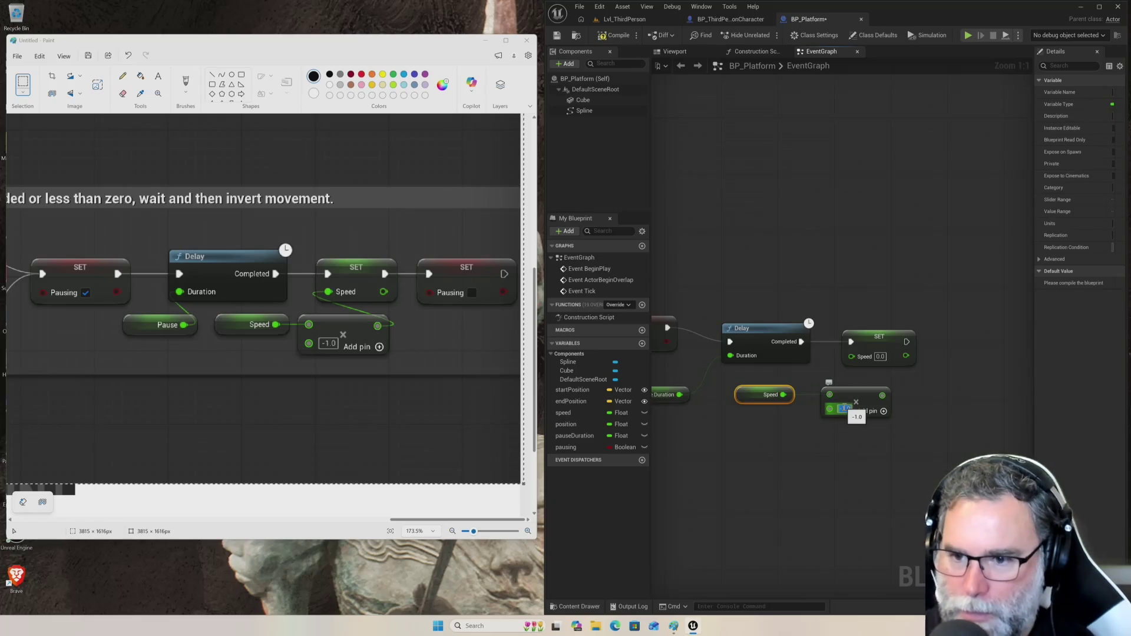
key(Return)
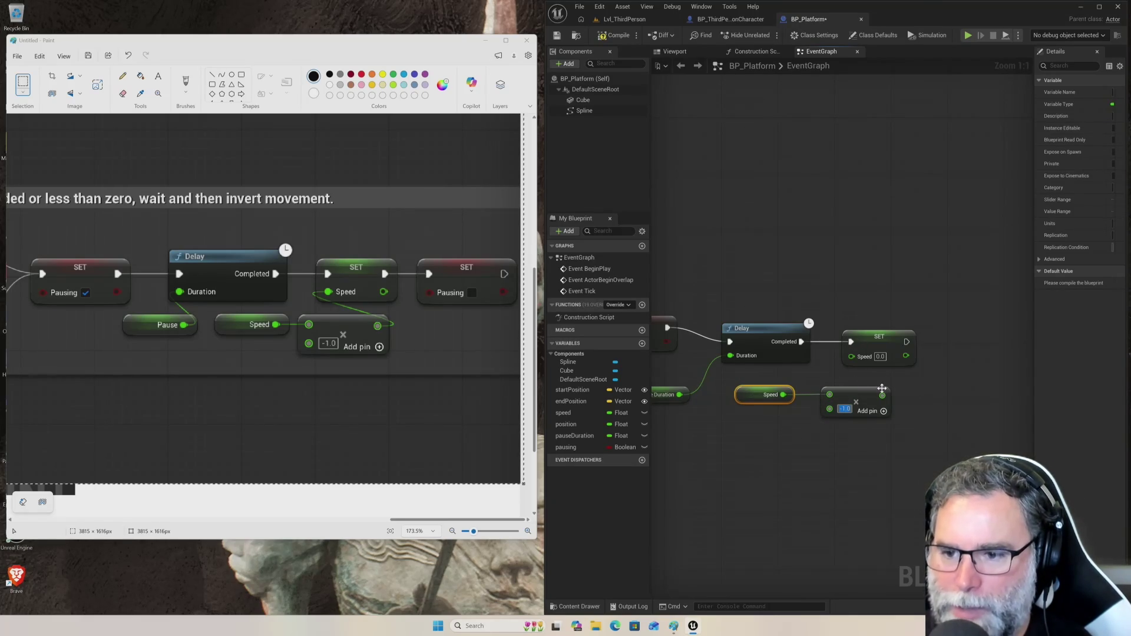
- Connect the Multiply output to SET Speed and add a SET Pausing node after it, aligned beside SET Speed
mouse_move(882, 394)
mouse_down()
mouse_move(837, 360)
mouse_move(901, 335)
mouse_move(955, 340)
mouse_up()
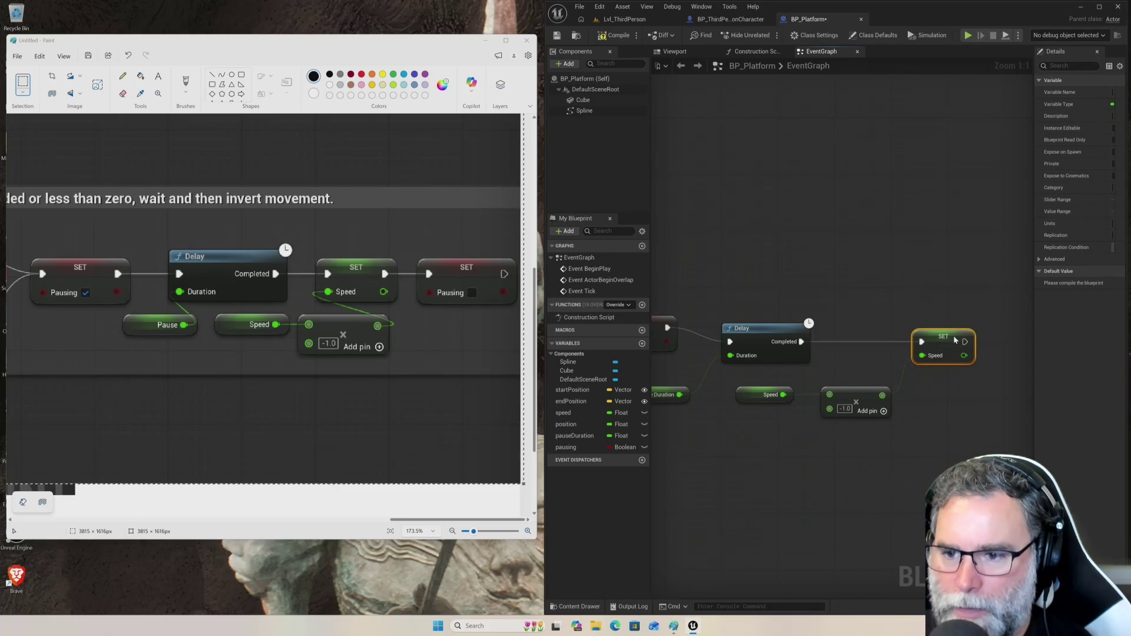
drag(964, 430, 857, 446)
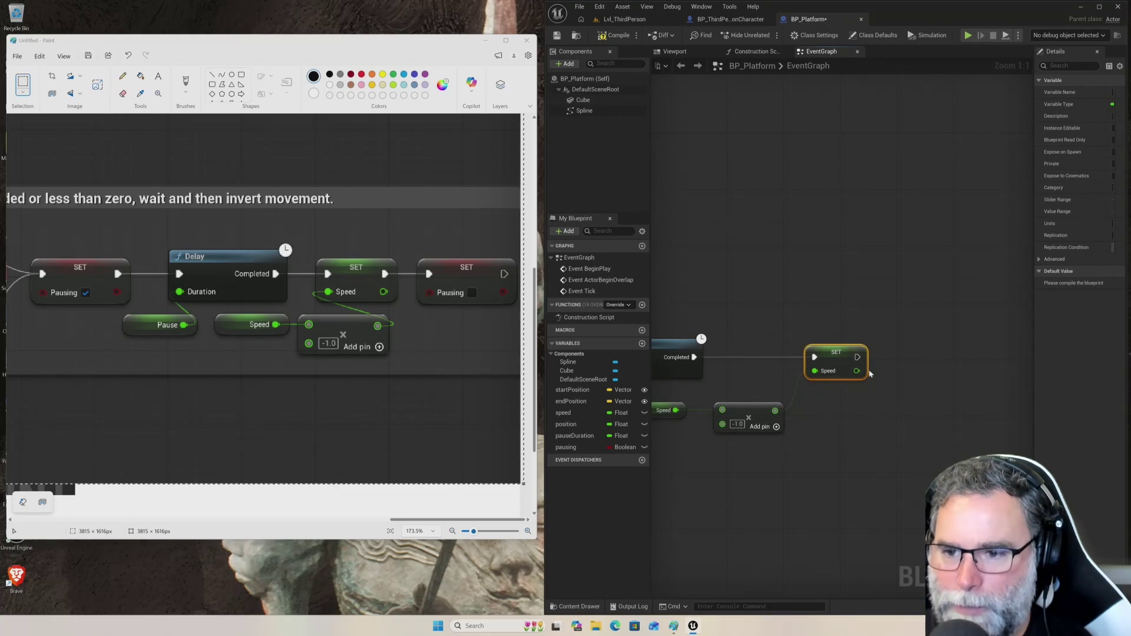
drag(858, 357, 898, 357)
text(set)
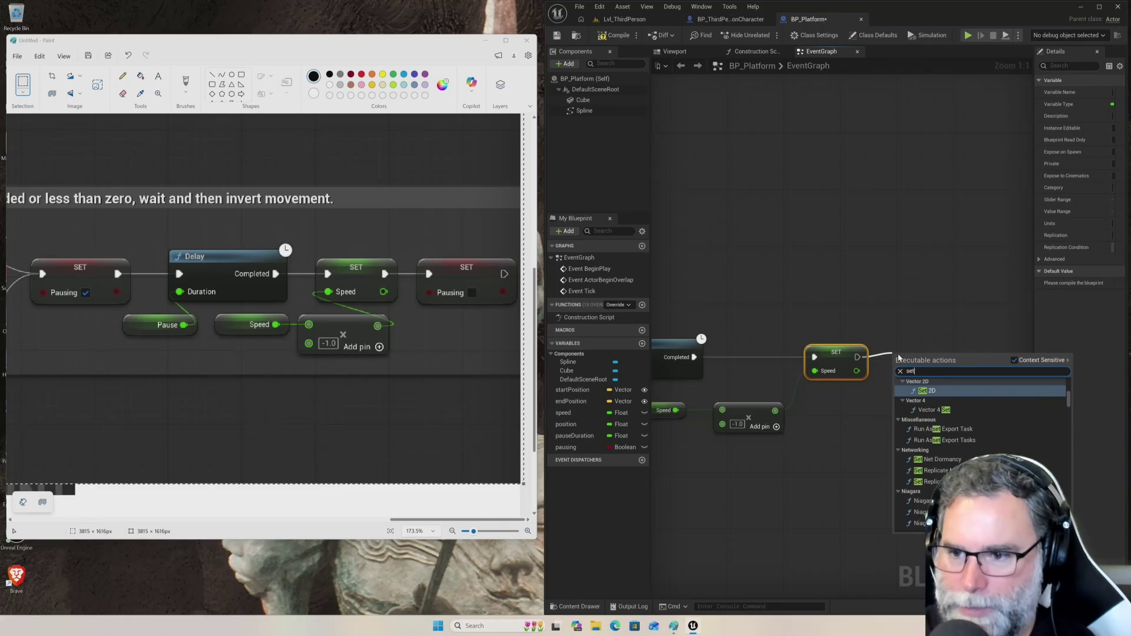
text( pausing)
key(Return)
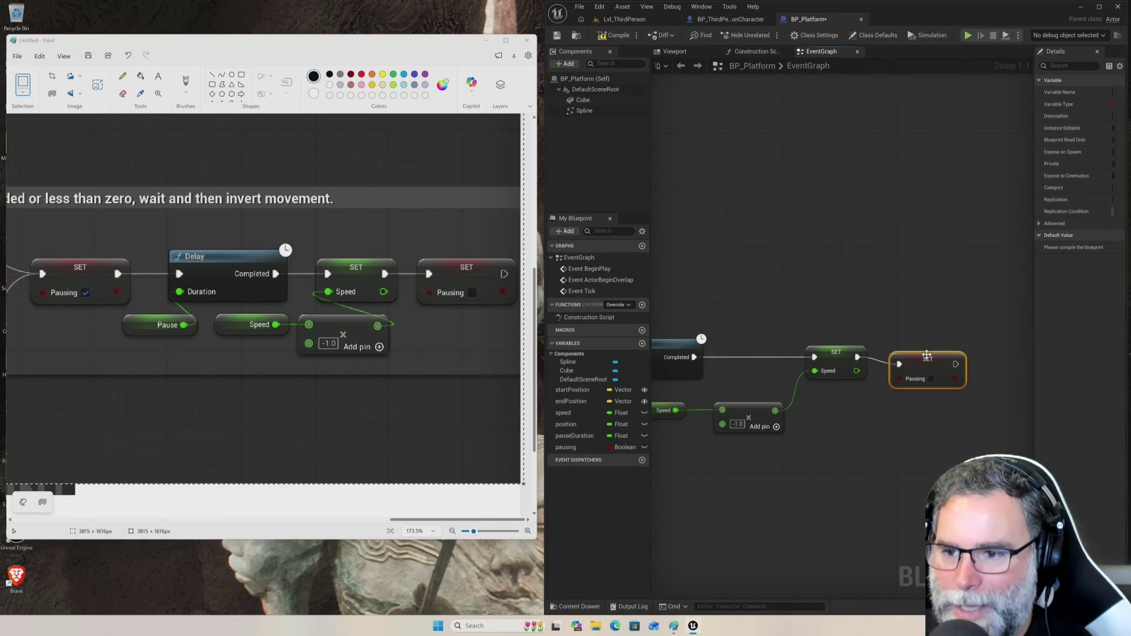
drag(927, 355, 933, 348)
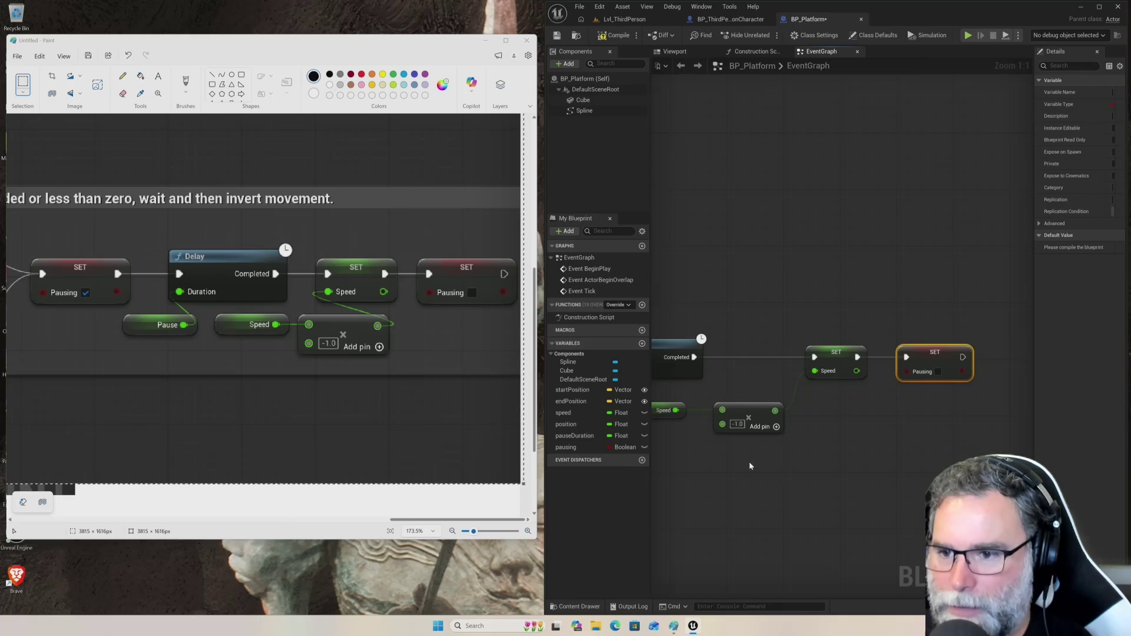
scroll(803, 459, down, 5)
drag(746, 476, 799, 488)
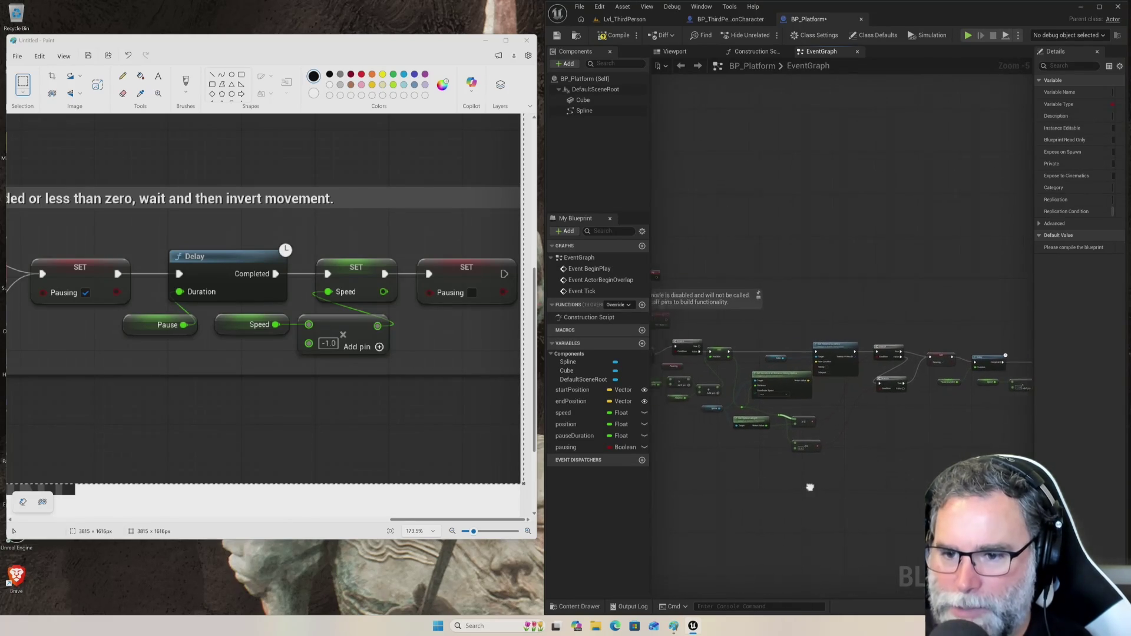
scroll(745, 455, up, 5)
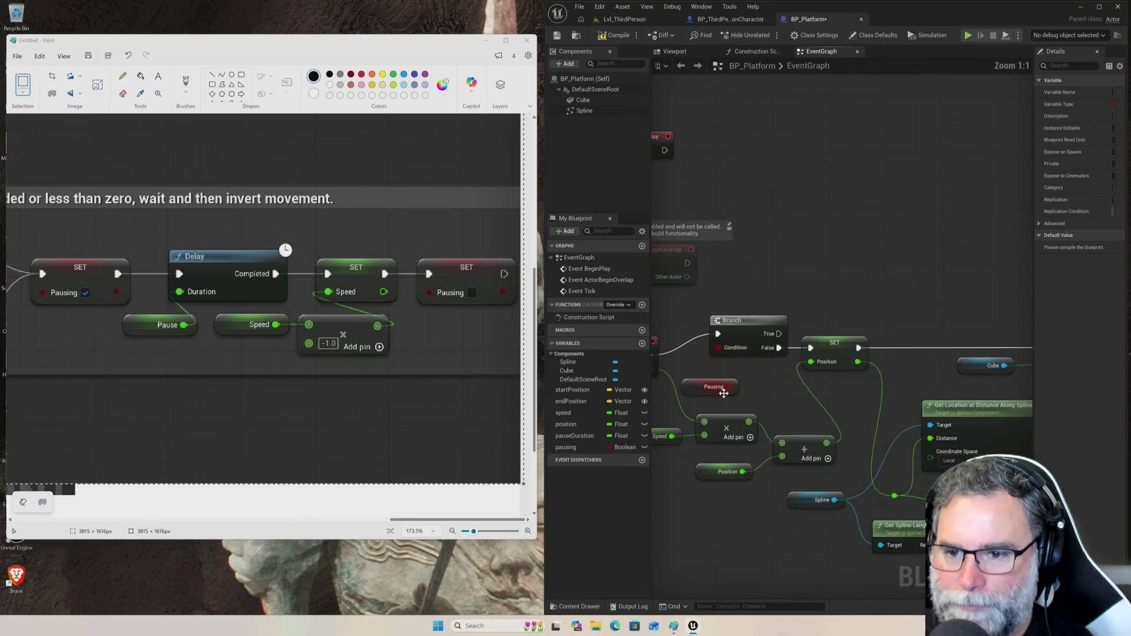
scroll(731, 436, down, 1)
drag(716, 493, 804, 517)
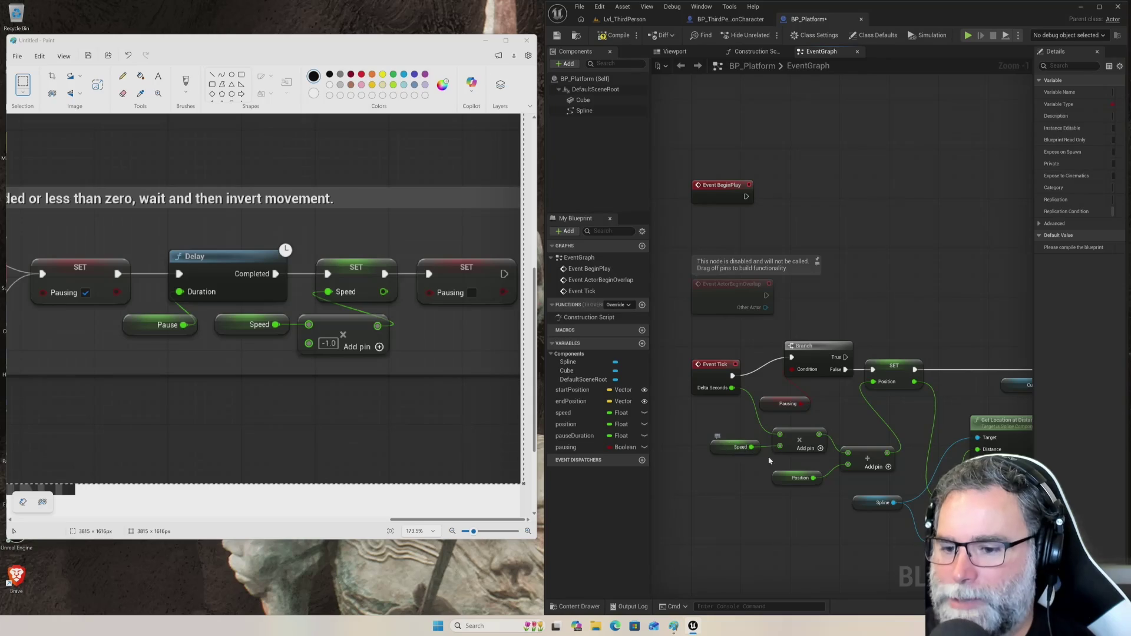
drag(960, 397, 819, 345)
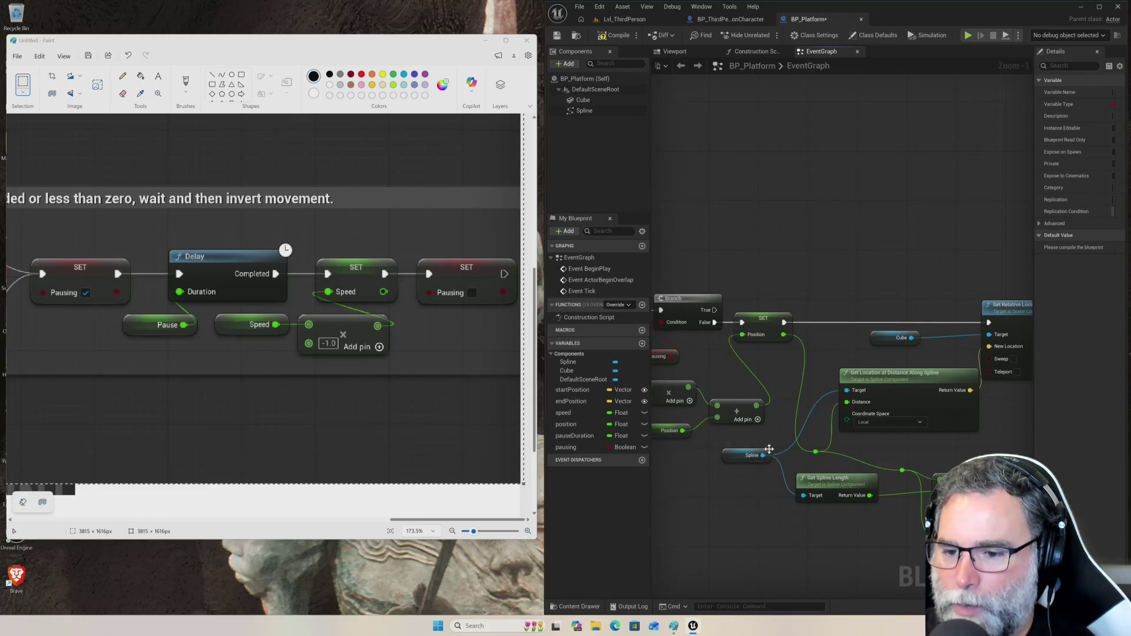
drag(777, 457, 710, 443)
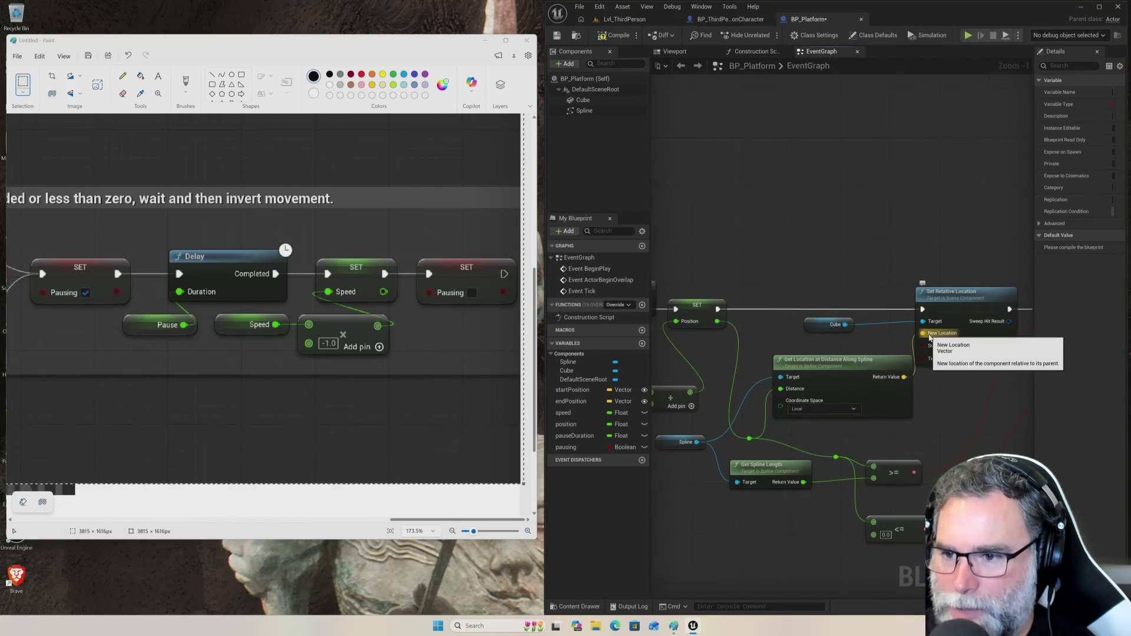
drag(977, 407, 816, 375)
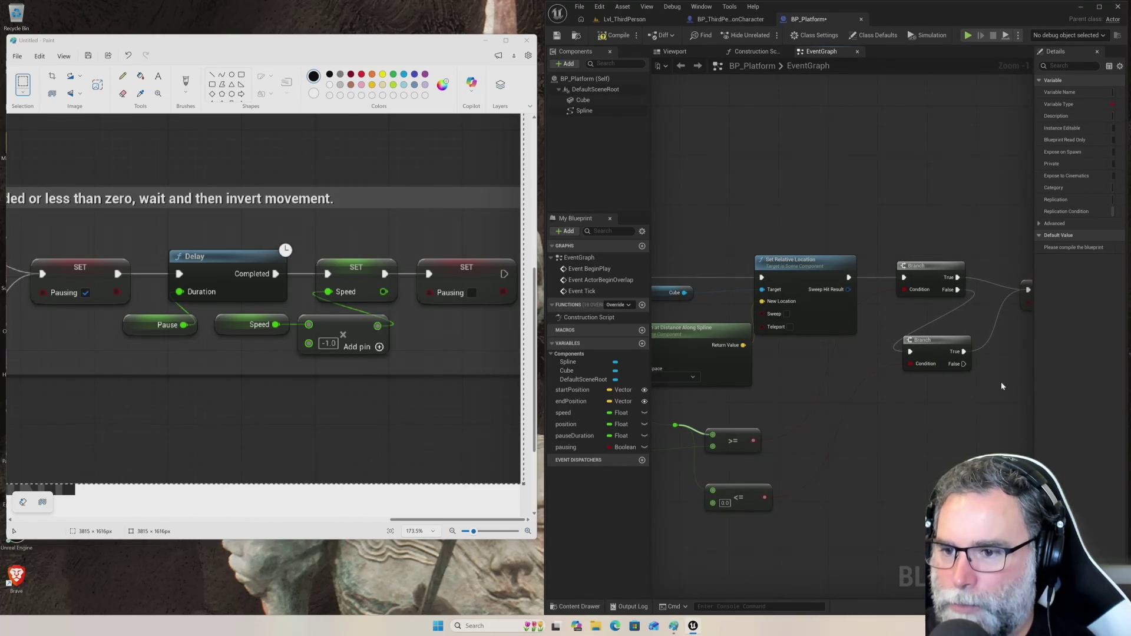
mouse_move(959, 413)
mouse_down()
mouse_move(853, 418)
mouse_move(884, 407)
mouse_move(798, 455)
mouse_move(684, 482)
mouse_up()
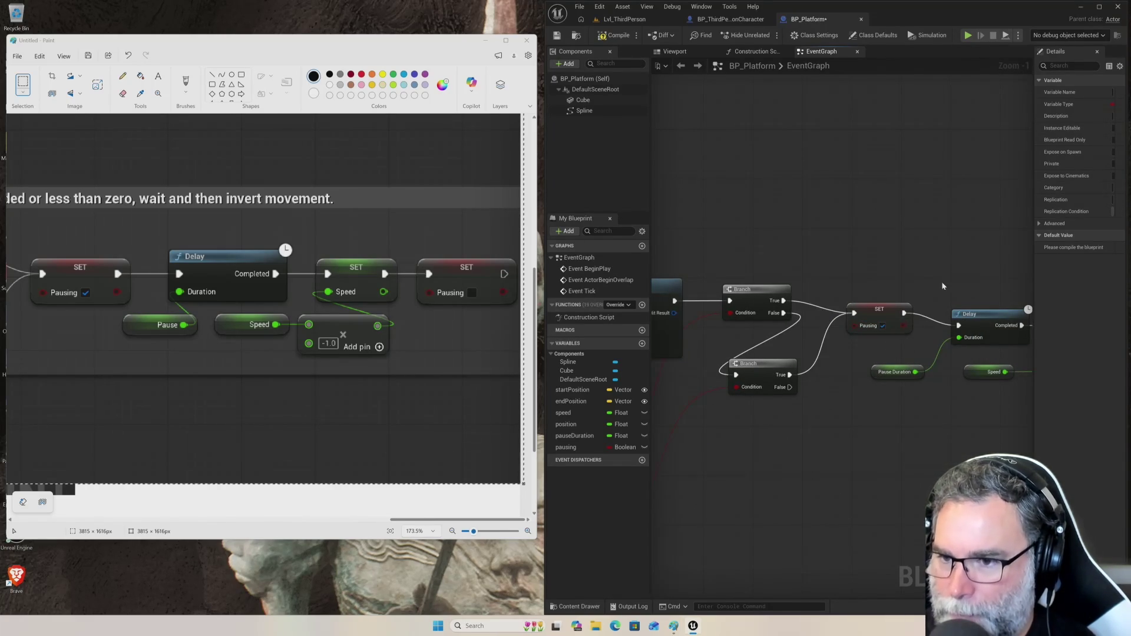
scroll(940, 289, left, 5)
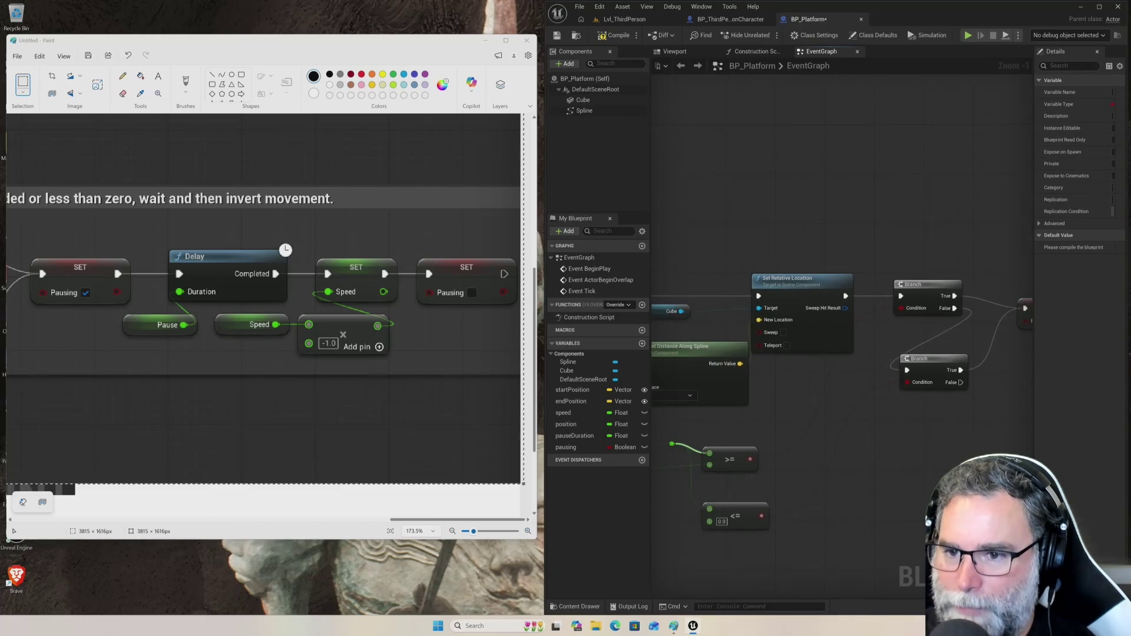
scroll(706, 203, left, 6)
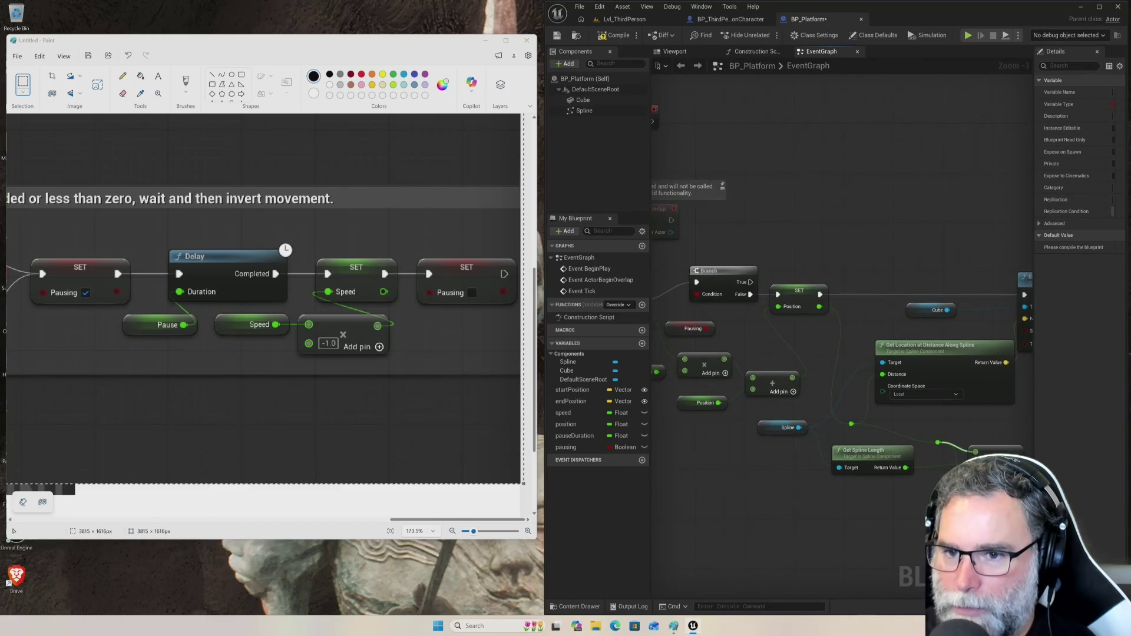
scroll(846, 221, left, 2)
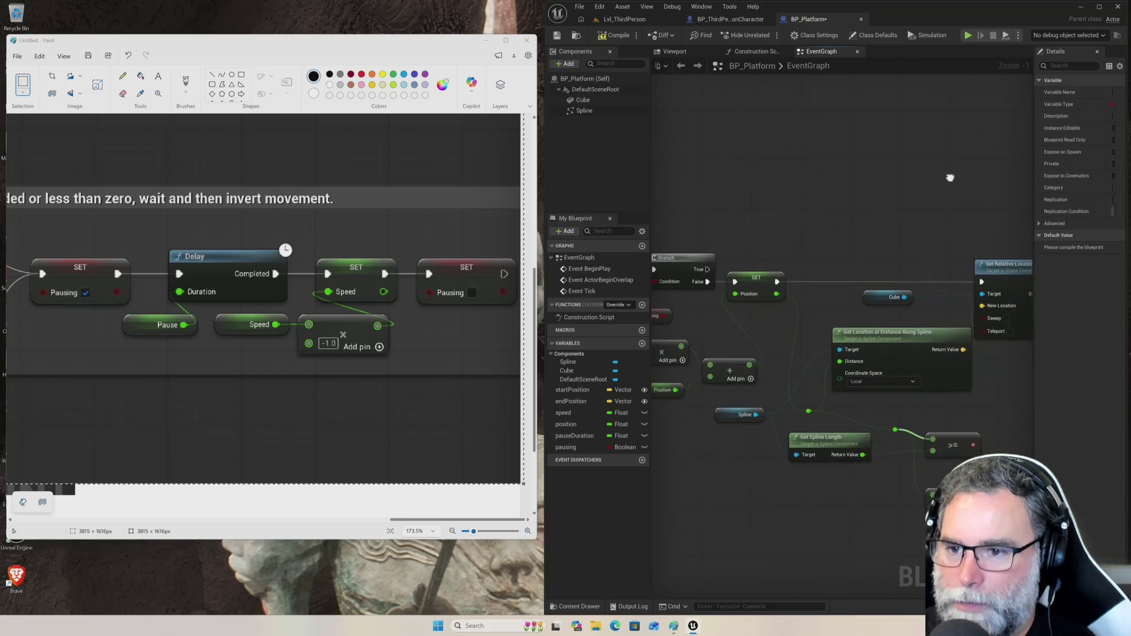
scroll(949, 179, right, 5)
drag(958, 189, 843, 199)
mouse_move(966, 219)
mouse_down()
mouse_move(856, 222)
mouse_move(865, 267)
mouse_up()
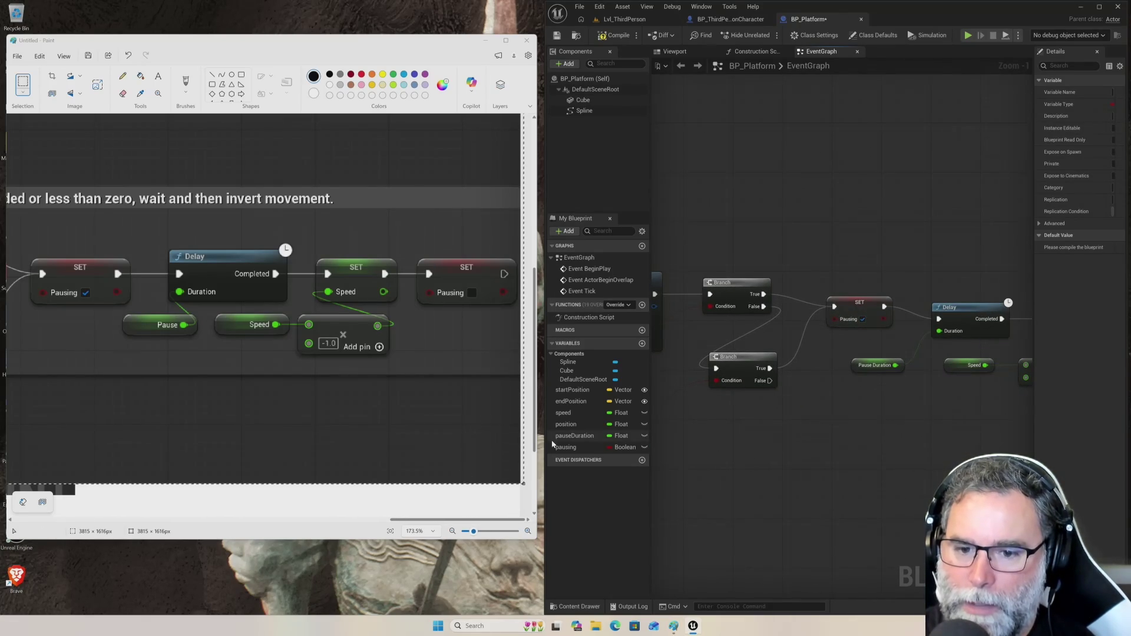
- Tick Pausing on the first SET node and wire the Multiply output into SET Speed's Speed pin
mouse_move(964, 269)
mouse_down()
mouse_move(823, 260)
mouse_move(736, 327)
mouse_up()
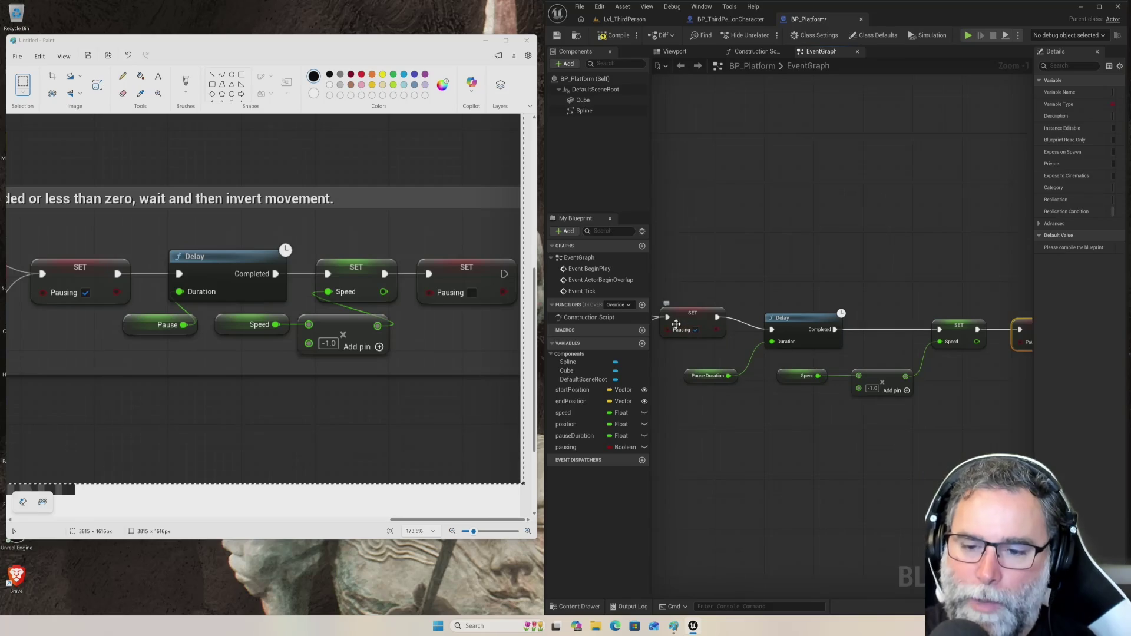
click(696, 330)
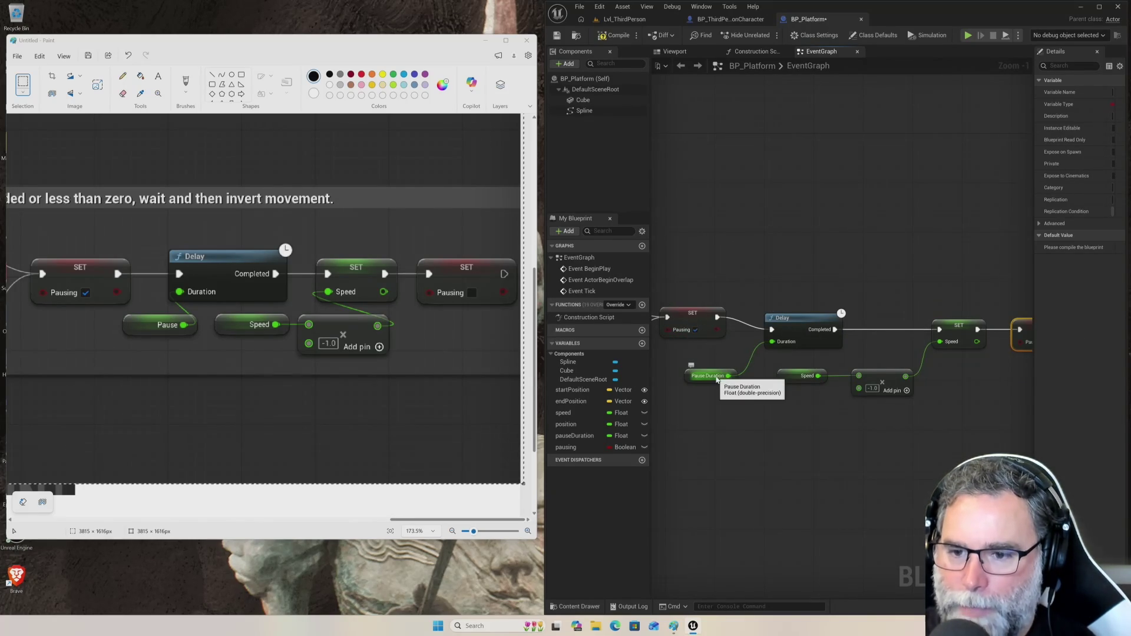
drag(839, 382, 729, 380)
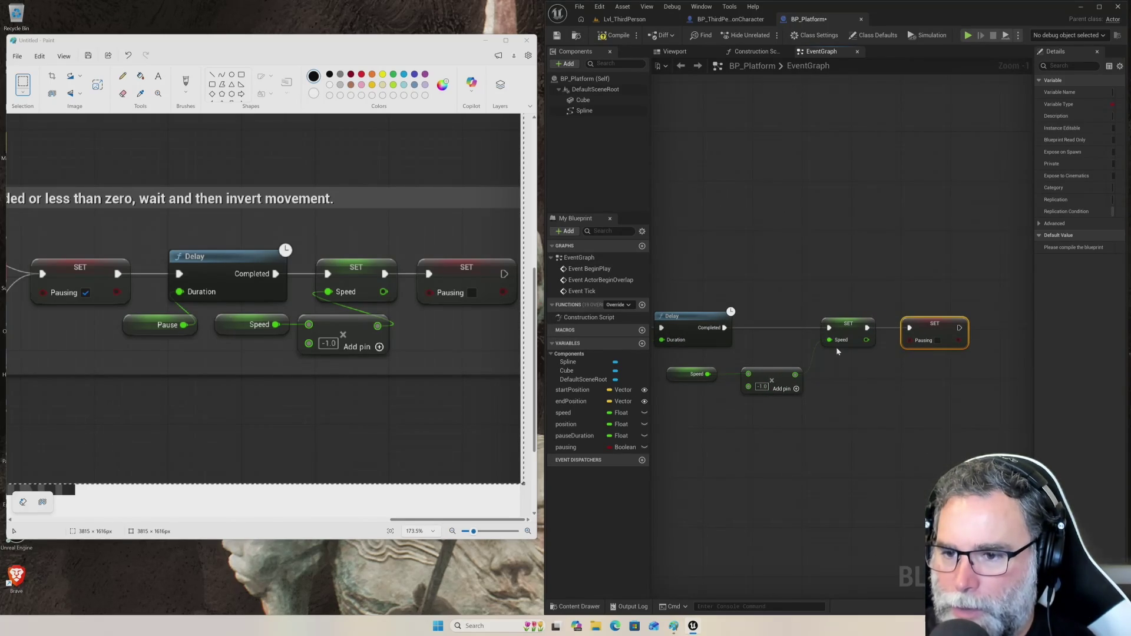
drag(837, 342, 795, 374)
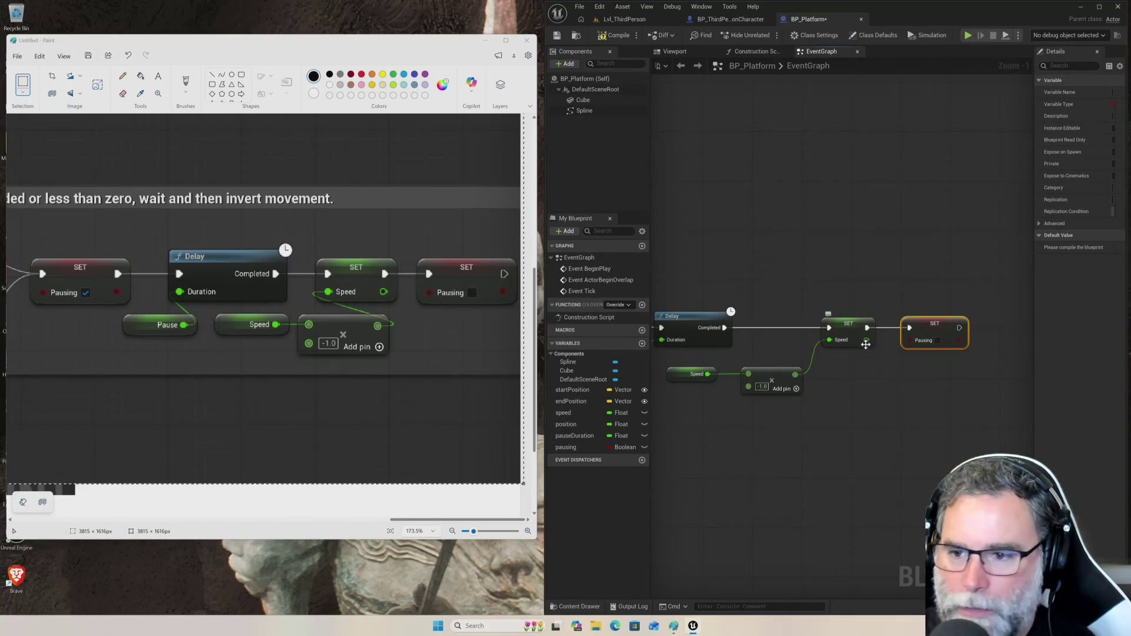
drag(947, 327, 1110, 317)
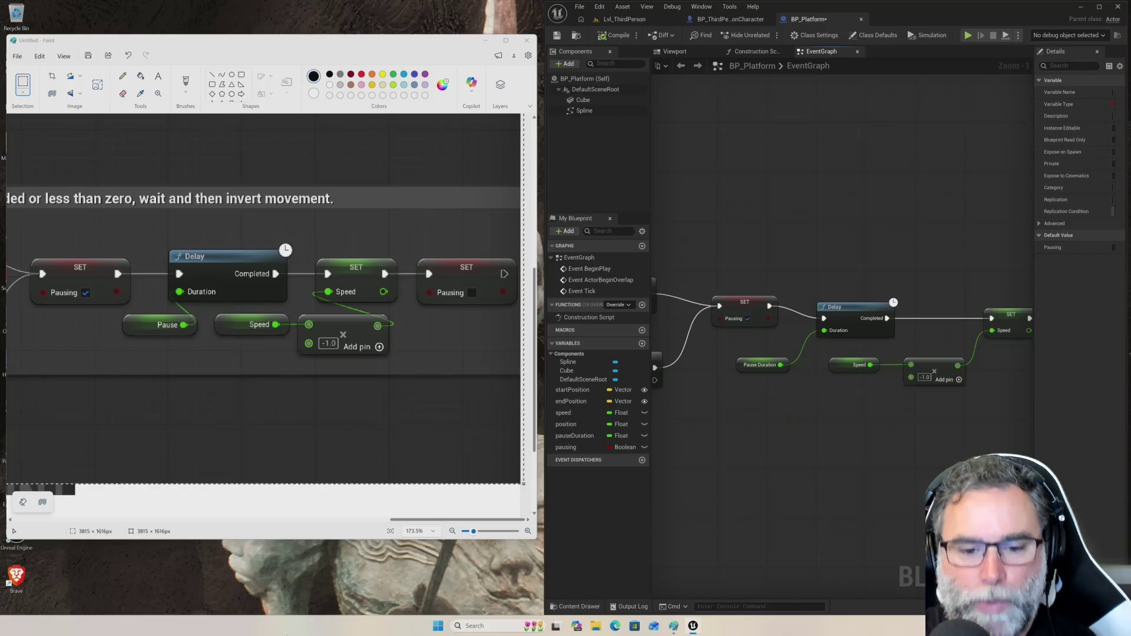
mouse_move(422, 522)
mouse_down()
mouse_move(77, 513)
mouse_move(44, 499)
mouse_move(160, 499)
mouse_up()
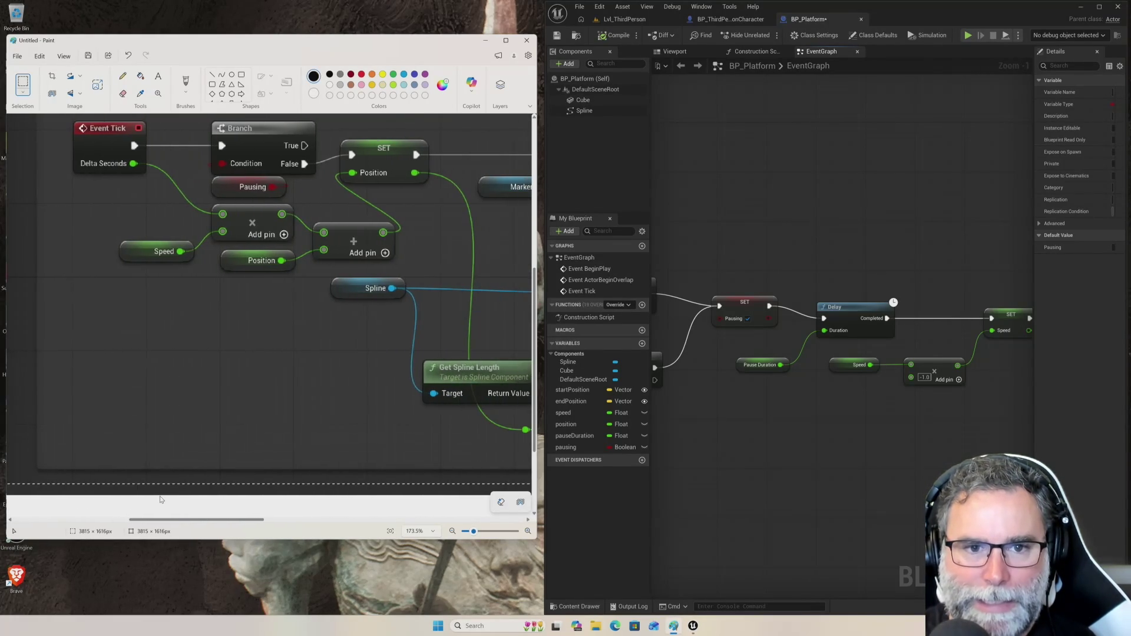
- Check the reference screenshot in Paint, then stretch the Unreal editor window to fill the screen
scroll(178, 318, up, 5)
scroll(249, 278, up, 2)
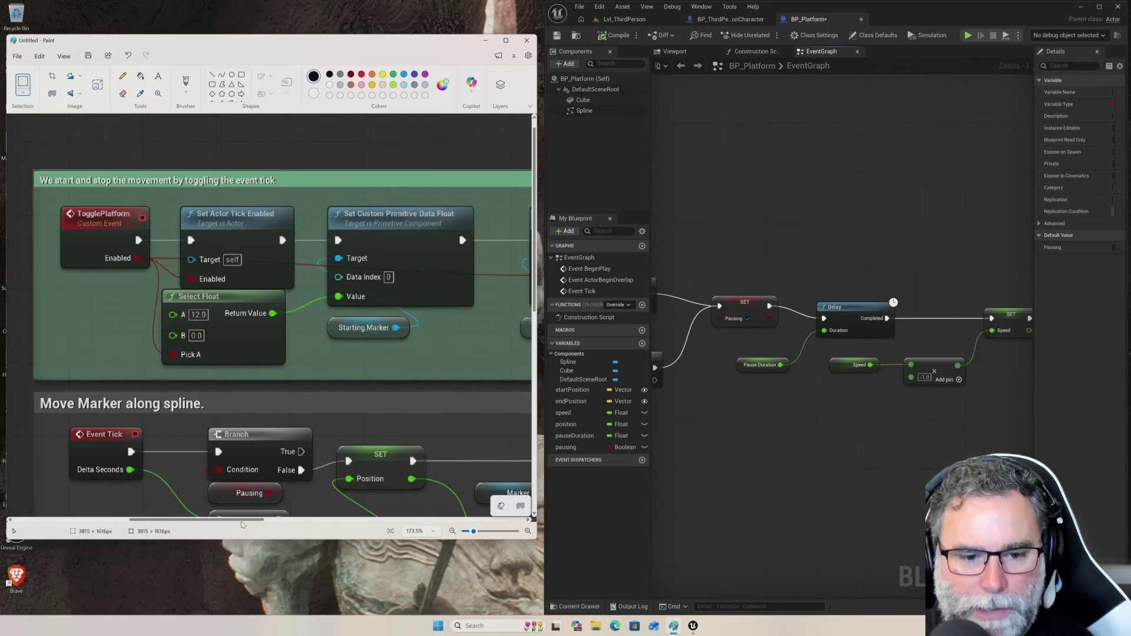
mouse_move(243, 524)
mouse_down()
mouse_move(454, 513)
mouse_move(225, 500)
mouse_move(85, 512)
mouse_up()
click(733, 210)
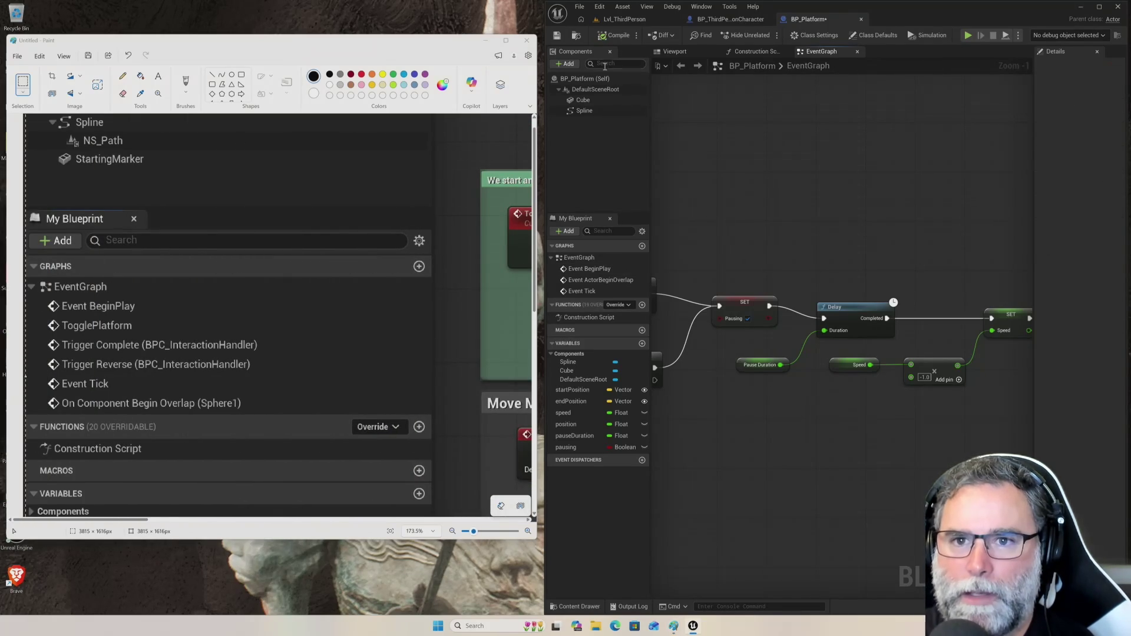
drag(543, 98, 2, 193)
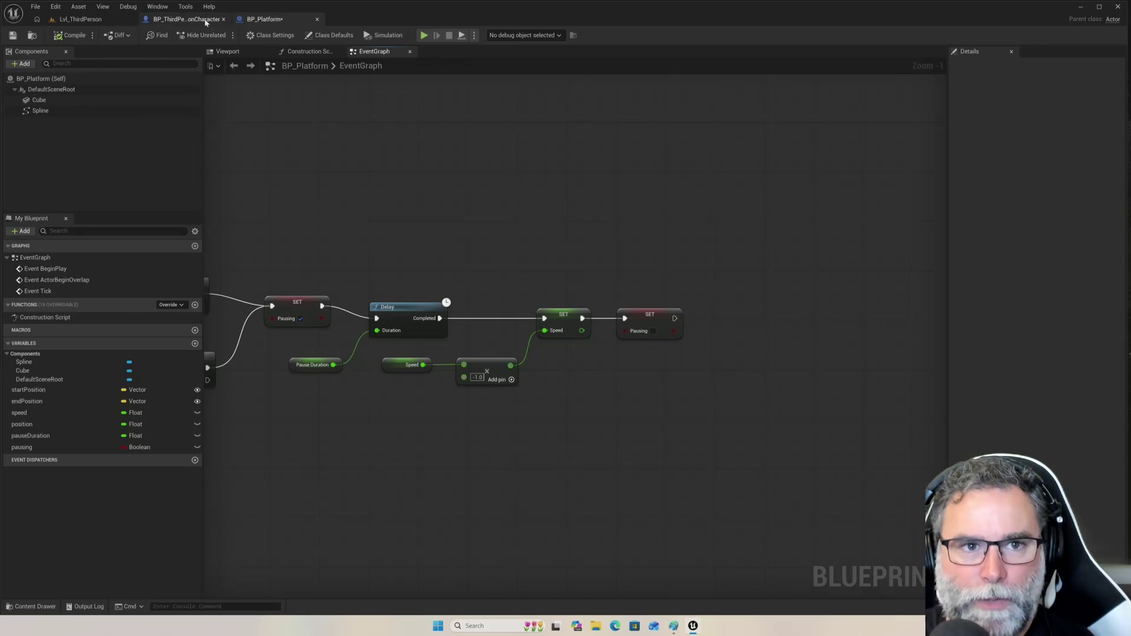
- Save the modified BP_Platform blueprint, return to Lvl_ThirdPerson, and start Play In Editor
click(80, 18)
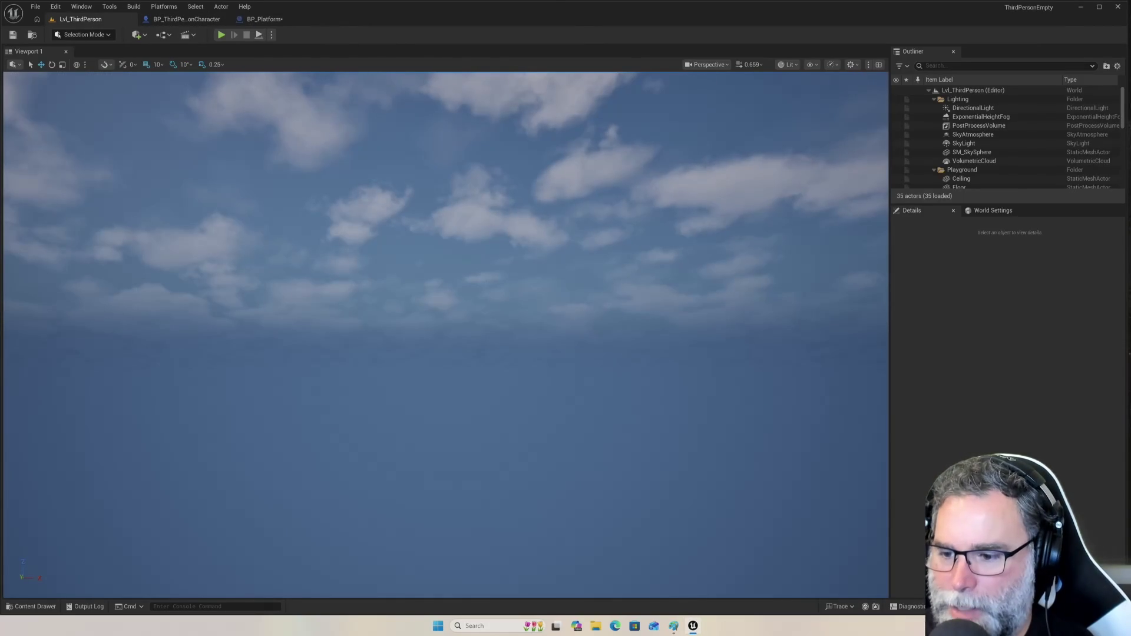
key(ctrl+shift+s)
click(616, 410)
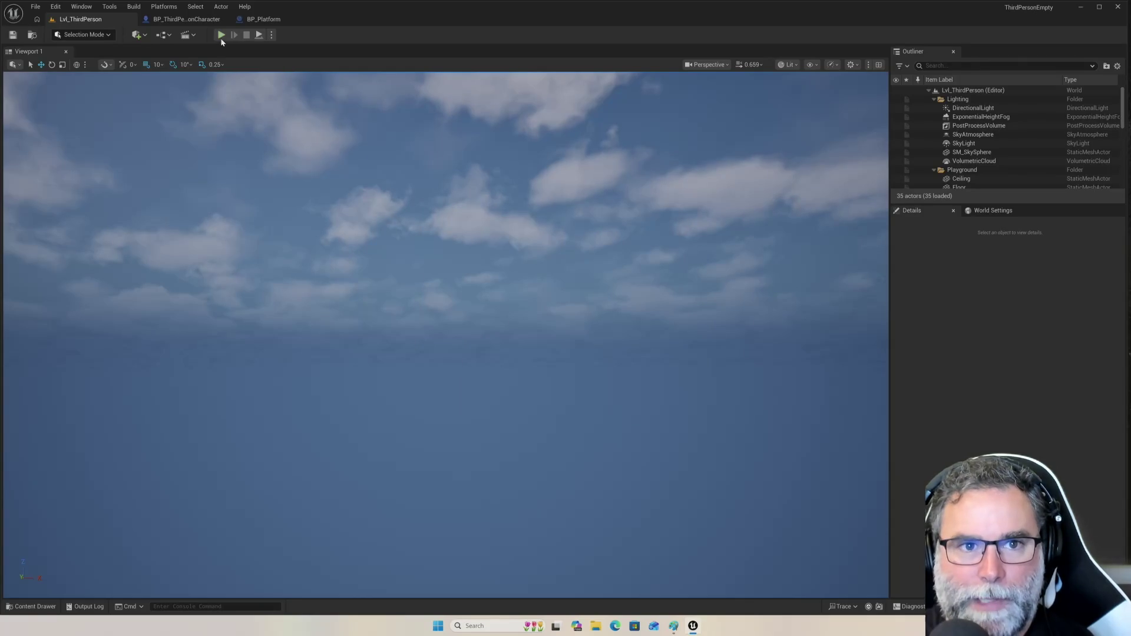
click(221, 35)
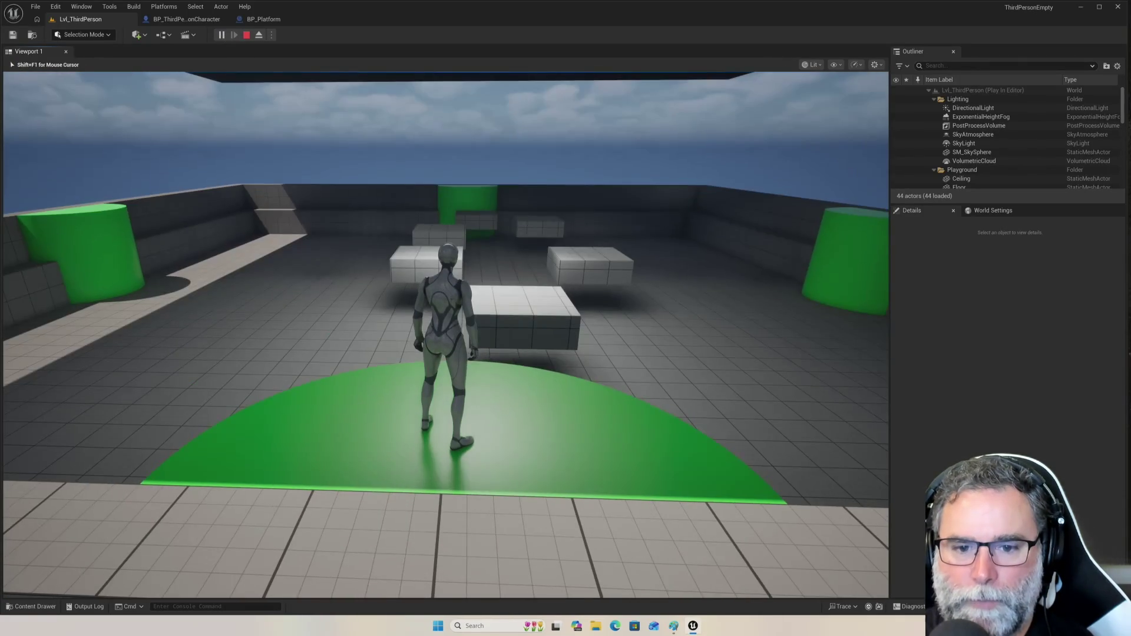
- Walk the character forward, jump across four floating platforms, then stop the play-test
key(w)
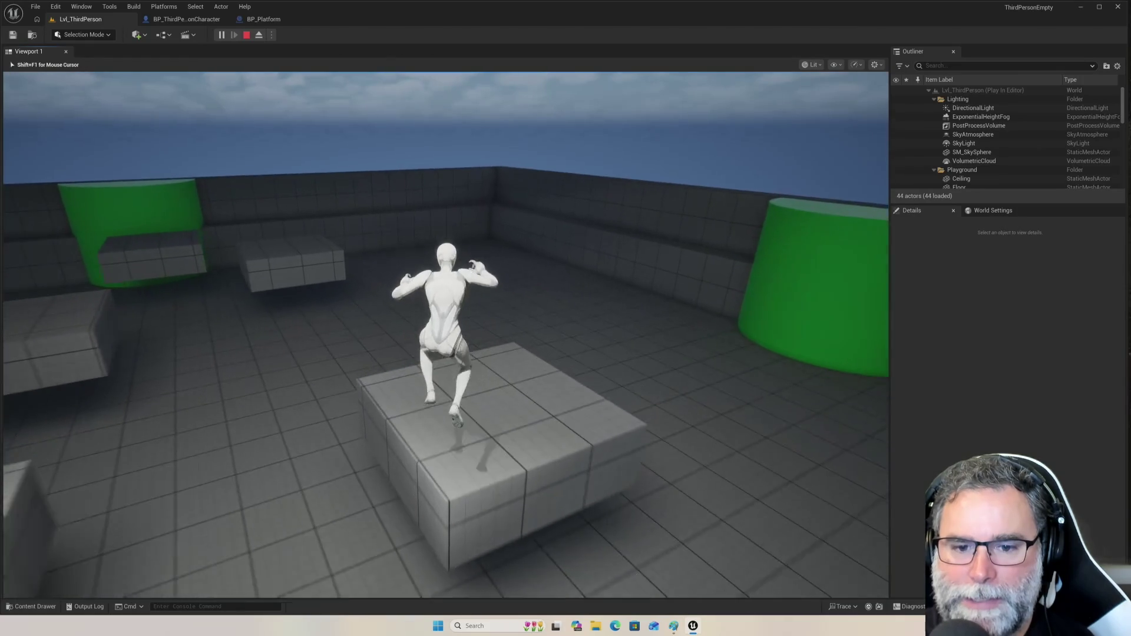
key(space)
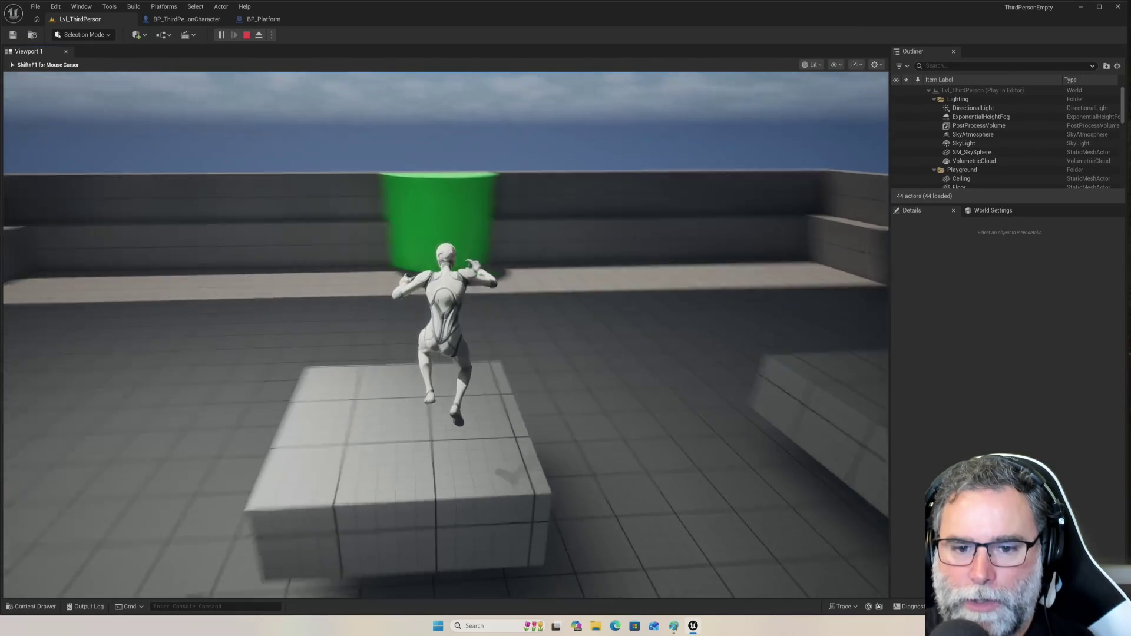
key(space)
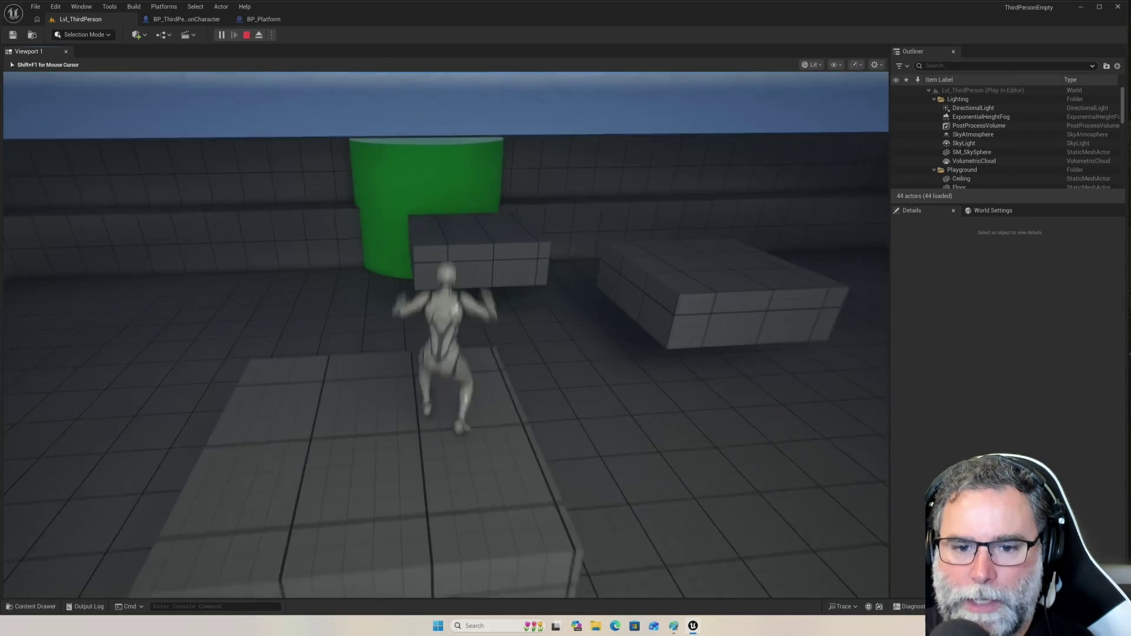
key(space)
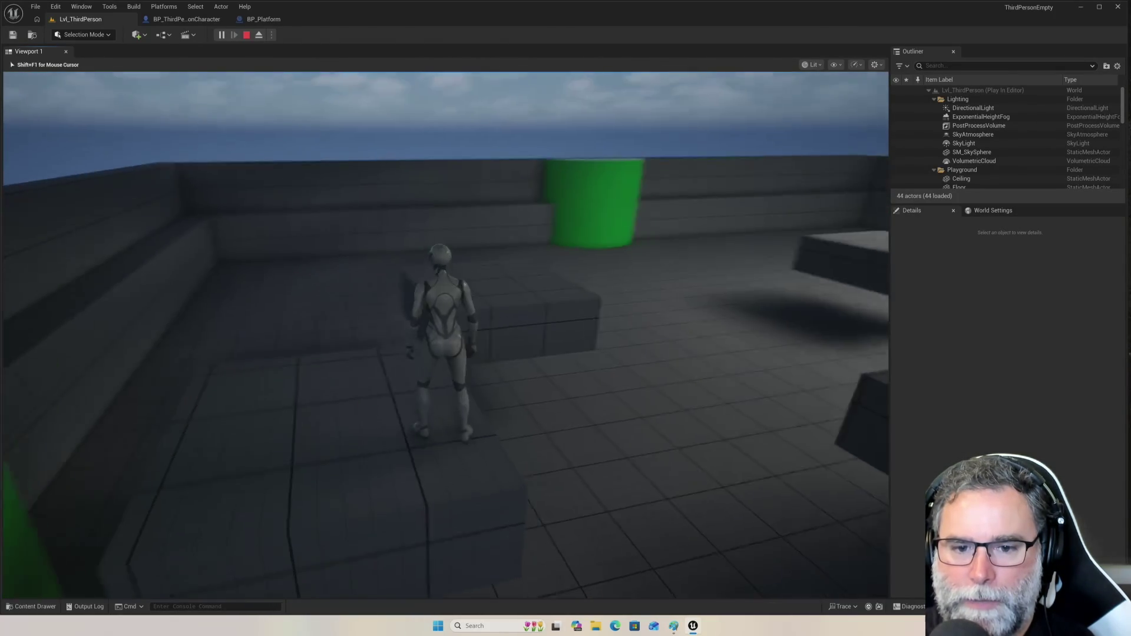
key(space)
key(Escape)
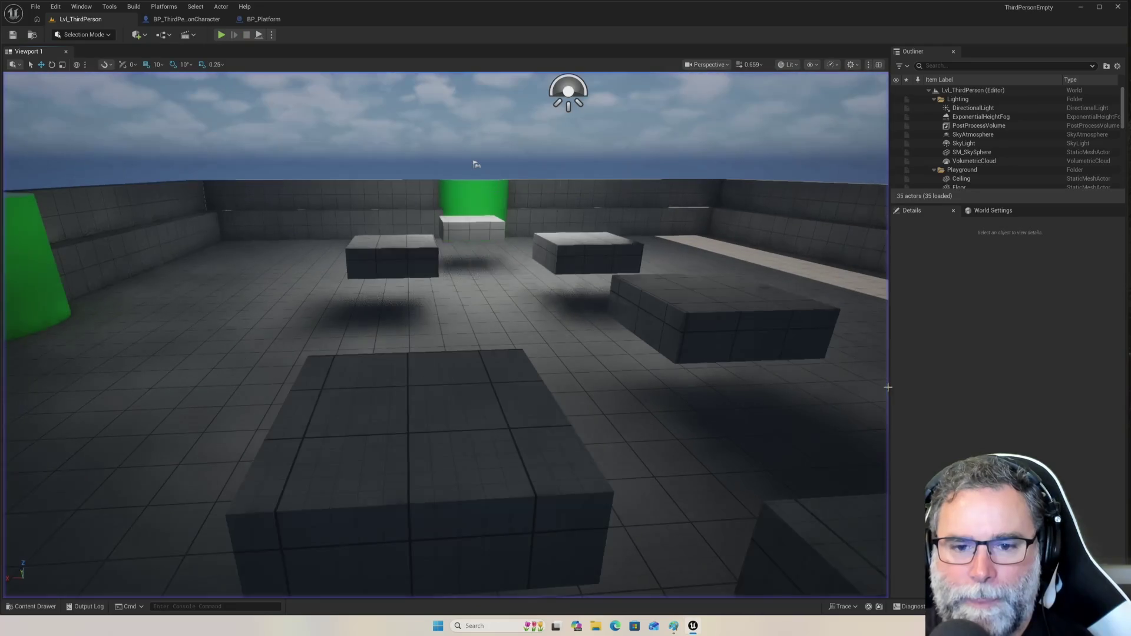
- Select SM_Platform5 in the viewport and its Spline component in the Details panel
click(433, 432)
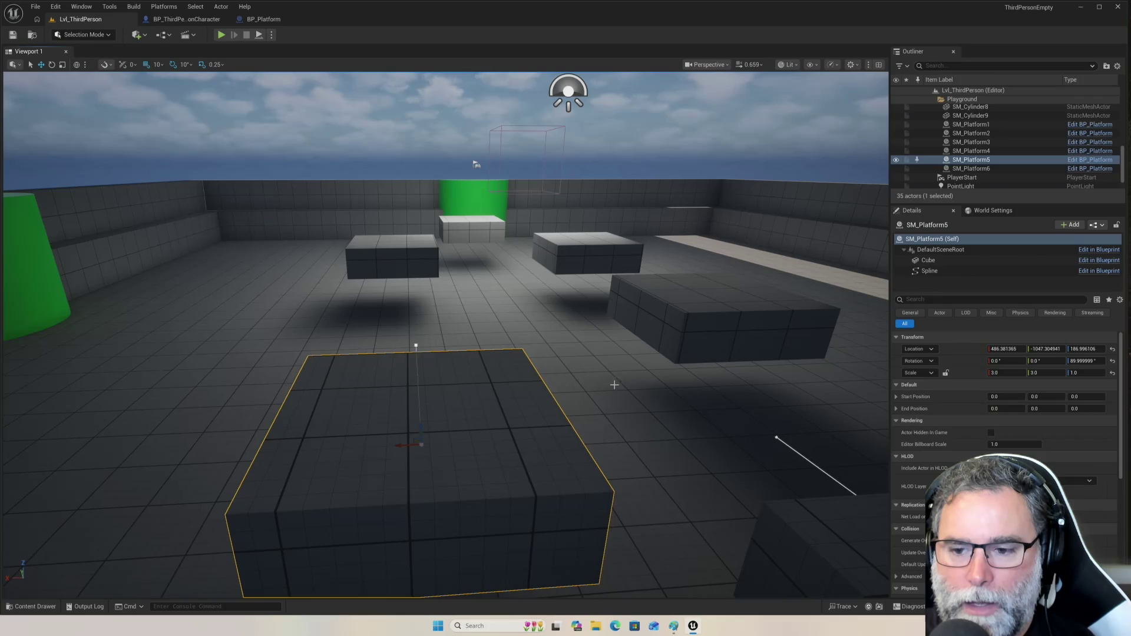
mouse_move(628, 388)
mouse_down()
mouse_move(494, 392)
mouse_move(453, 379)
mouse_up()
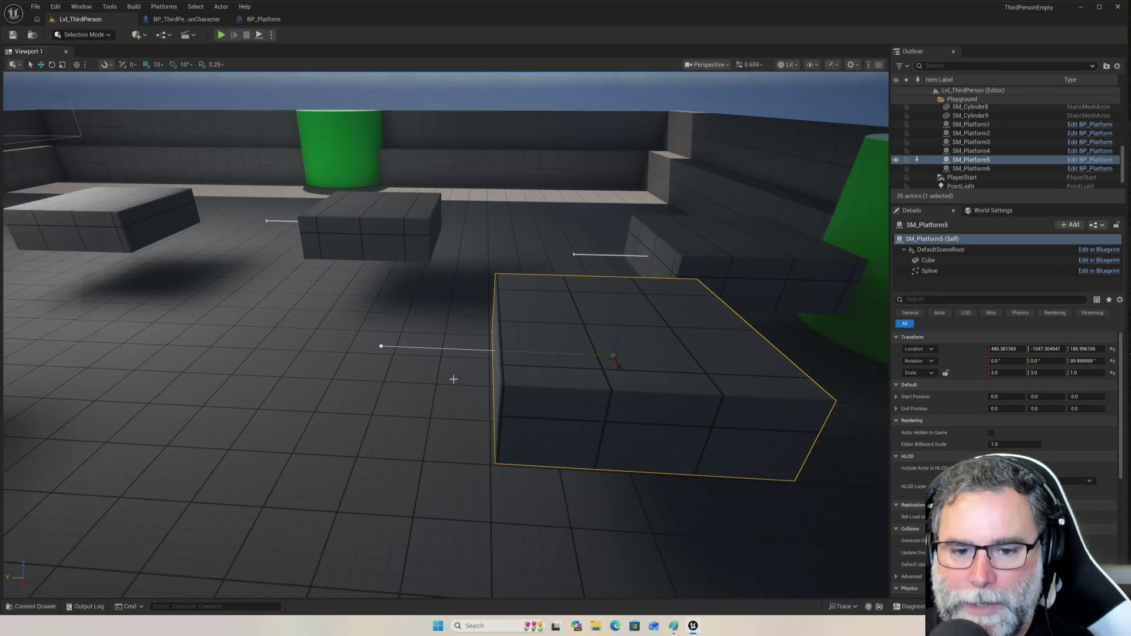
click(450, 348)
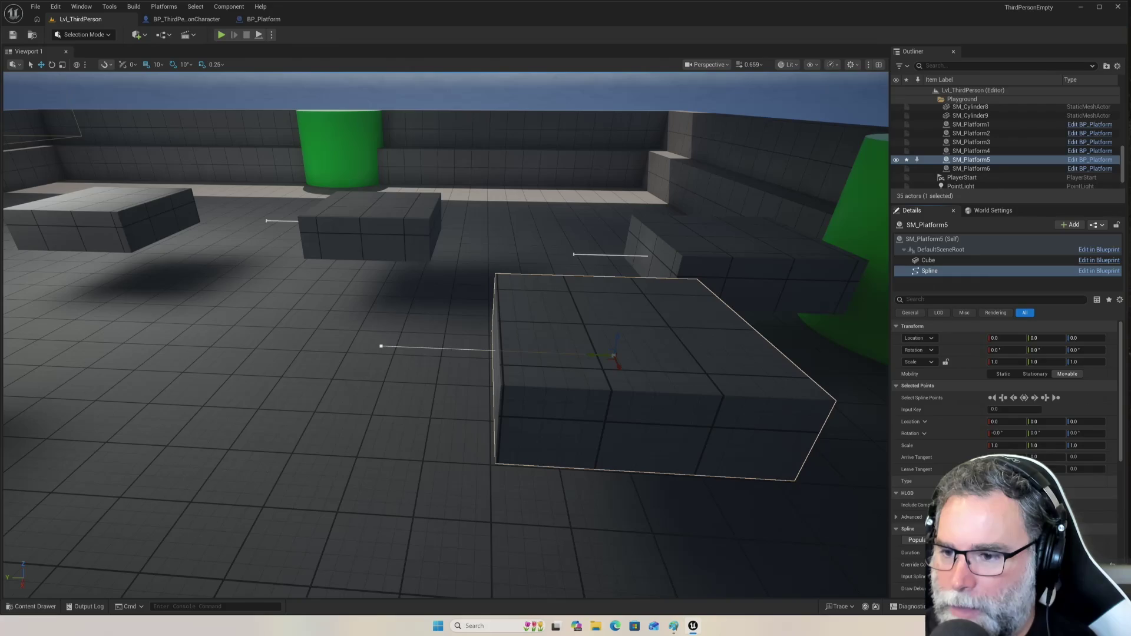
- Check the spline end point's context-menu options, then bring up Save Content for SM_Platform5
click(385, 347)
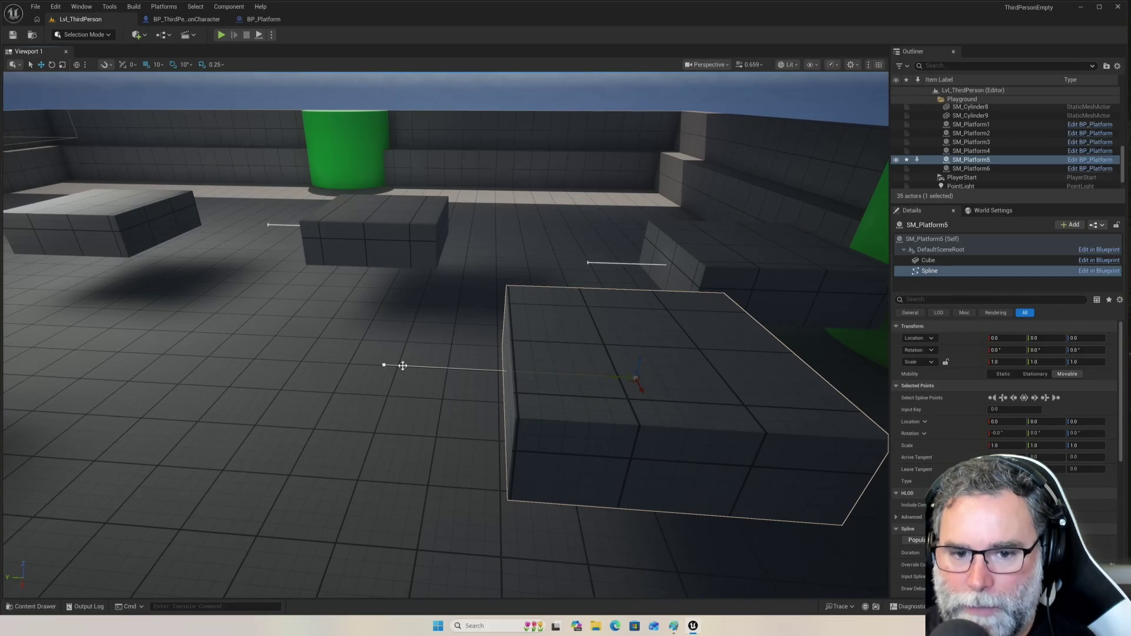
right_click(403, 365)
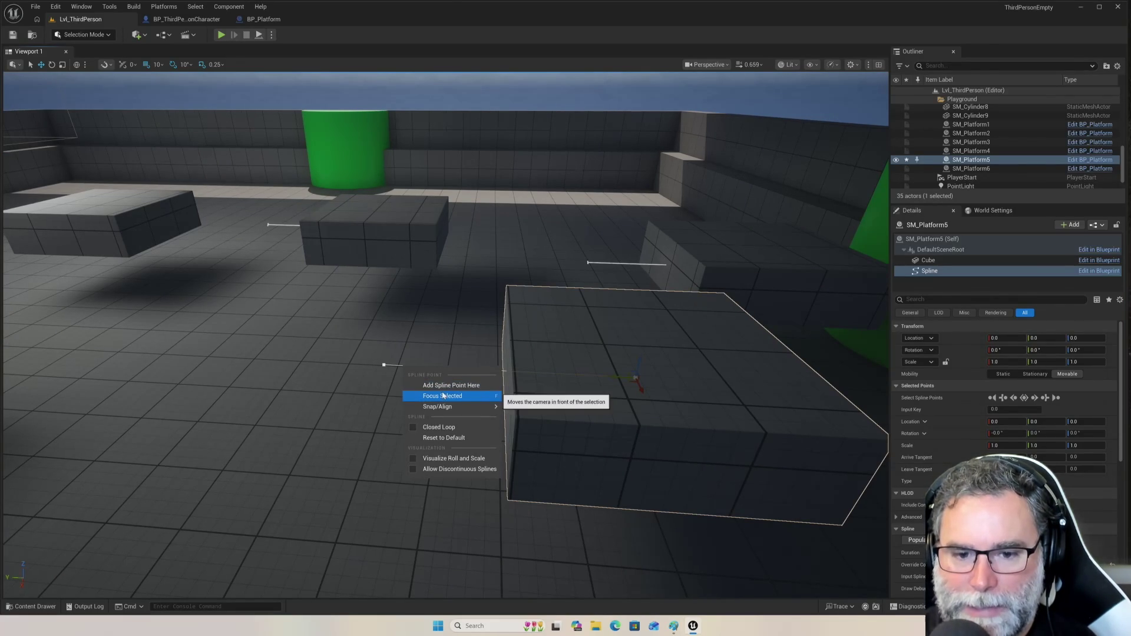
mouse_move(448, 408)
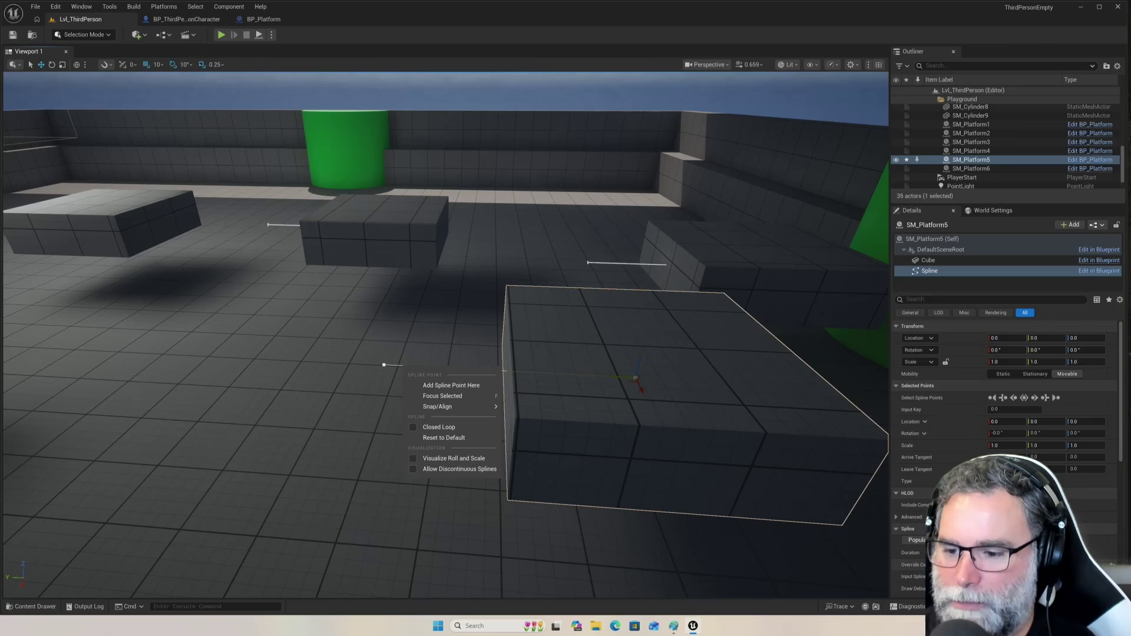
key(ctrl+s)
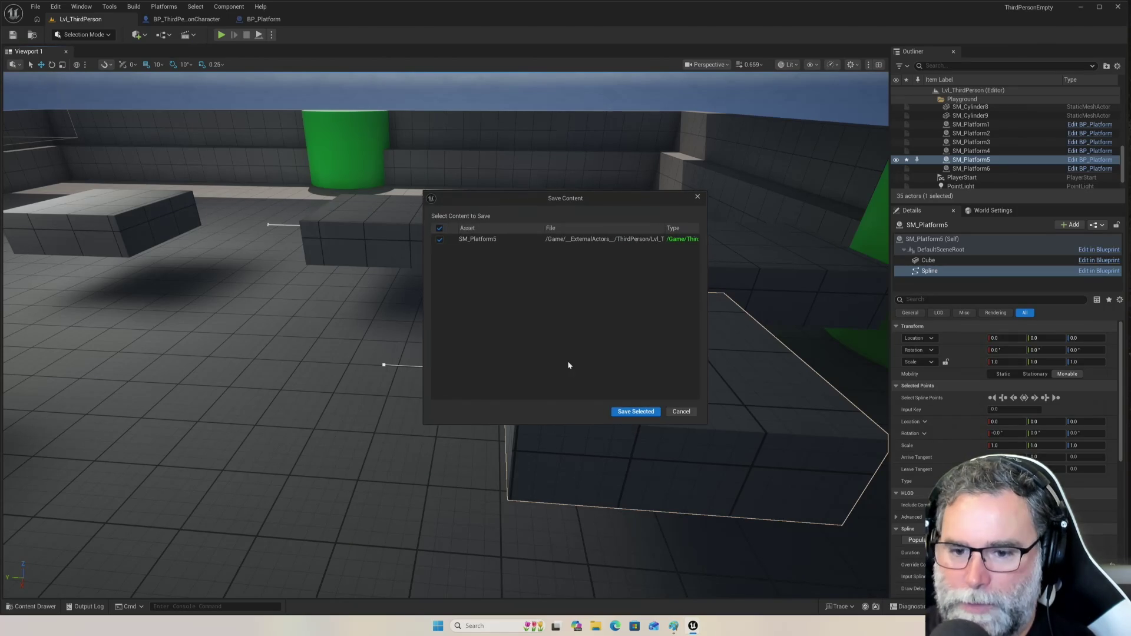
- Save SM_Platform5, then drag its spline point at X 100 to about Y -53.33
click(635, 411)
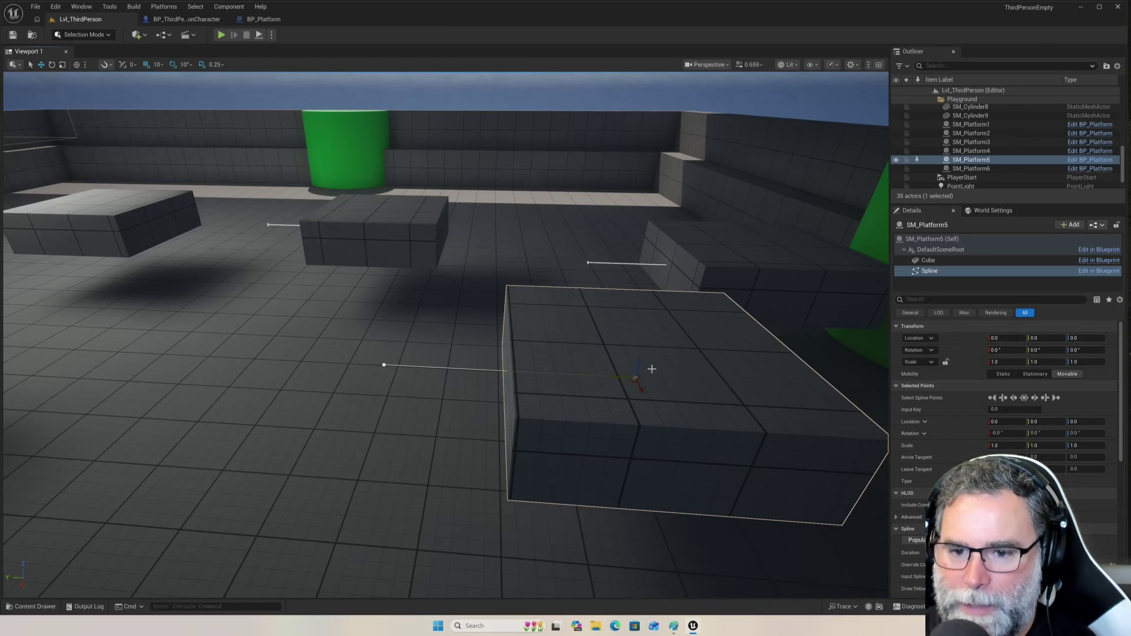
click(382, 365)
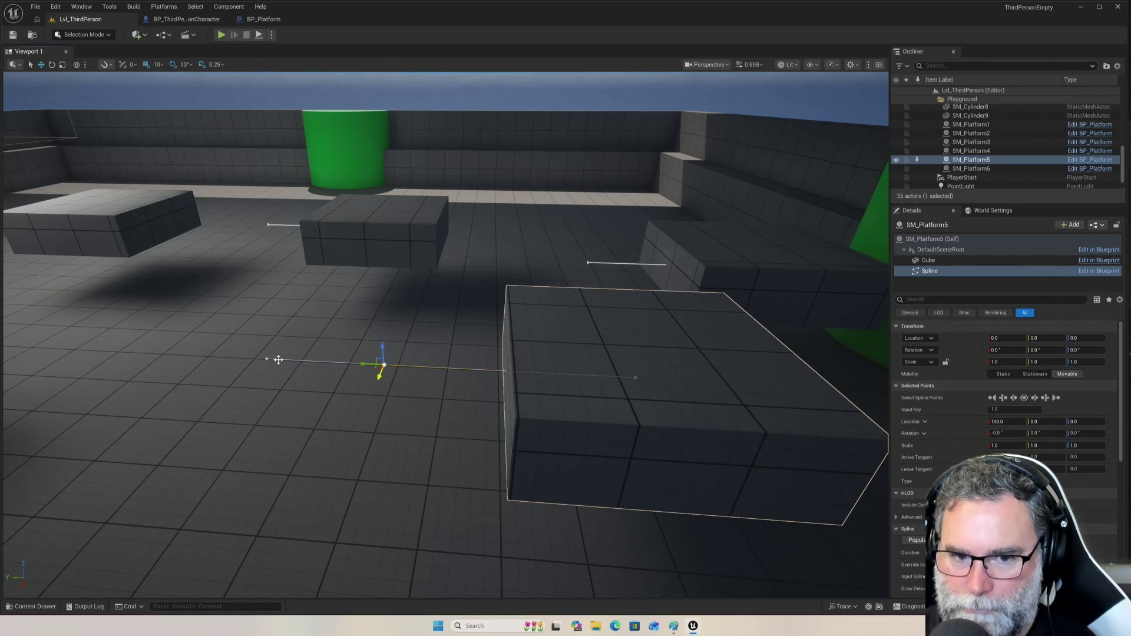
mouse_move(362, 363)
mouse_down()
mouse_move(413, 371)
mouse_move(439, 318)
mouse_move(494, 256)
mouse_move(444, 412)
mouse_move(462, 259)
mouse_move(444, 460)
mouse_up()
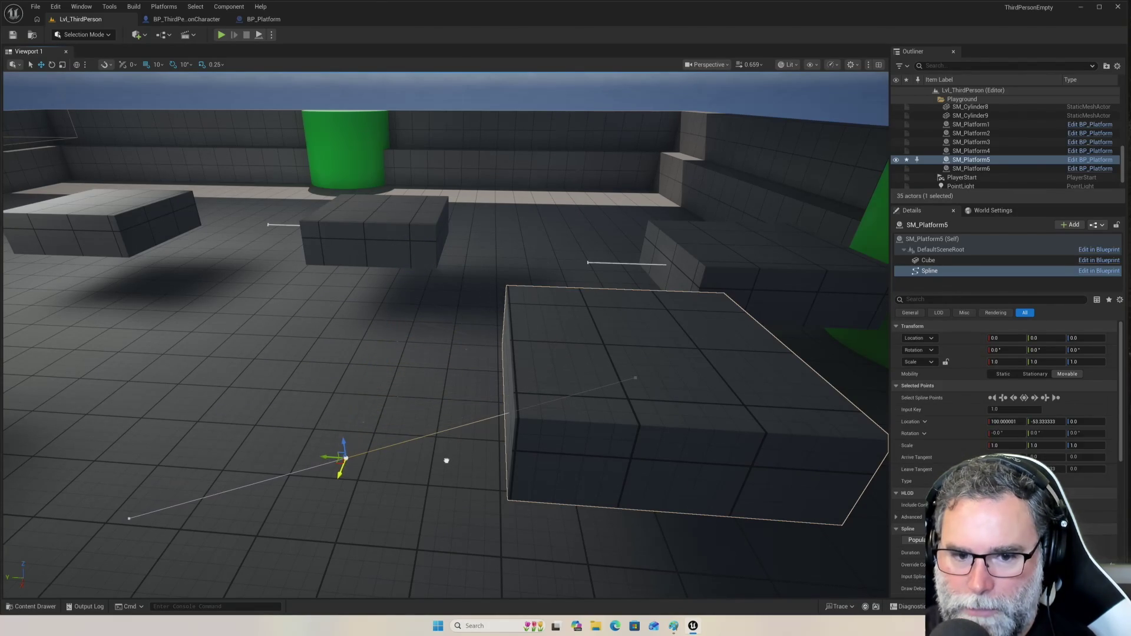
scroll(363, 372, down, 5)
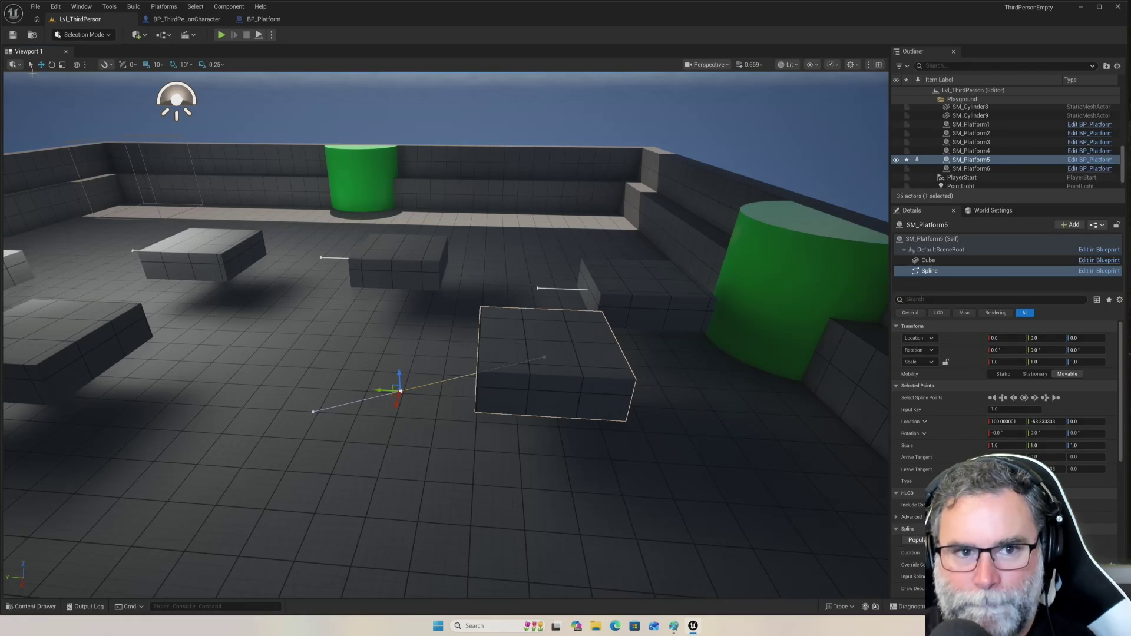
- Undo the spline point move and the point and segment selections
click(56, 8)
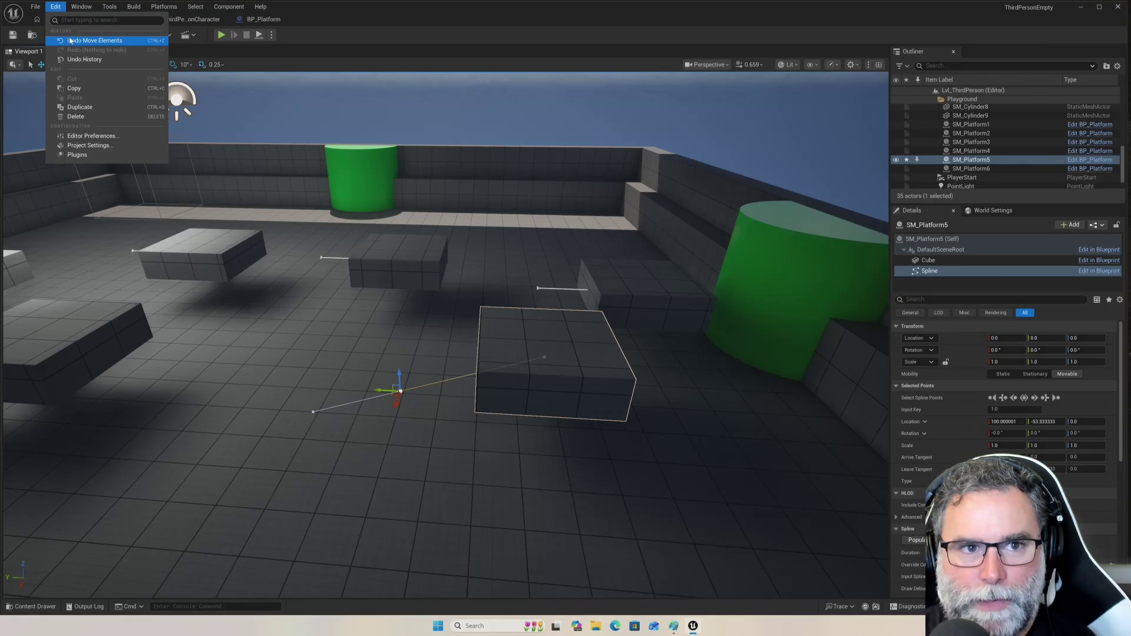
click(72, 40)
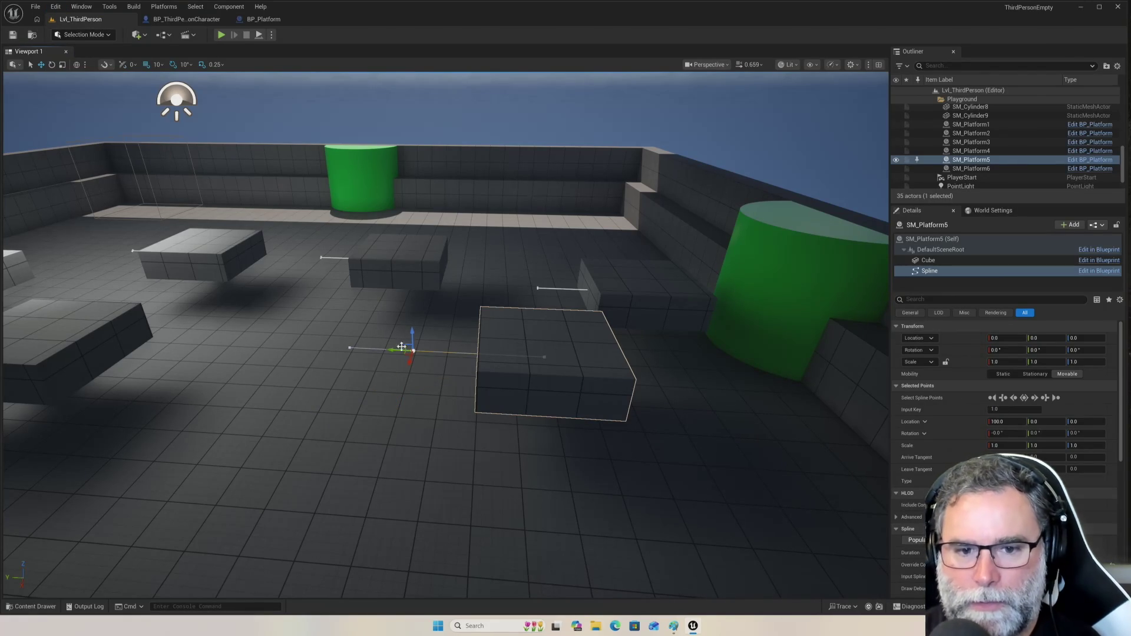
click(56, 7)
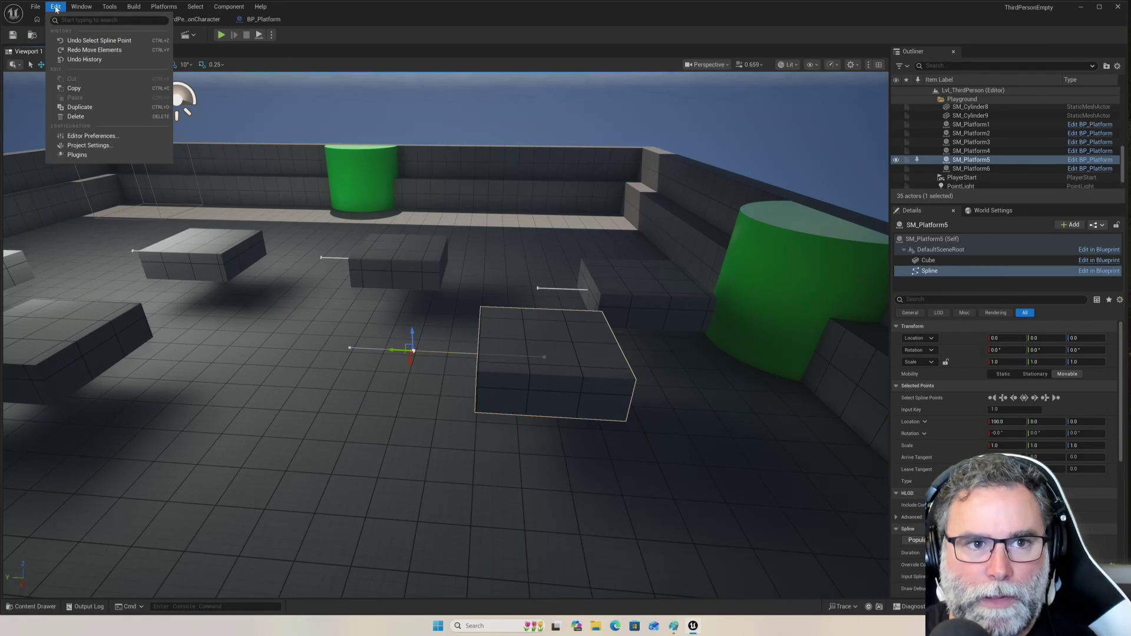
click(69, 40)
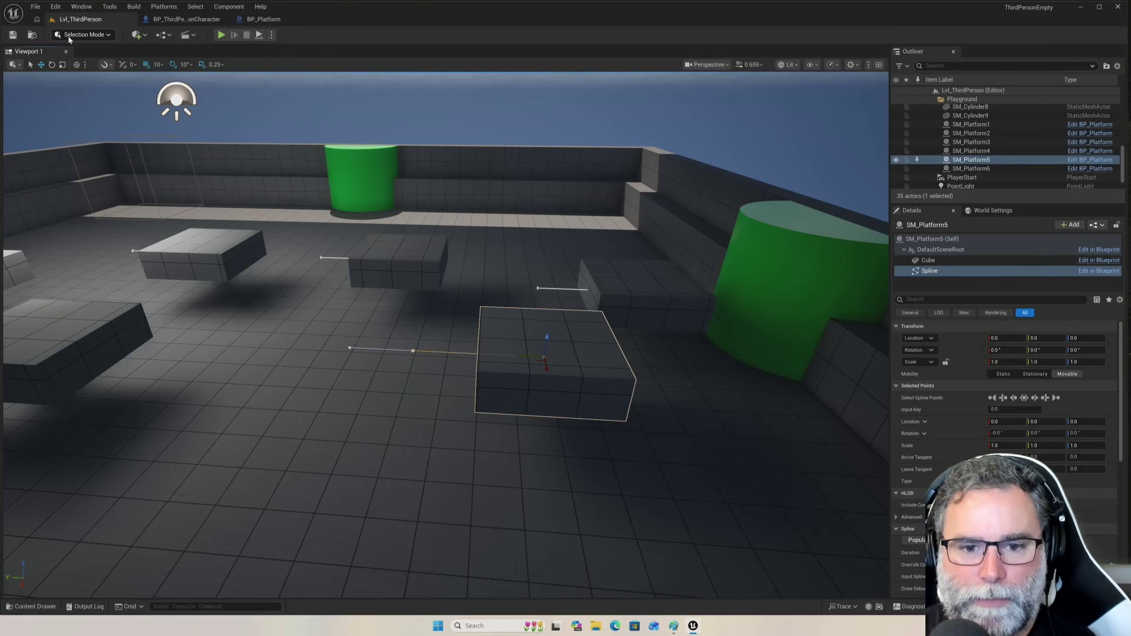
click(52, 7)
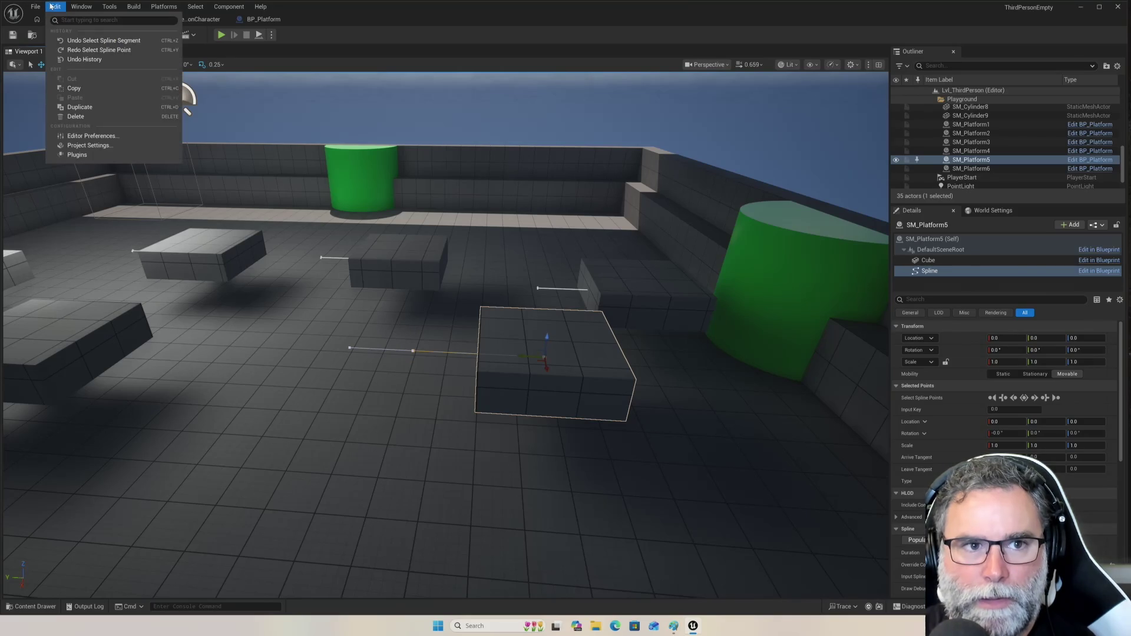
click(69, 40)
- Undo further segment selections and the point type change, then select the second spline point
click(56, 7)
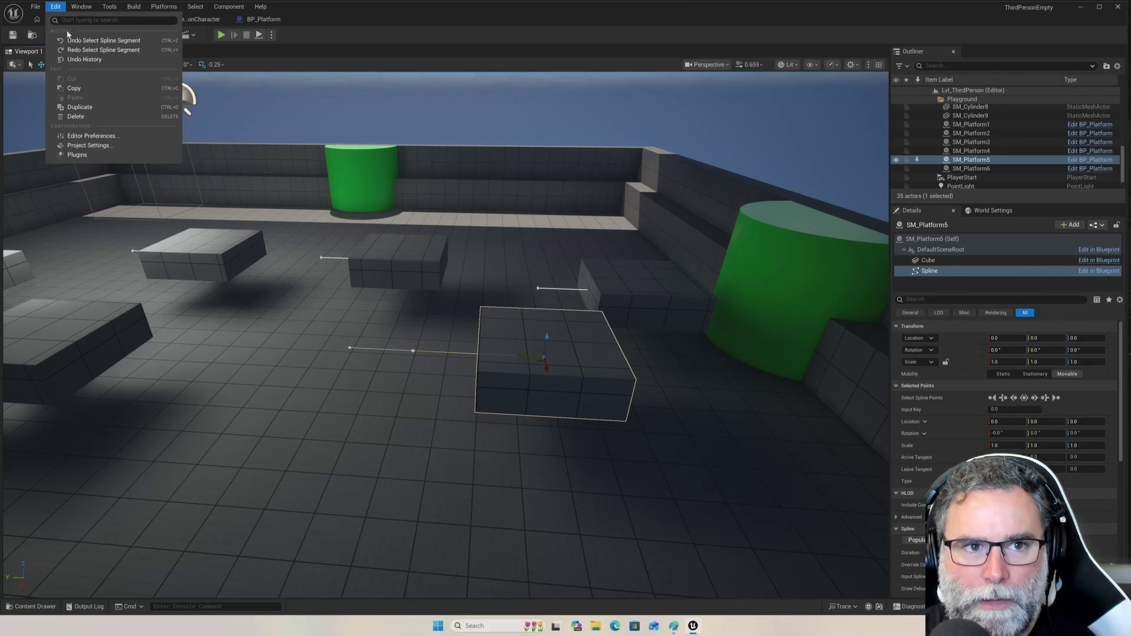
click(73, 39)
click(56, 6)
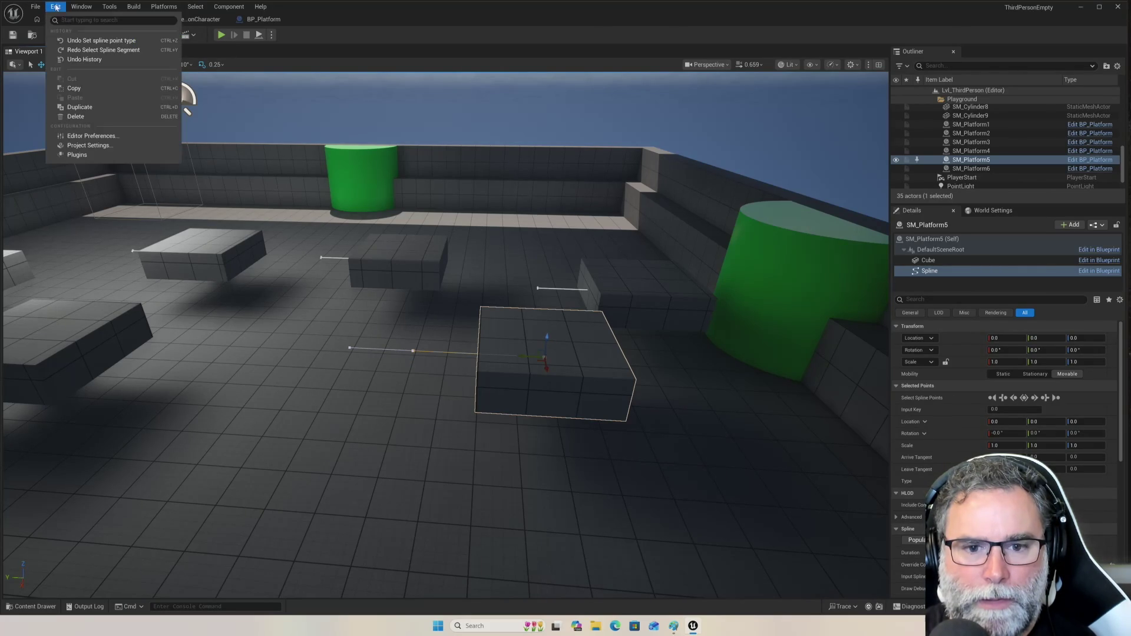
click(80, 41)
click(57, 8)
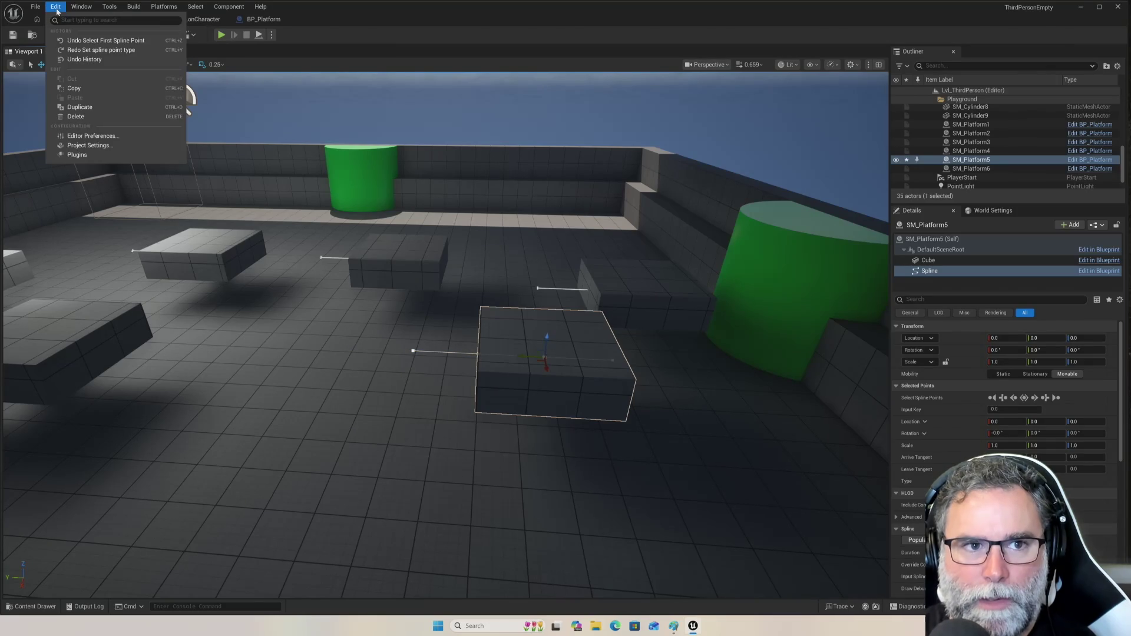
click(74, 41)
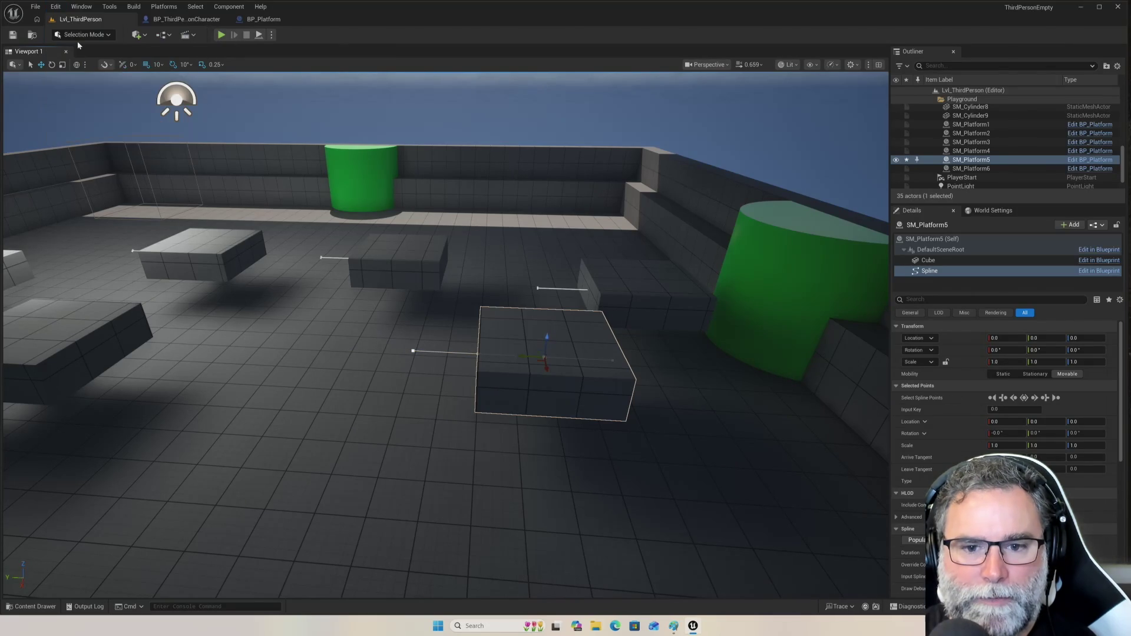
click(57, 8)
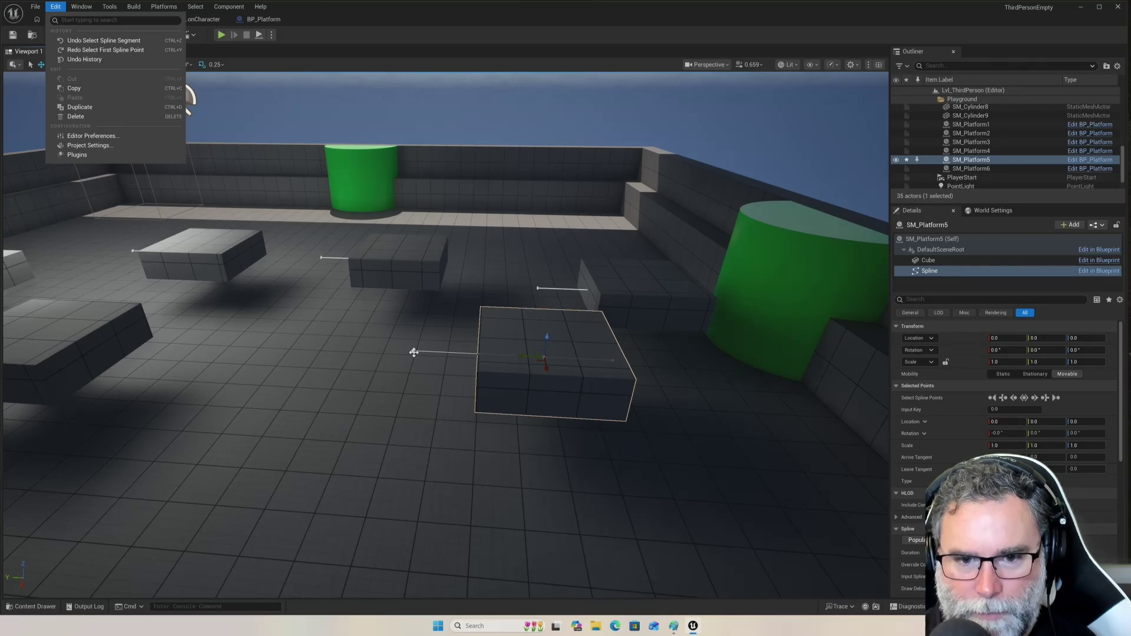
click(415, 351)
click(414, 351)
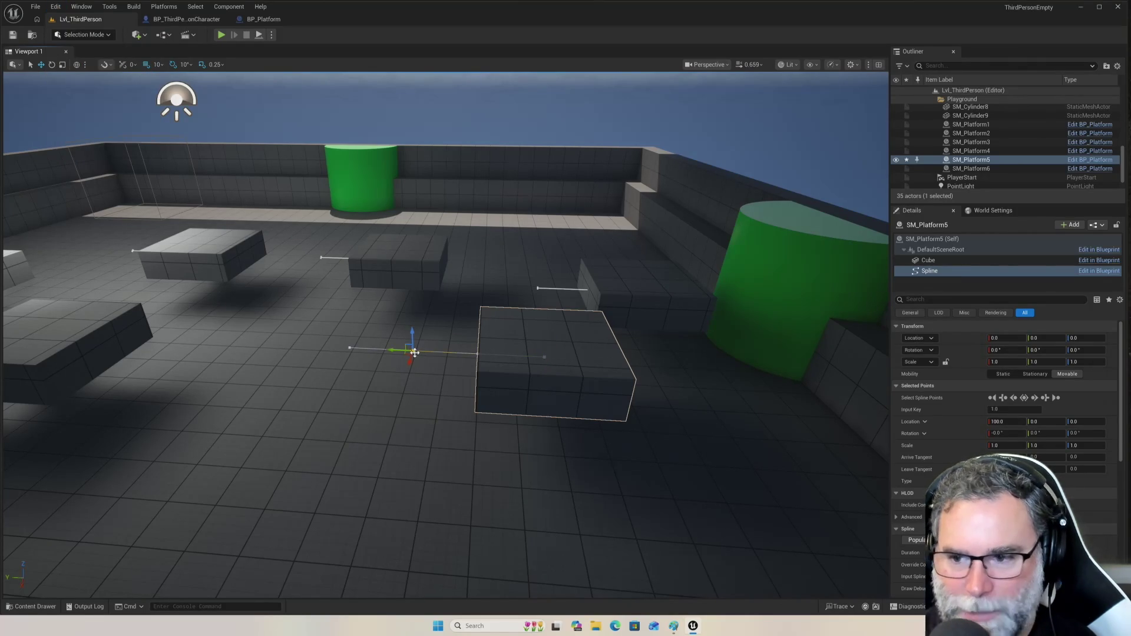
right_click(414, 352)
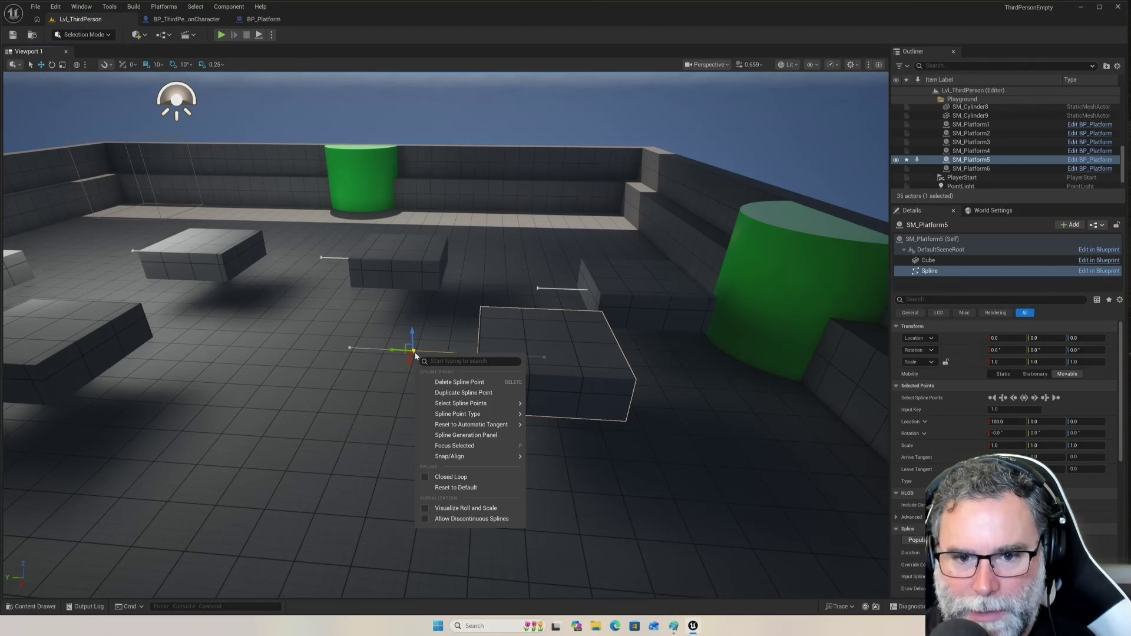
click(446, 384)
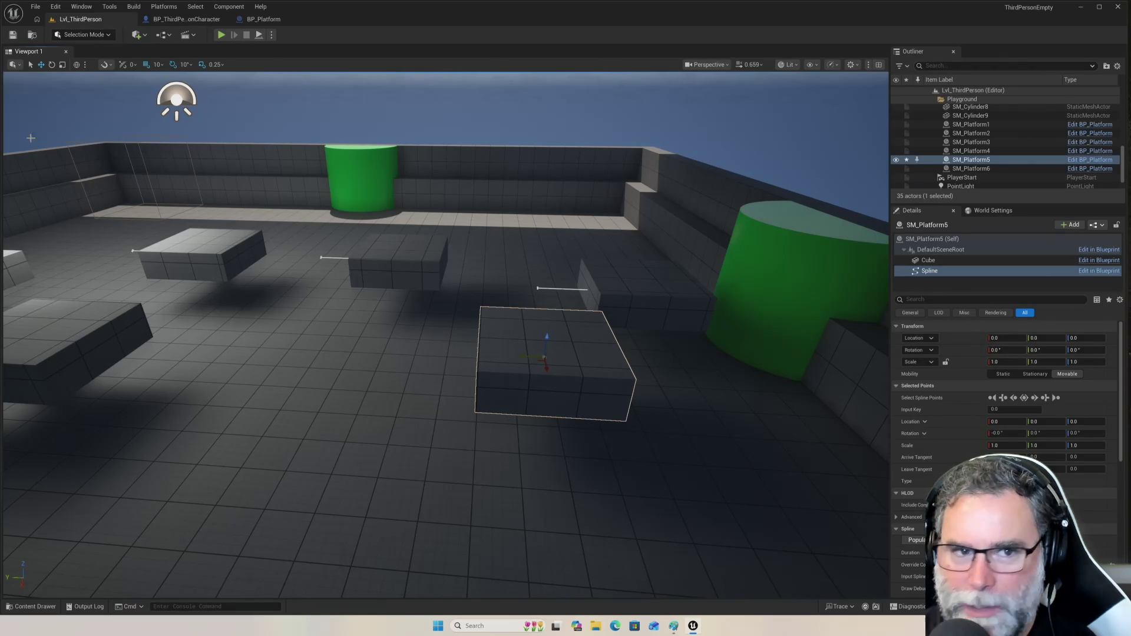
click(56, 7)
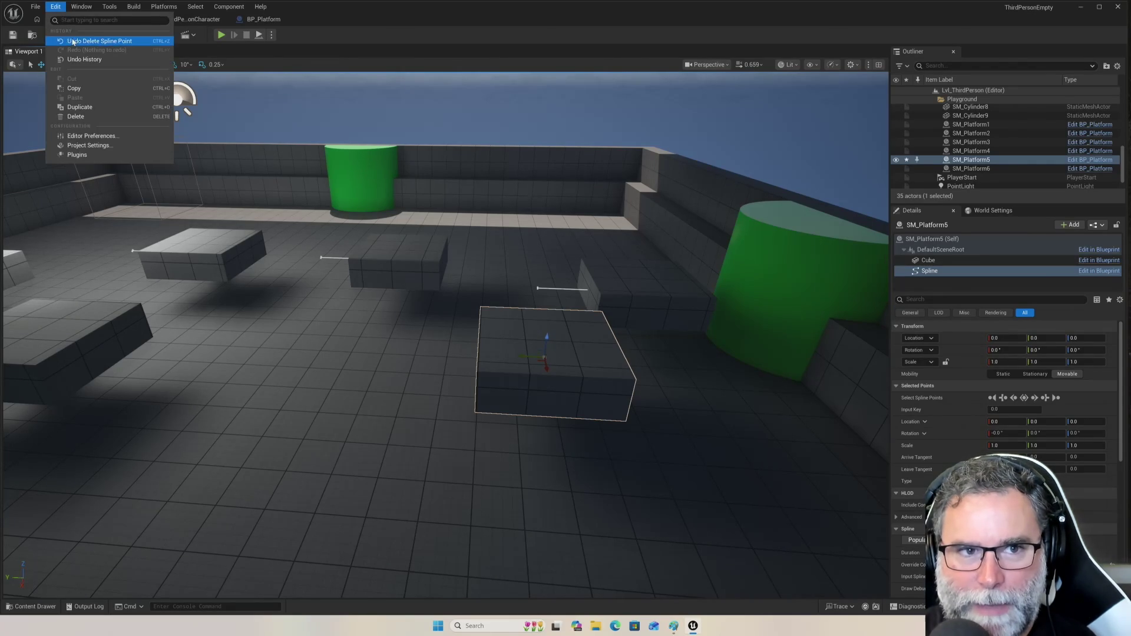
click(72, 41)
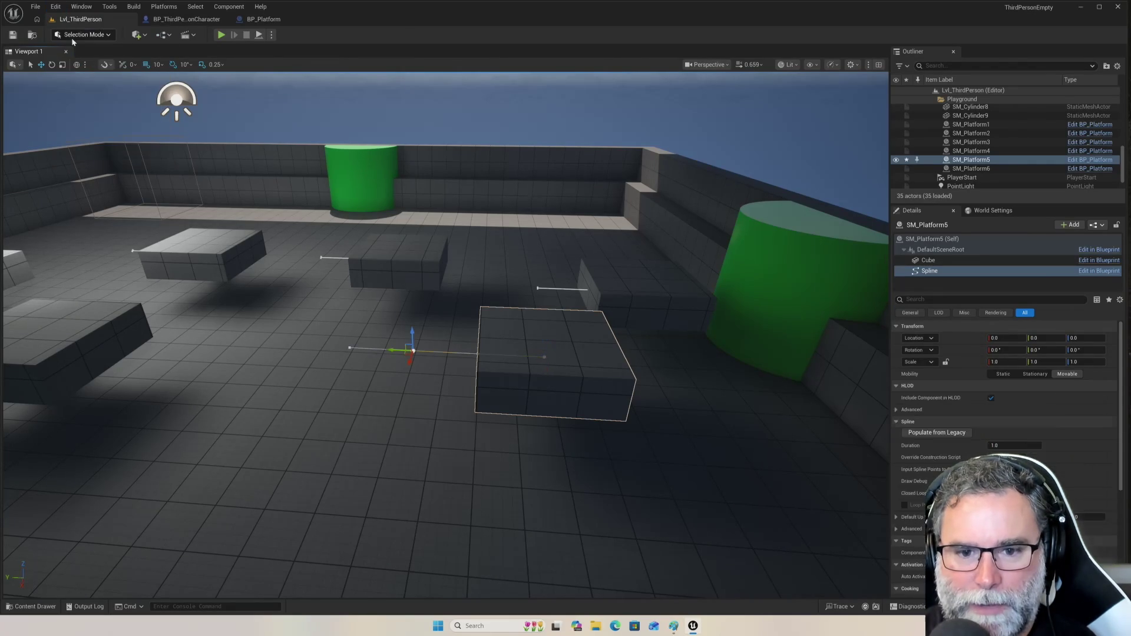
click(429, 265)
click(600, 272)
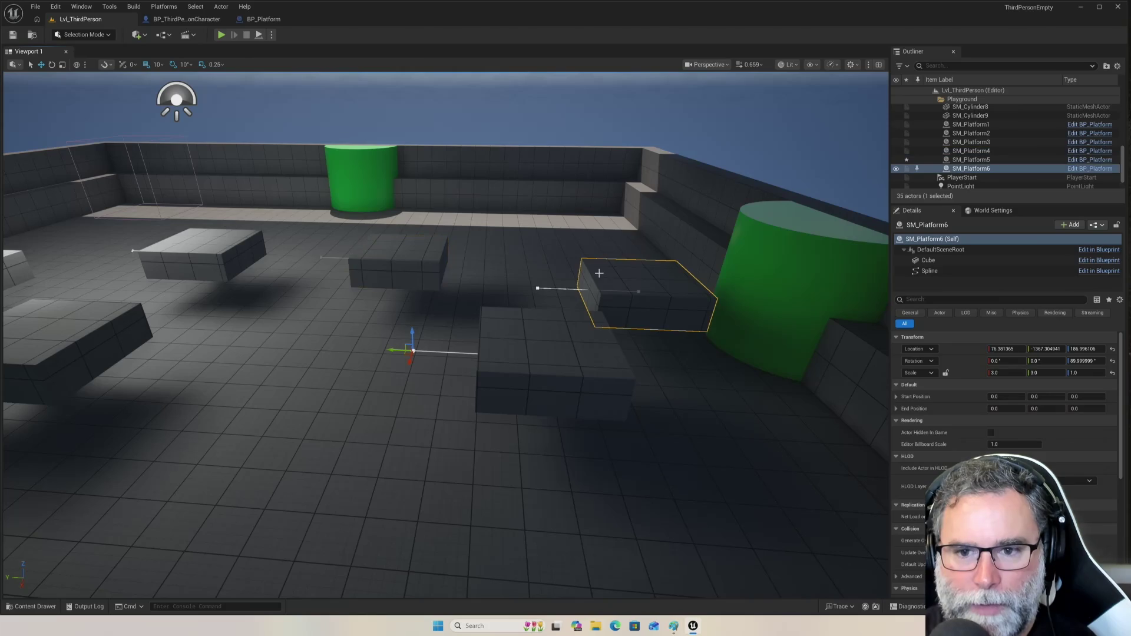
- Select SM_Platform5, slide its path along X, and show the Spline component's point settings
click(228, 254)
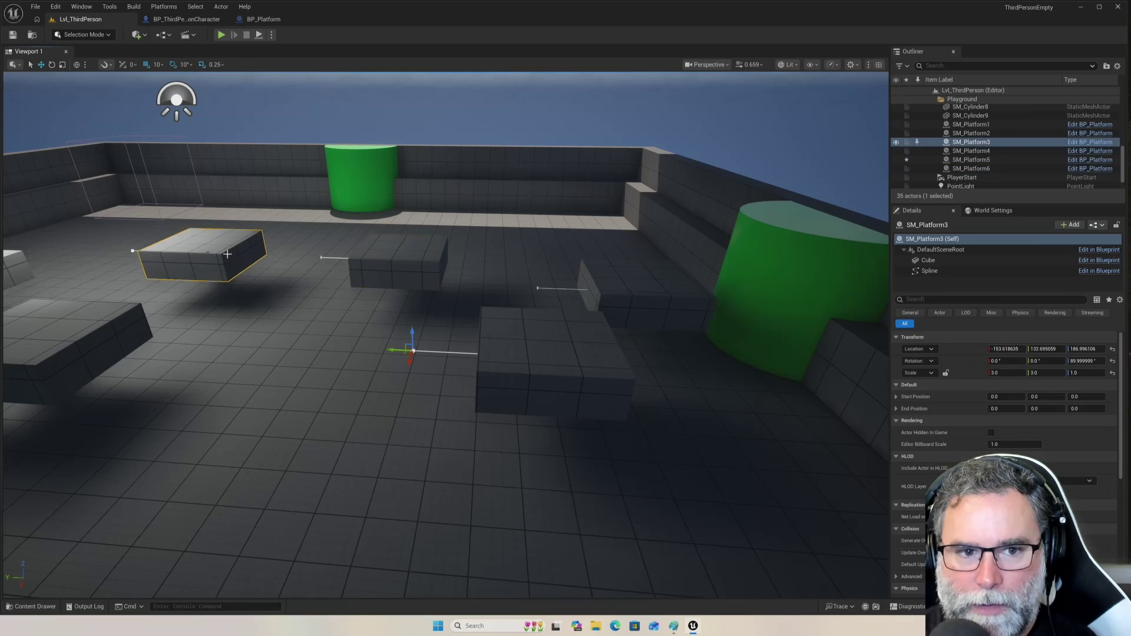
click(412, 350)
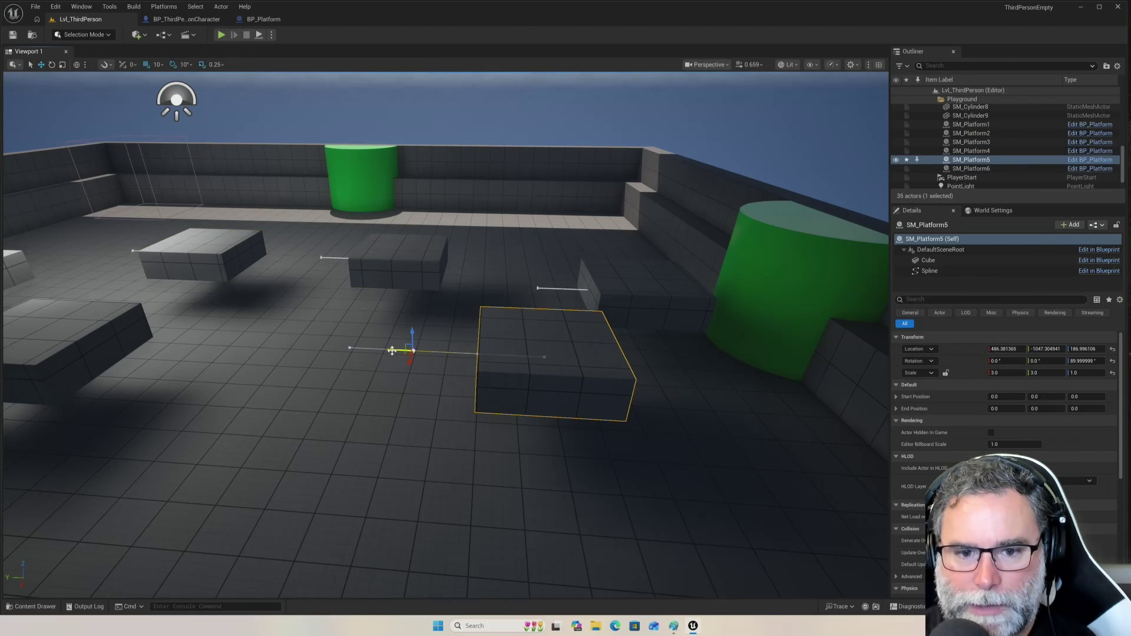
drag(393, 351, 497, 359)
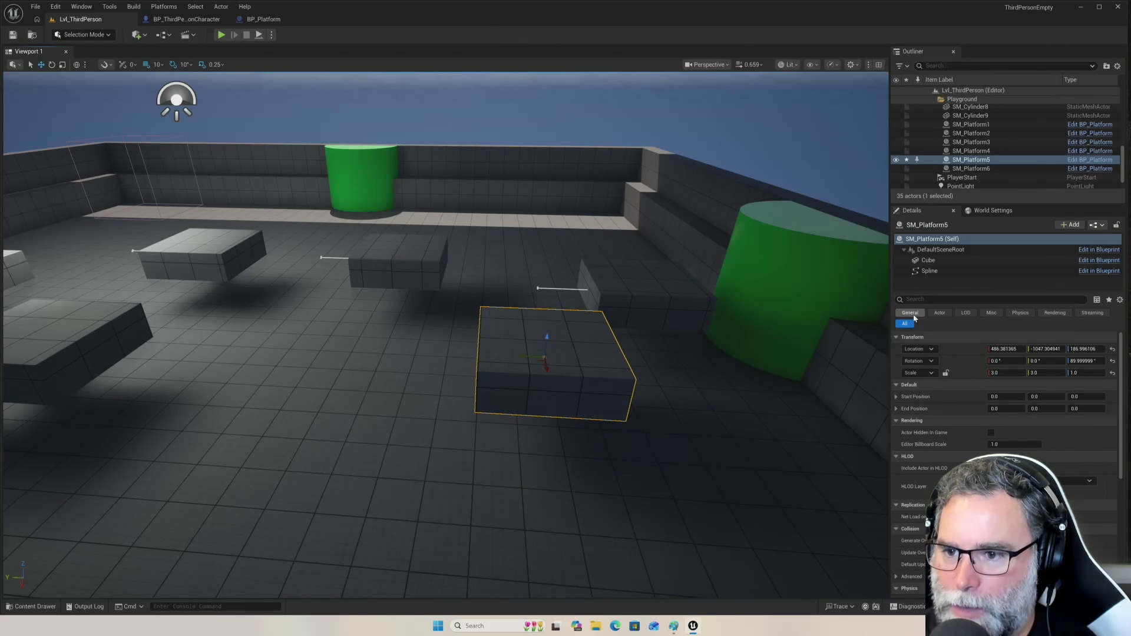
click(937, 272)
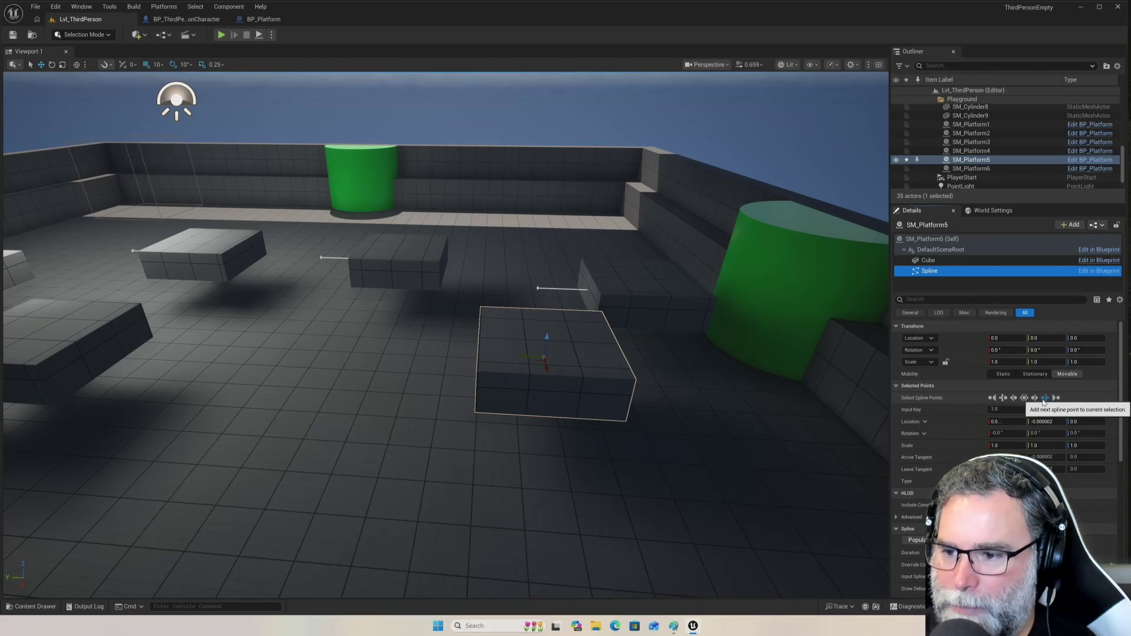
- Raise SM_Platform5's second spline point straight up to Z 340, then start a play-test
click(1044, 400)
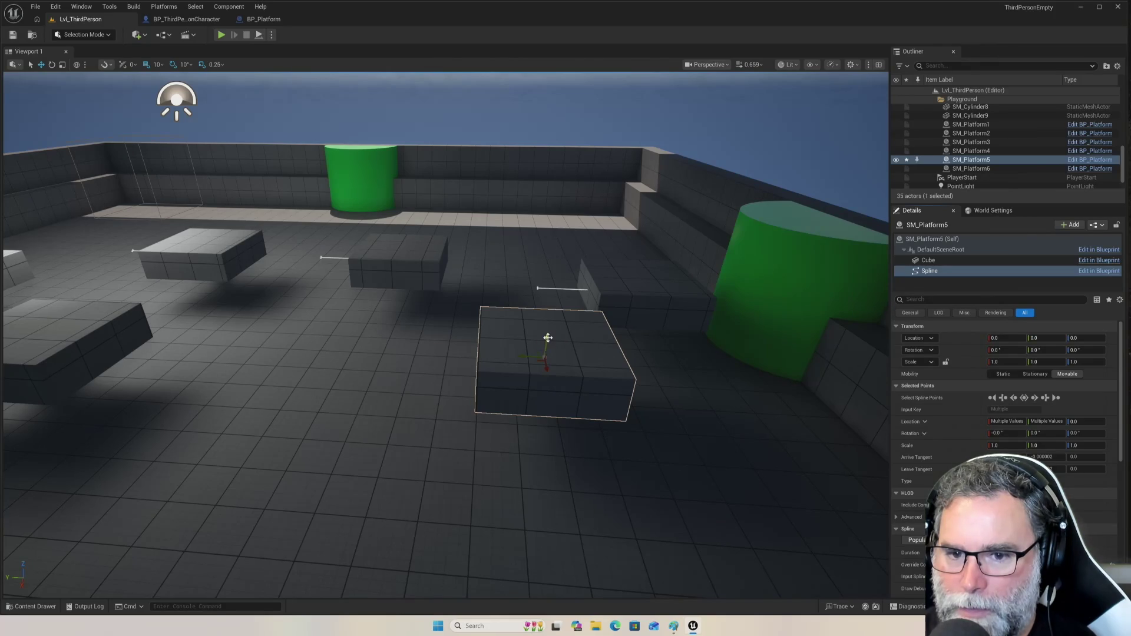
mouse_move(548, 337)
mouse_down()
mouse_move(541, 277)
mouse_move(552, 216)
mouse_up()
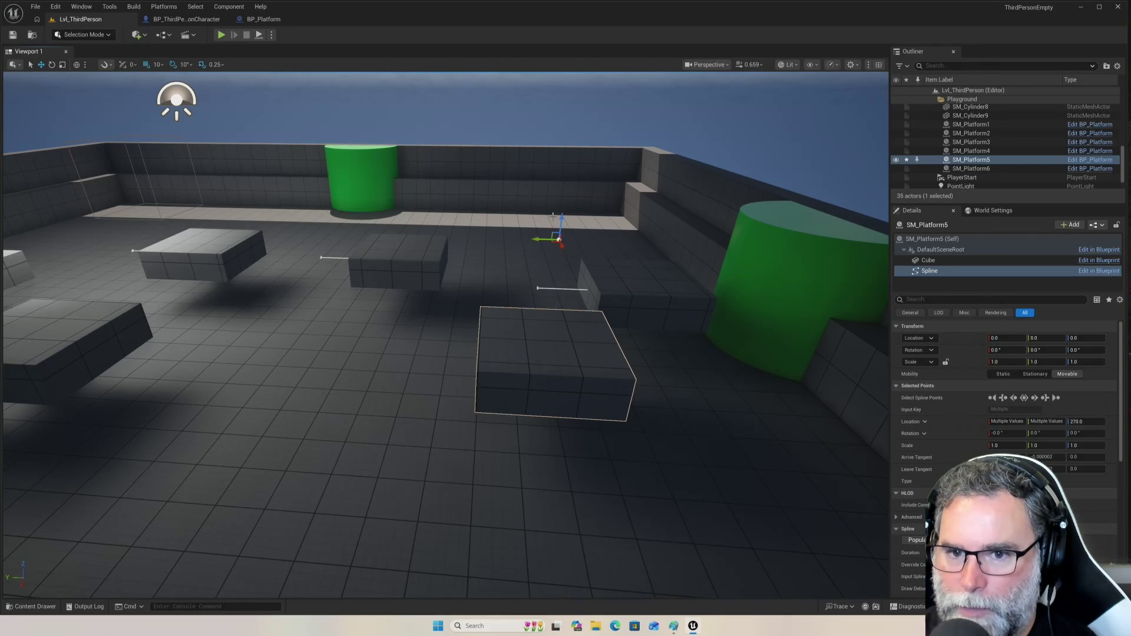
key(ctrl+z)
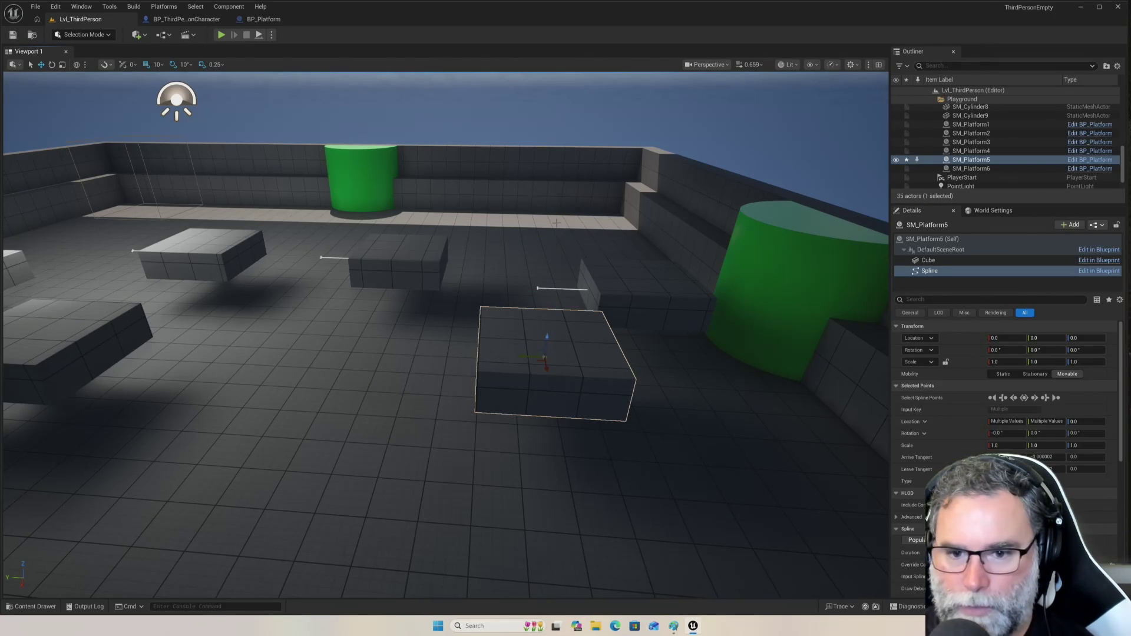
click(1034, 398)
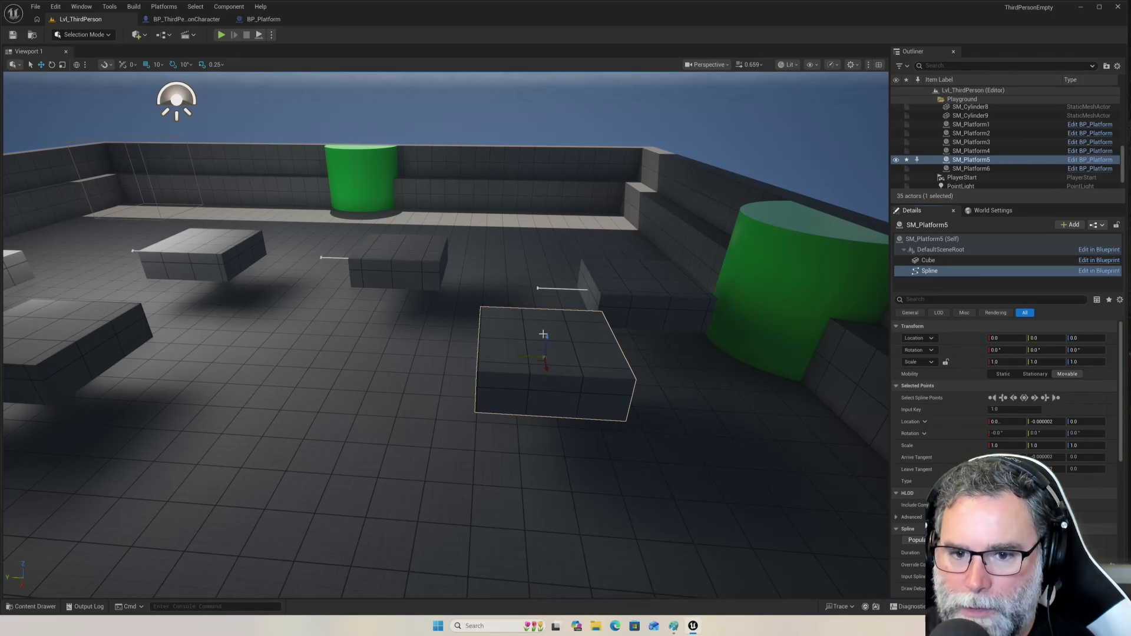
mouse_move(547, 335)
mouse_down()
mouse_move(539, 327)
mouse_move(572, 175)
mouse_up()
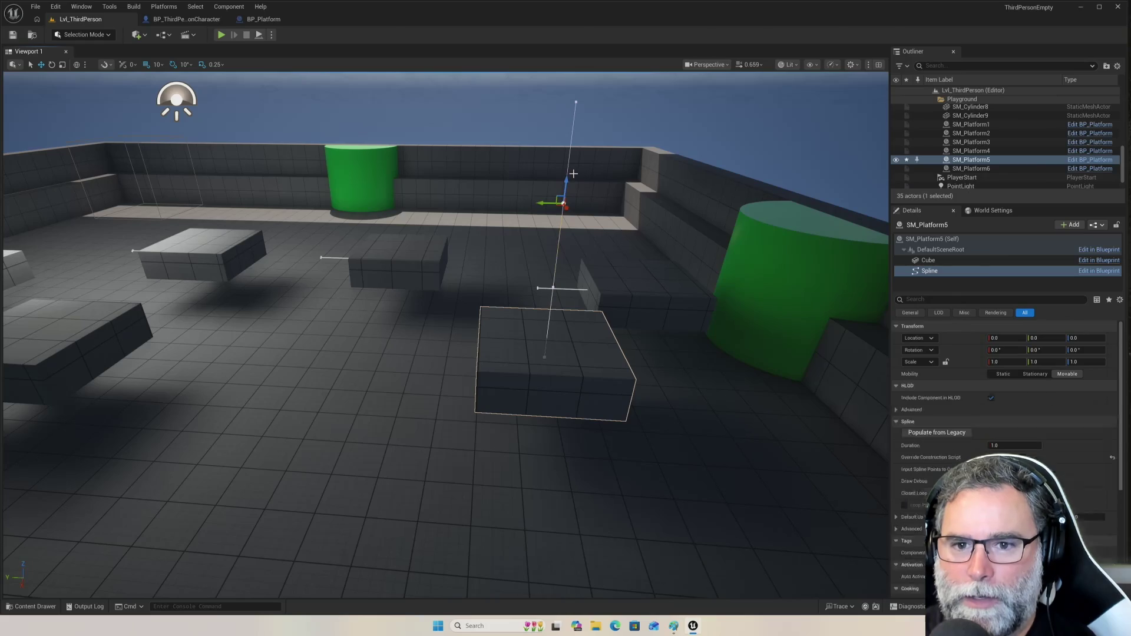
drag(728, 394, 553, 406)
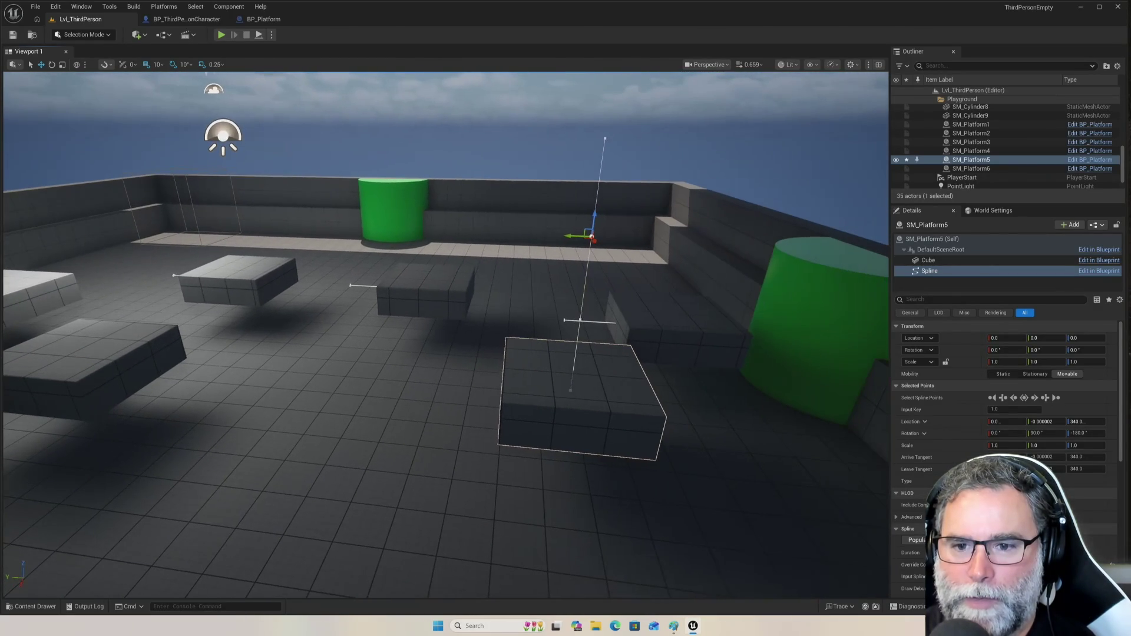
click(220, 35)
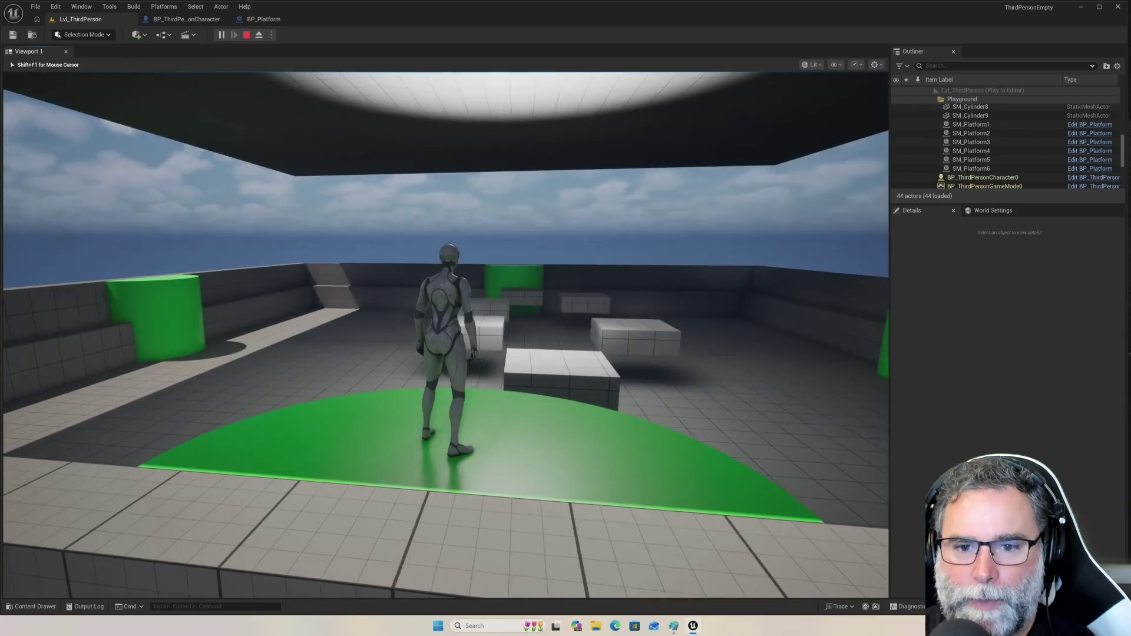
- Stop the play-test and focus the Details search for SM_Platform5's properties
key(Escape)
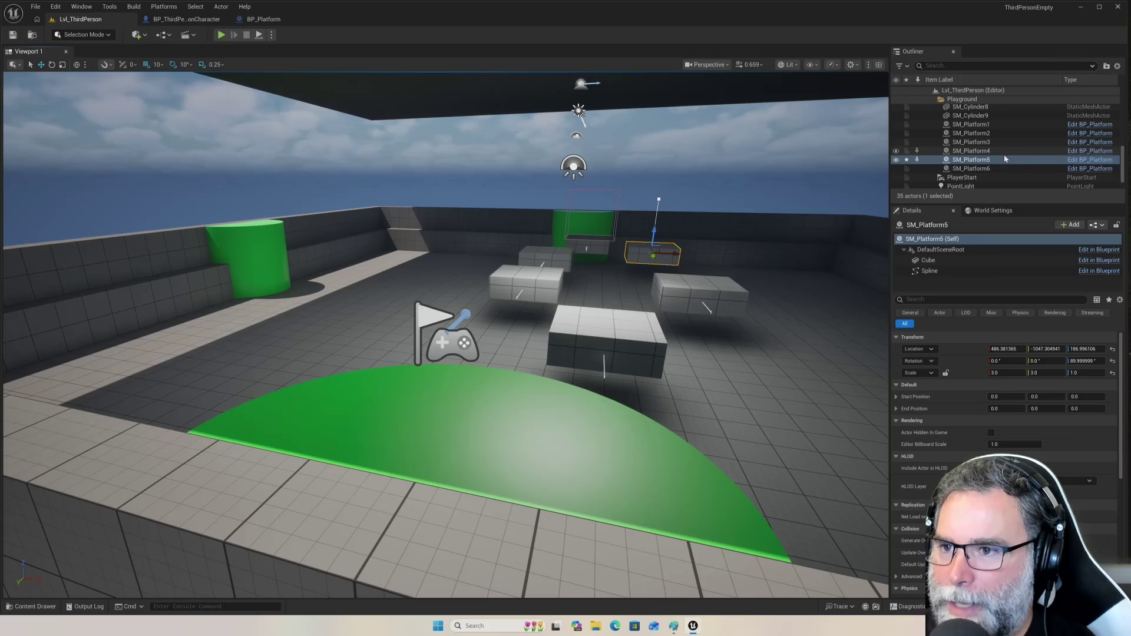
click(952, 298)
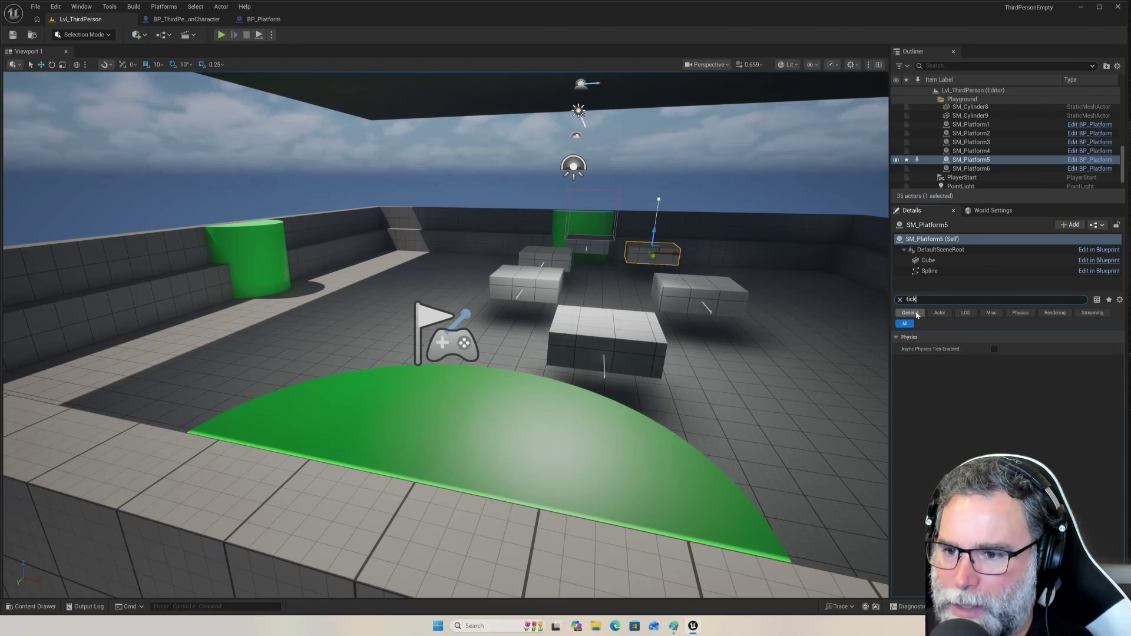
- Search the Details for 'event', then show BP_Platform's speed variable in its event graph
text(eventt)
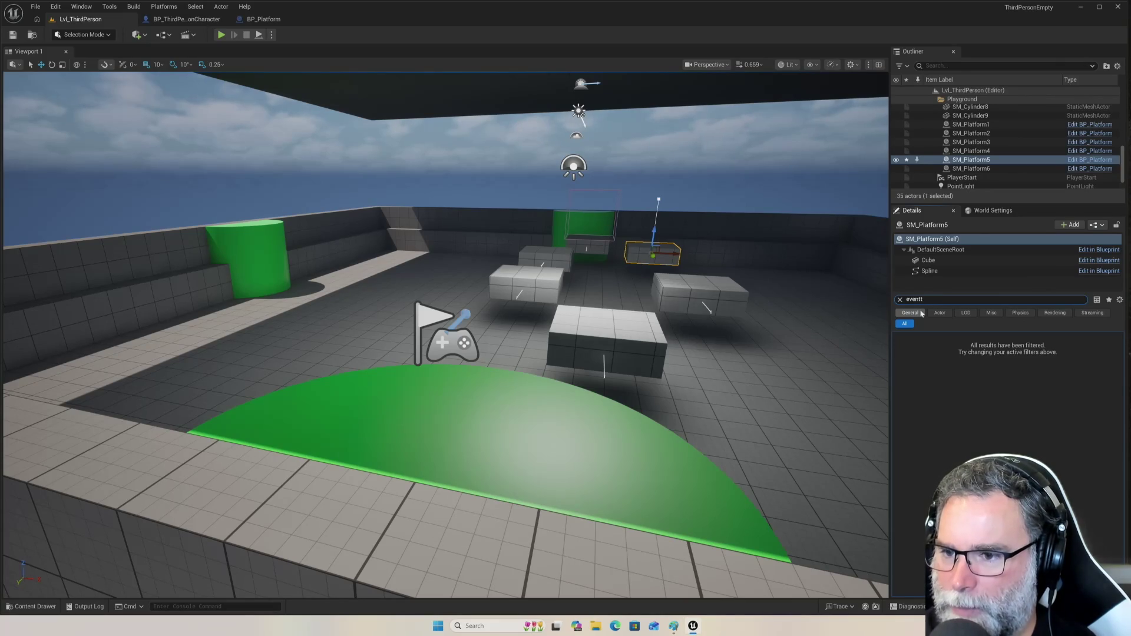
key(BackSpace)
key(BackSpace)
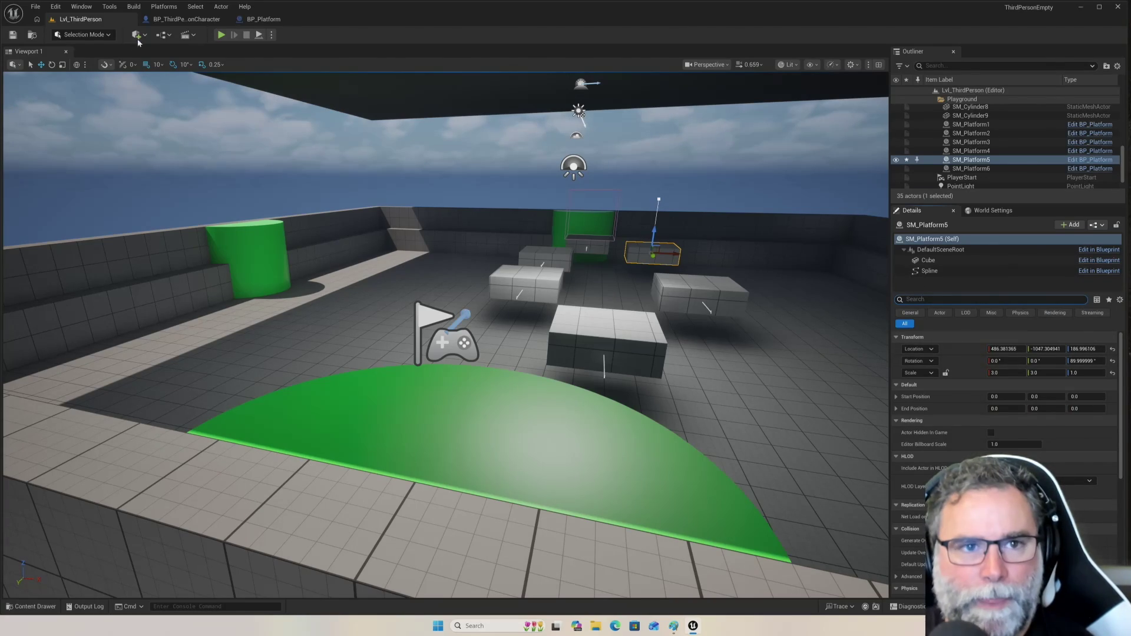
click(262, 19)
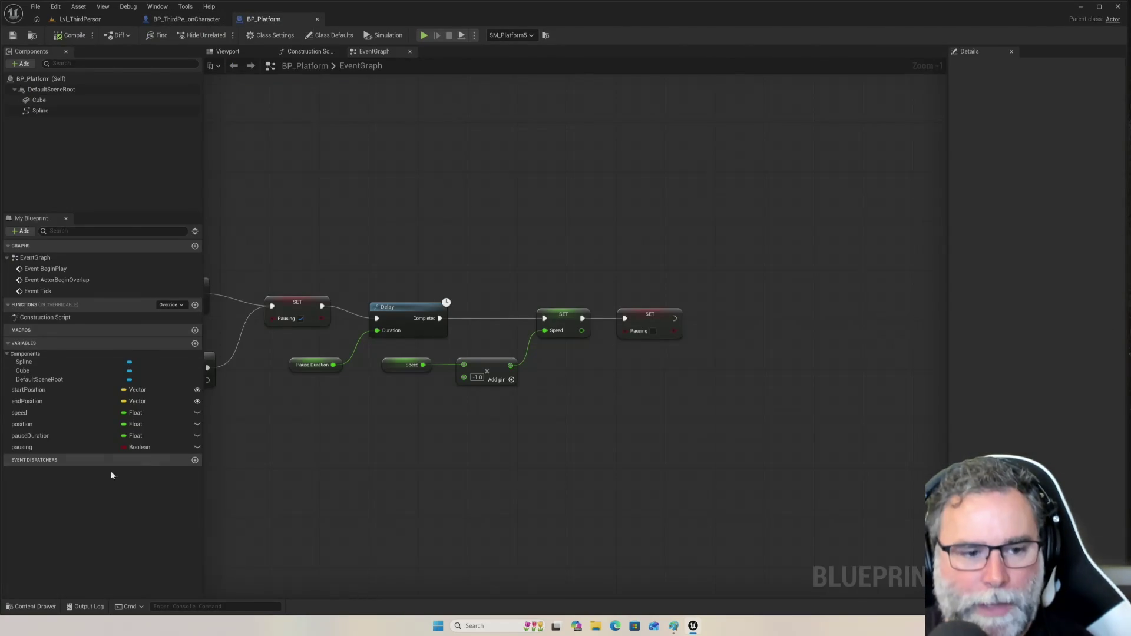
click(77, 413)
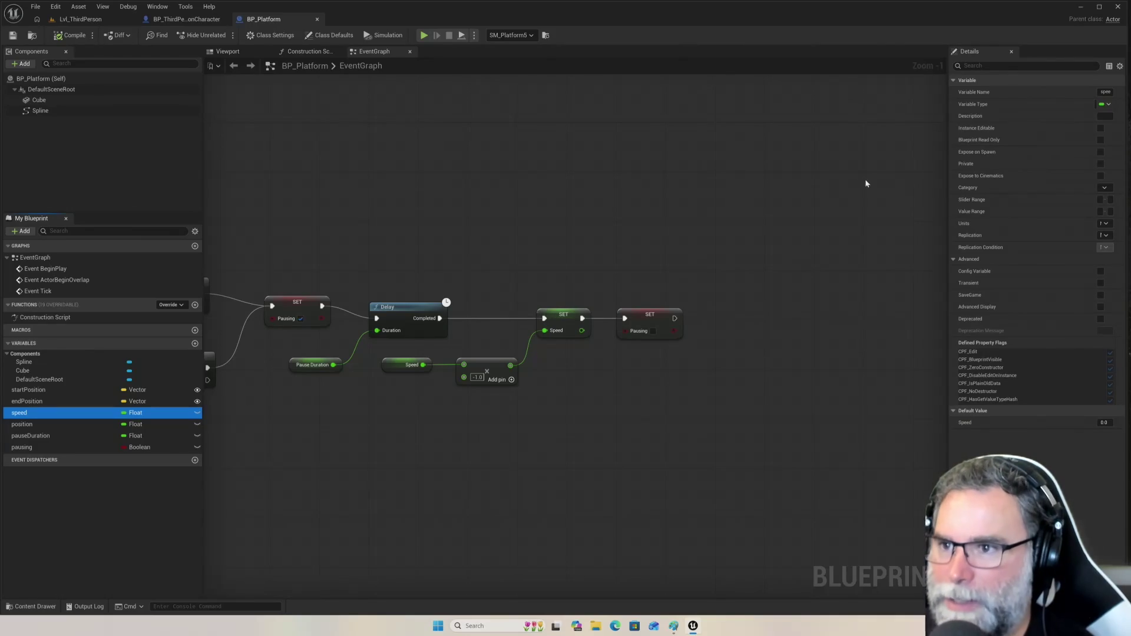
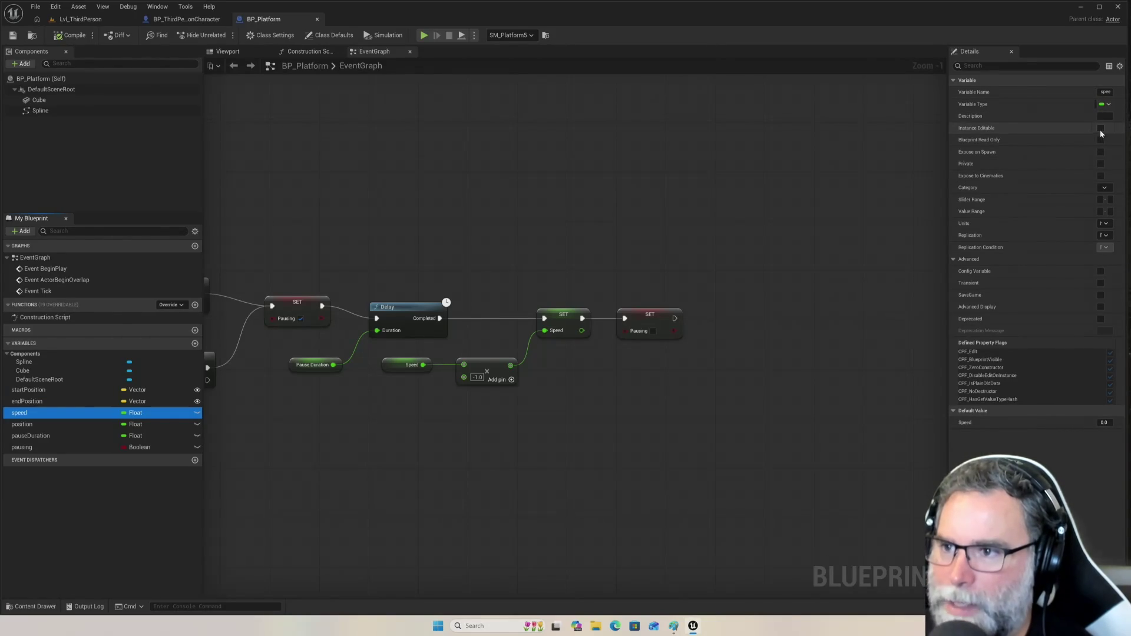
- Make the speed variable Instance Editable and Expose on Spawn, then compile BP_Platform
click(1100, 129)
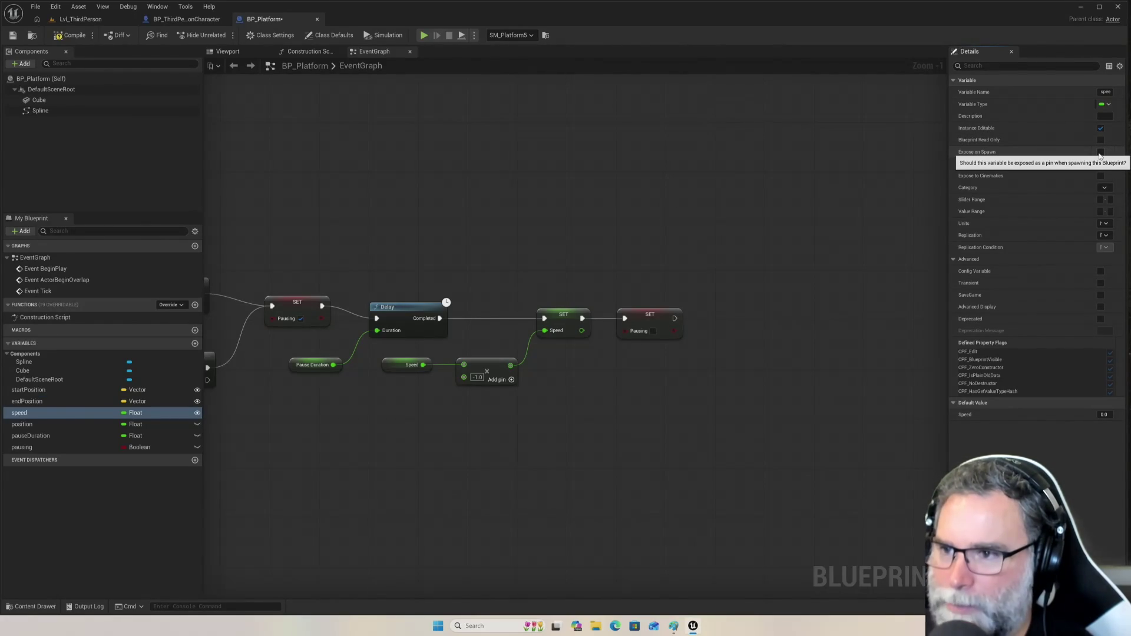
click(1099, 153)
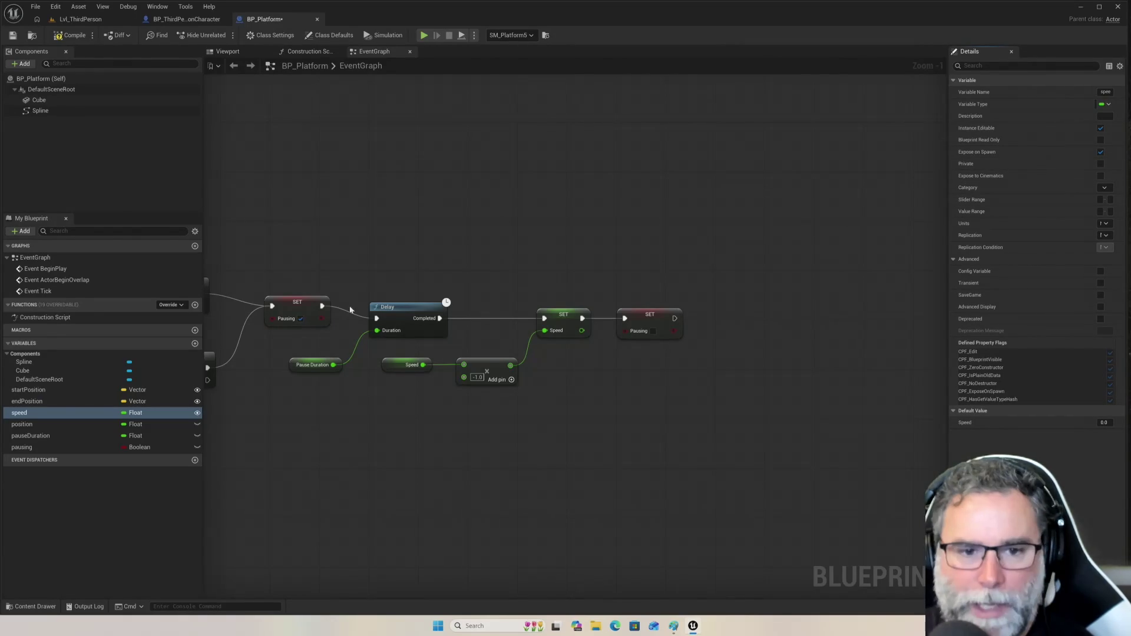
click(70, 35)
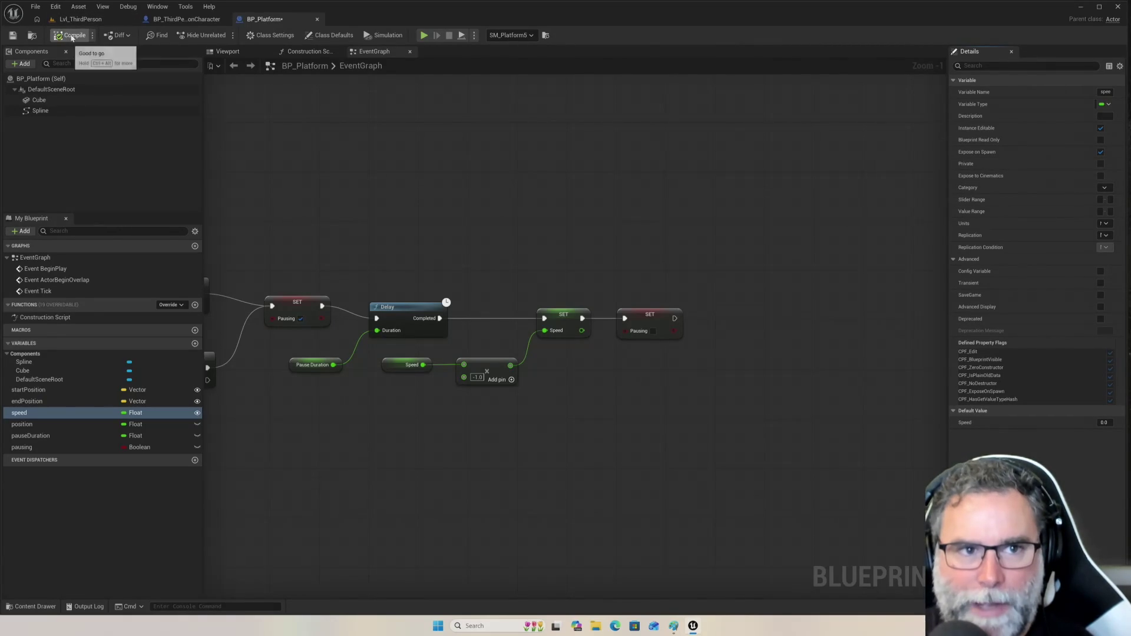
- Return to the Lvl_ThirdPerson level and set SM_Platform5's Speed to 25
click(112, 20)
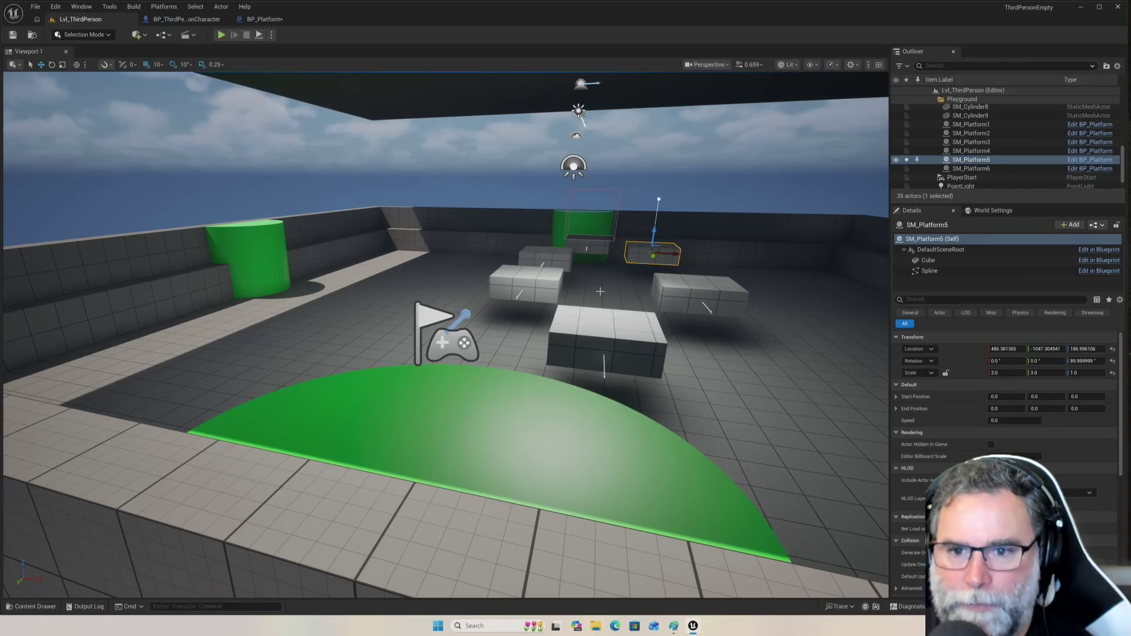
scroll(1046, 348, down, 5)
scroll(1004, 448, down, 4)
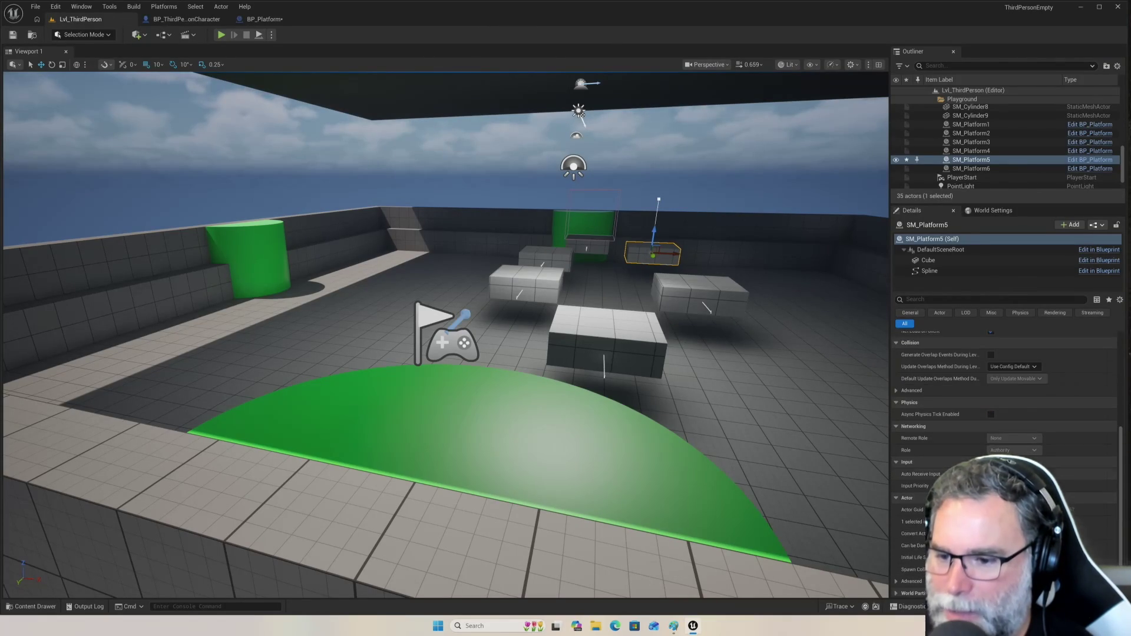
scroll(907, 422, up, 9)
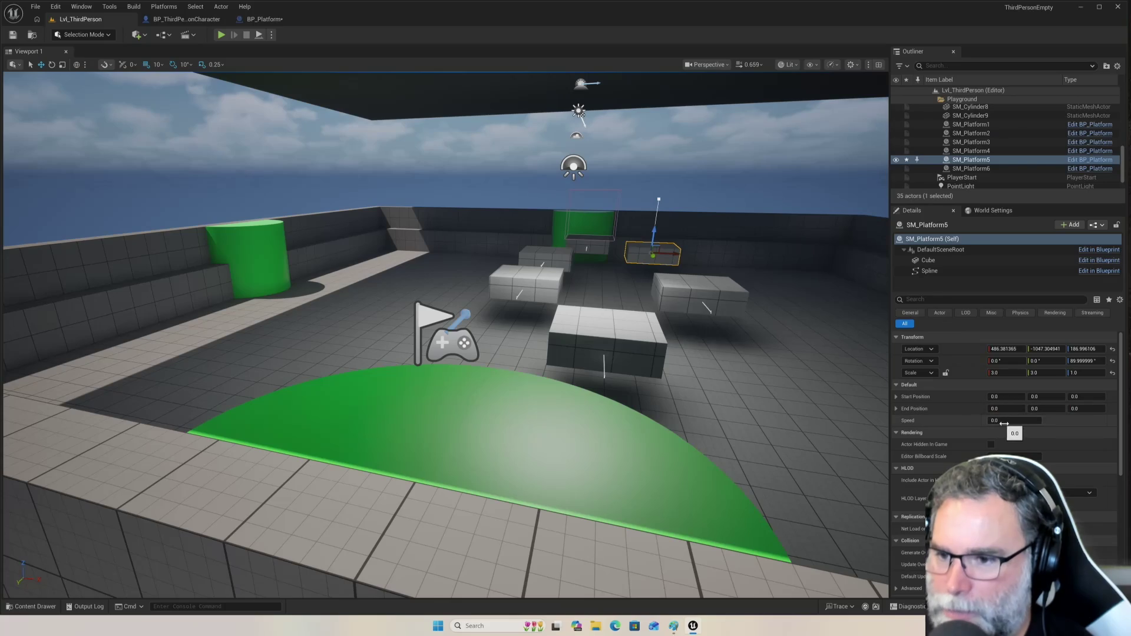
click(1004, 420)
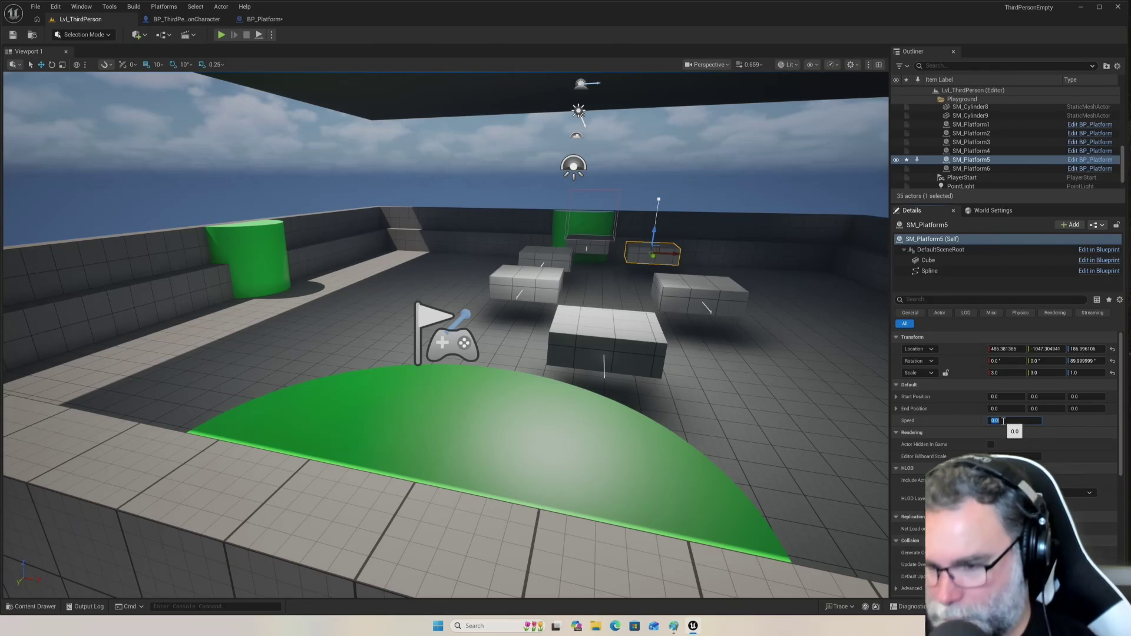
text(25)
key(Return)
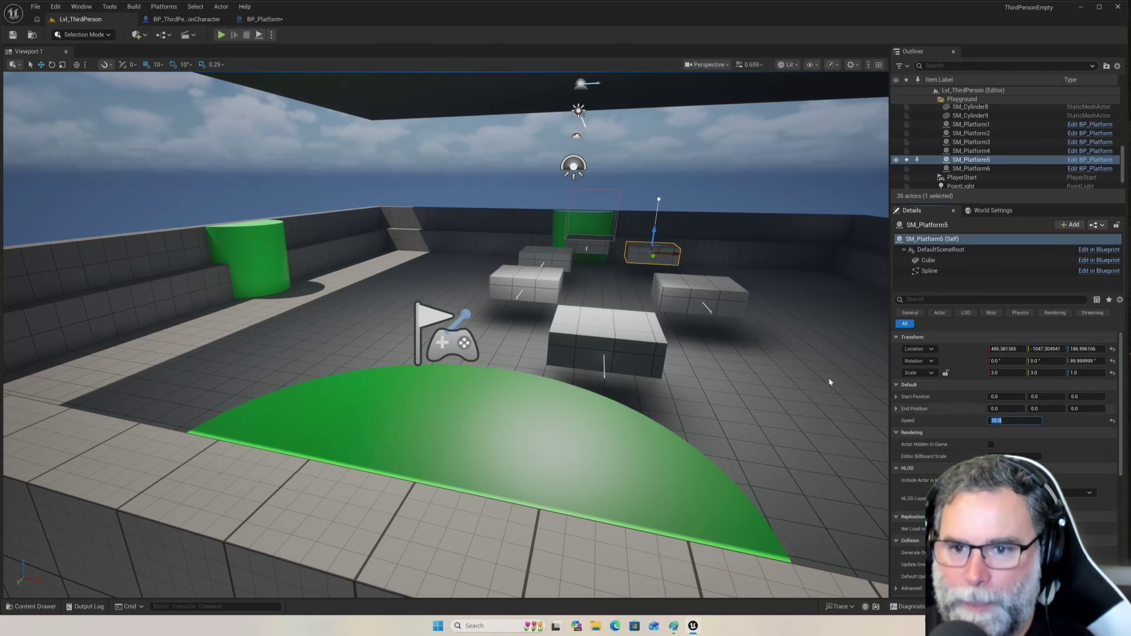
click(221, 34)
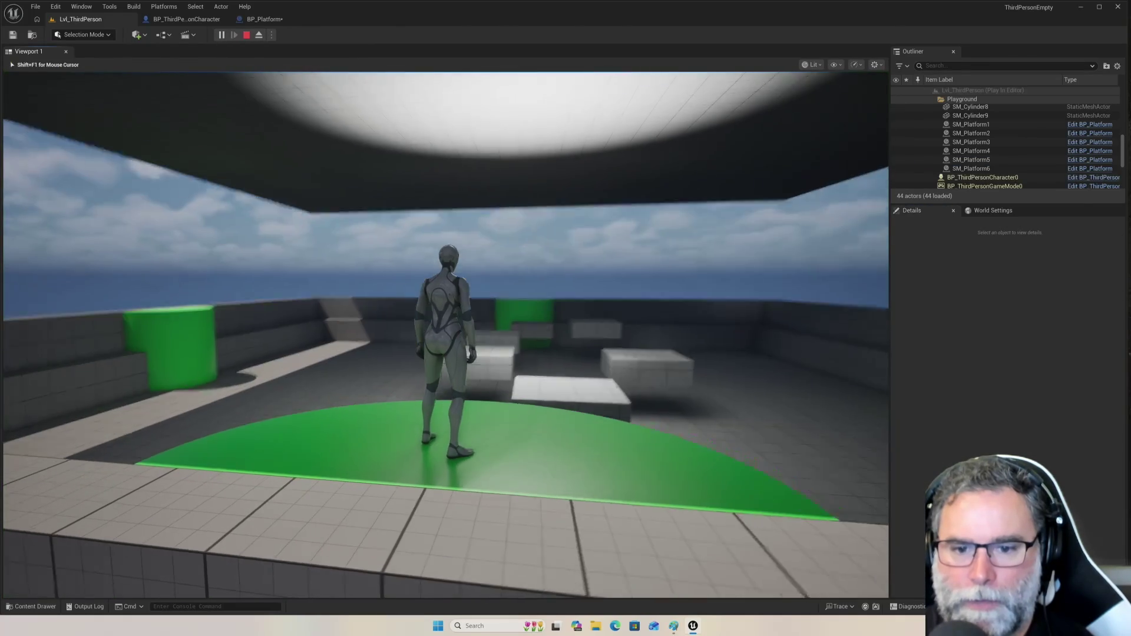
key(w)
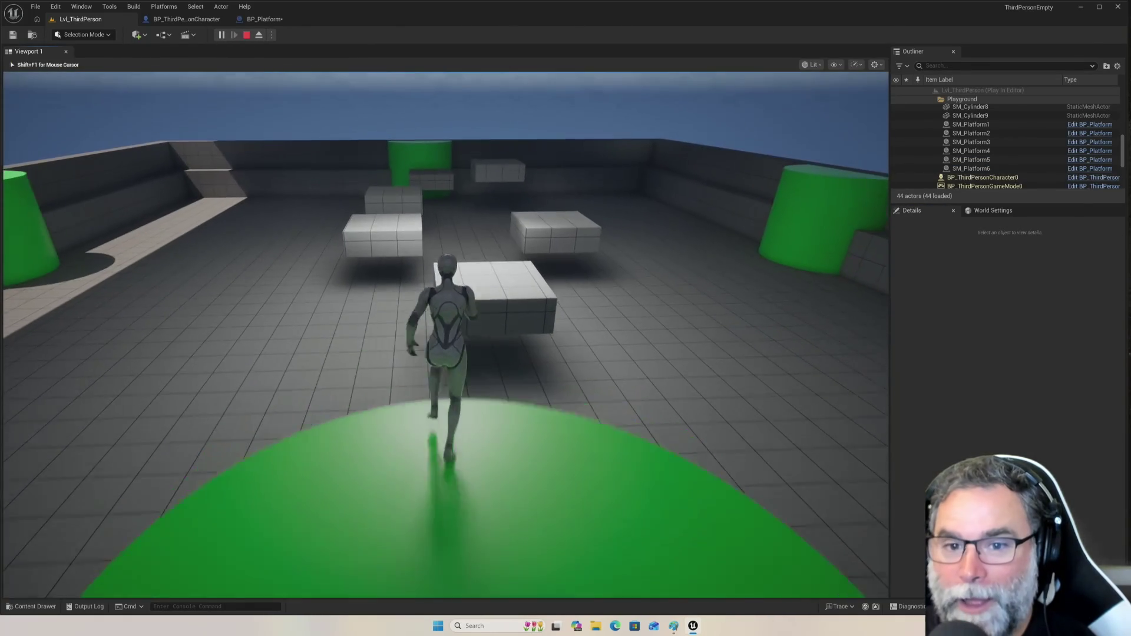
key(space)
key(w)
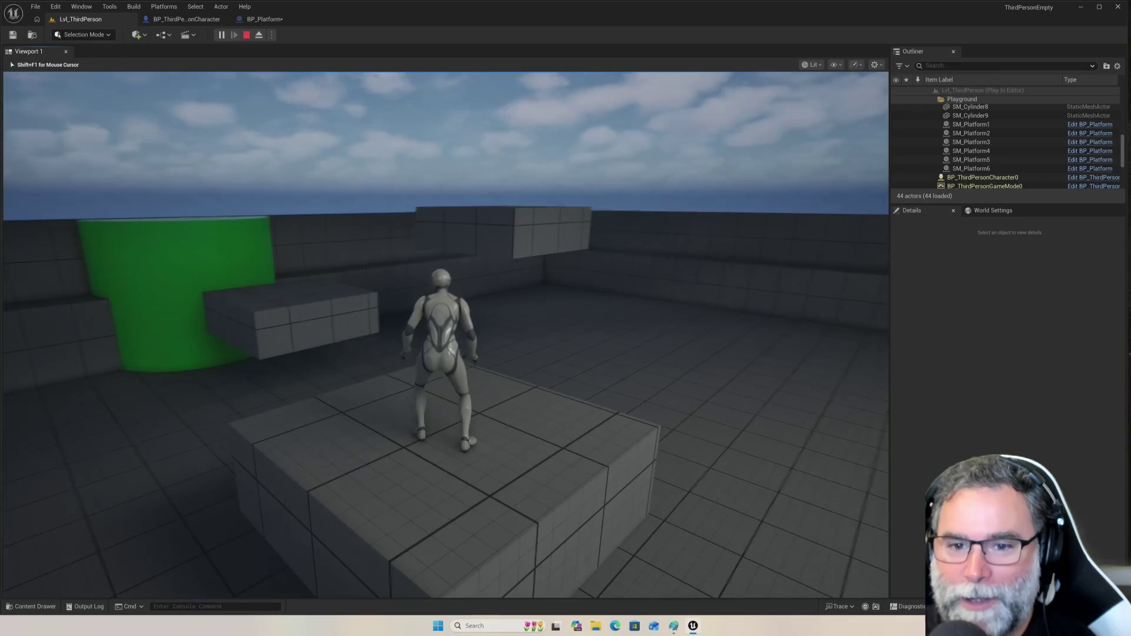
key(w)
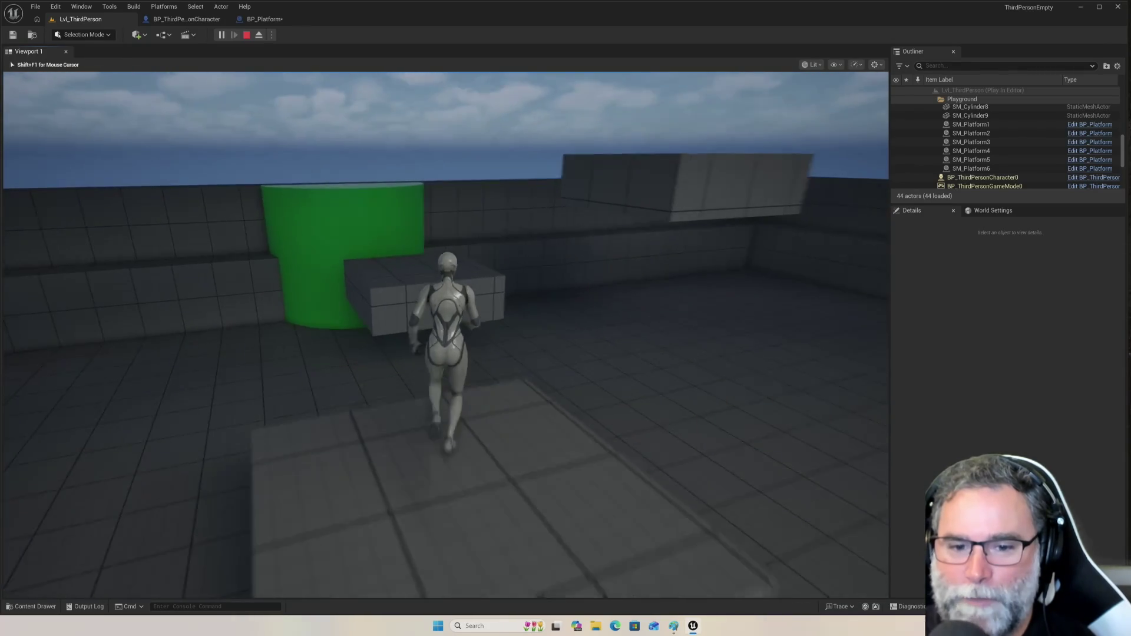
key(space)
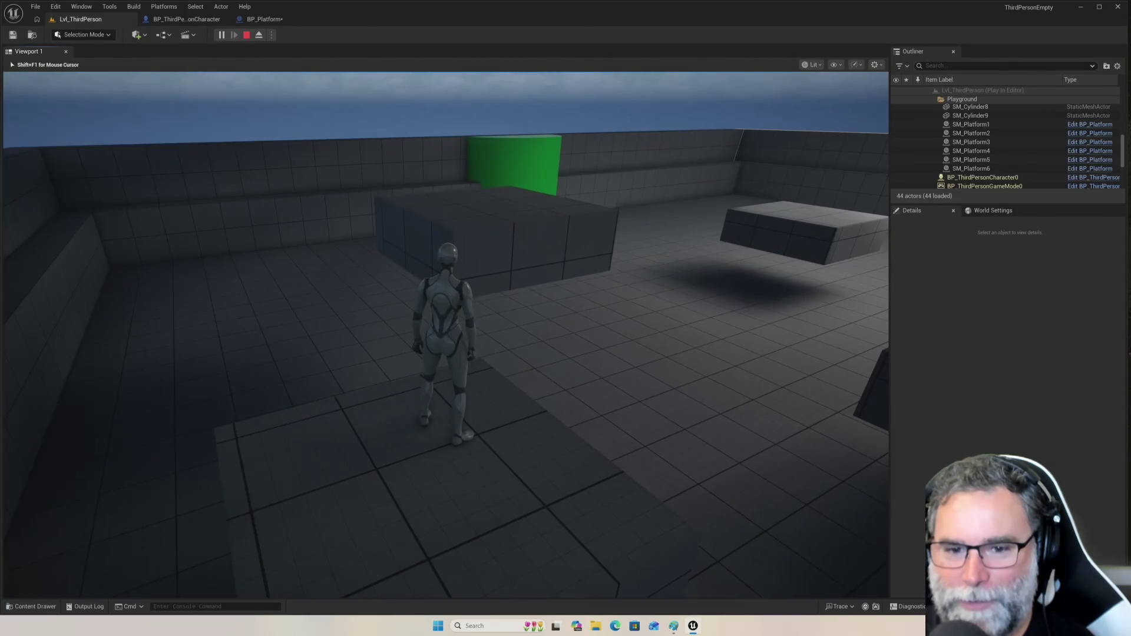
key(w)
key(space)
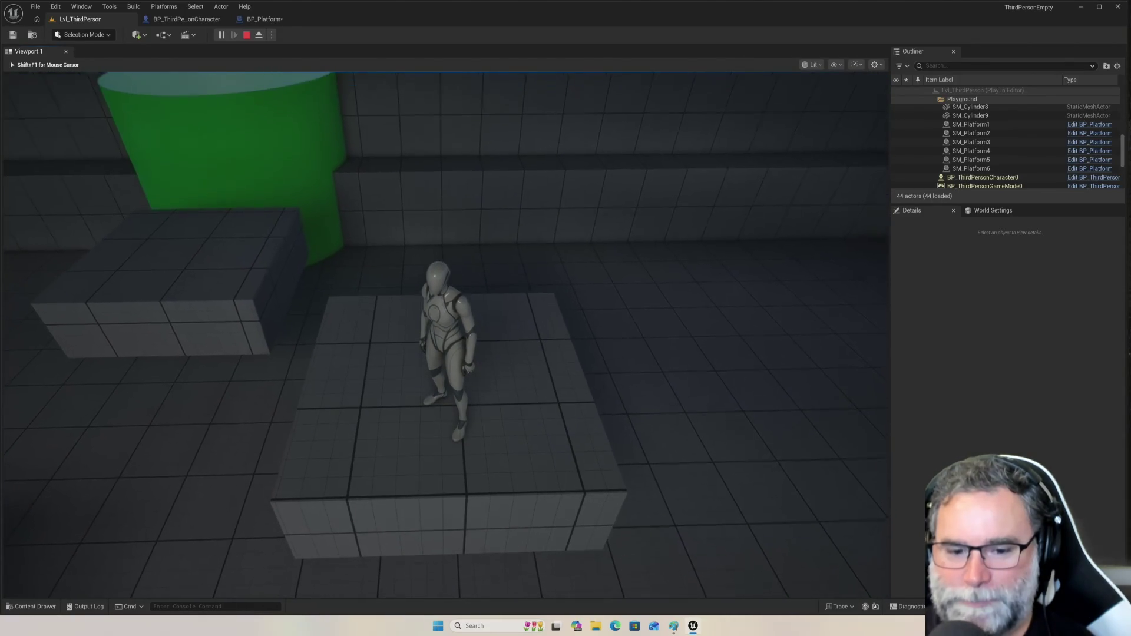
key(w)
key(space)
key(space)
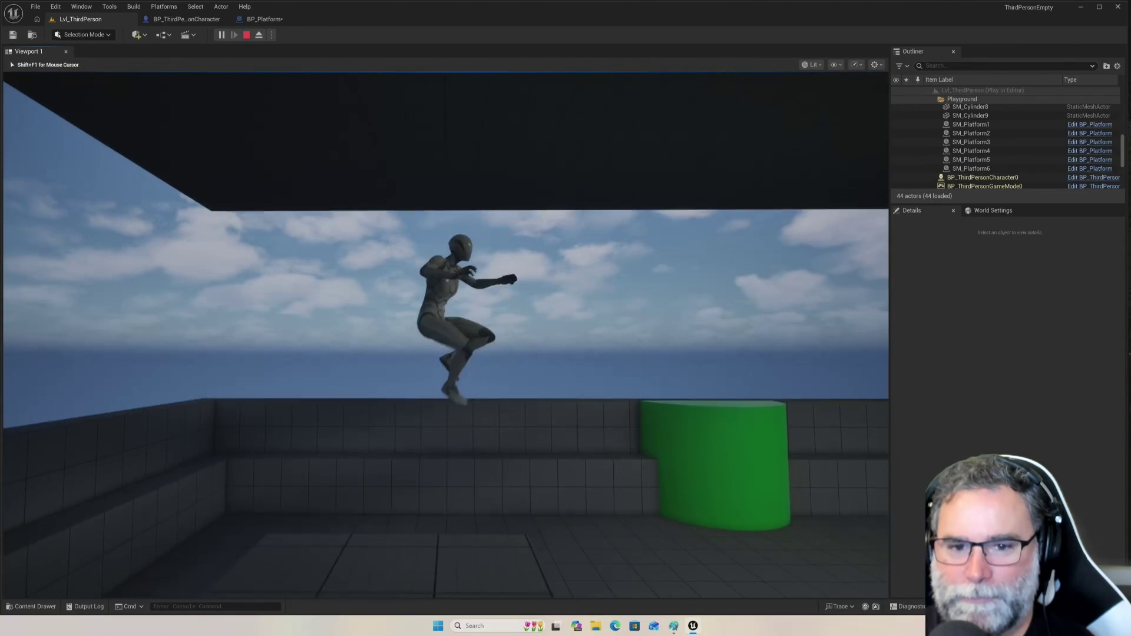
key(space)
key(space)
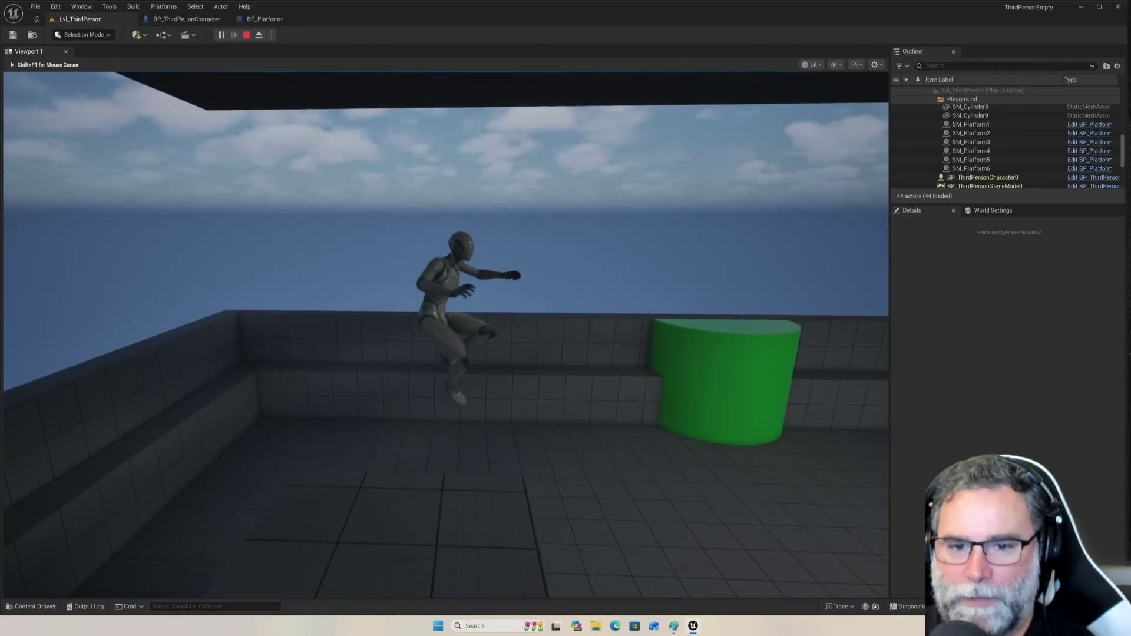
key(space)
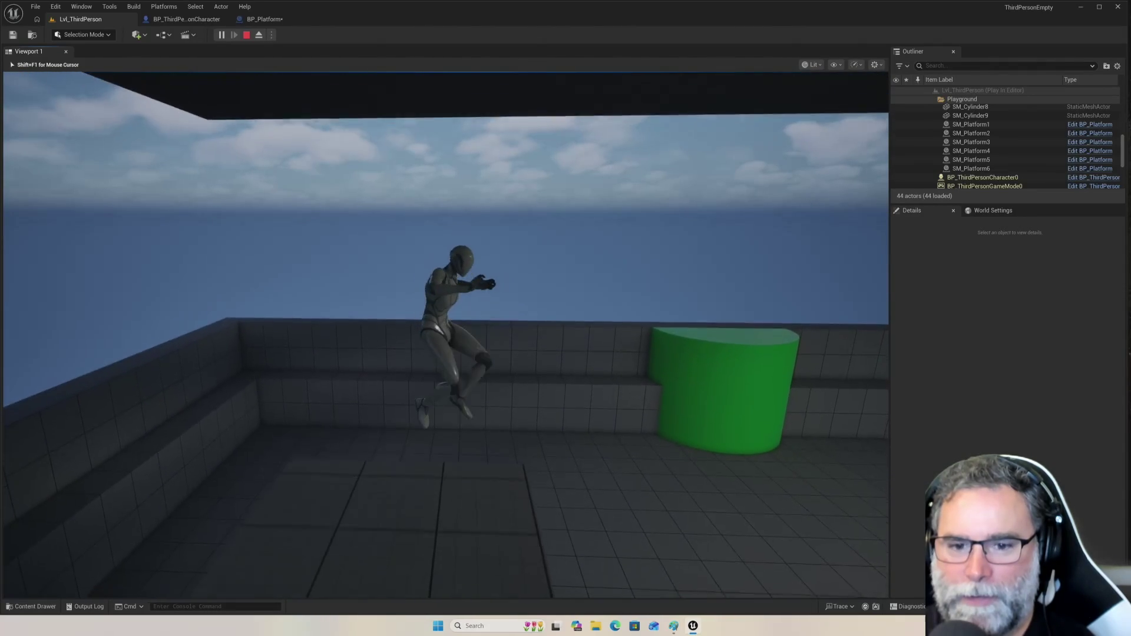
key(space)
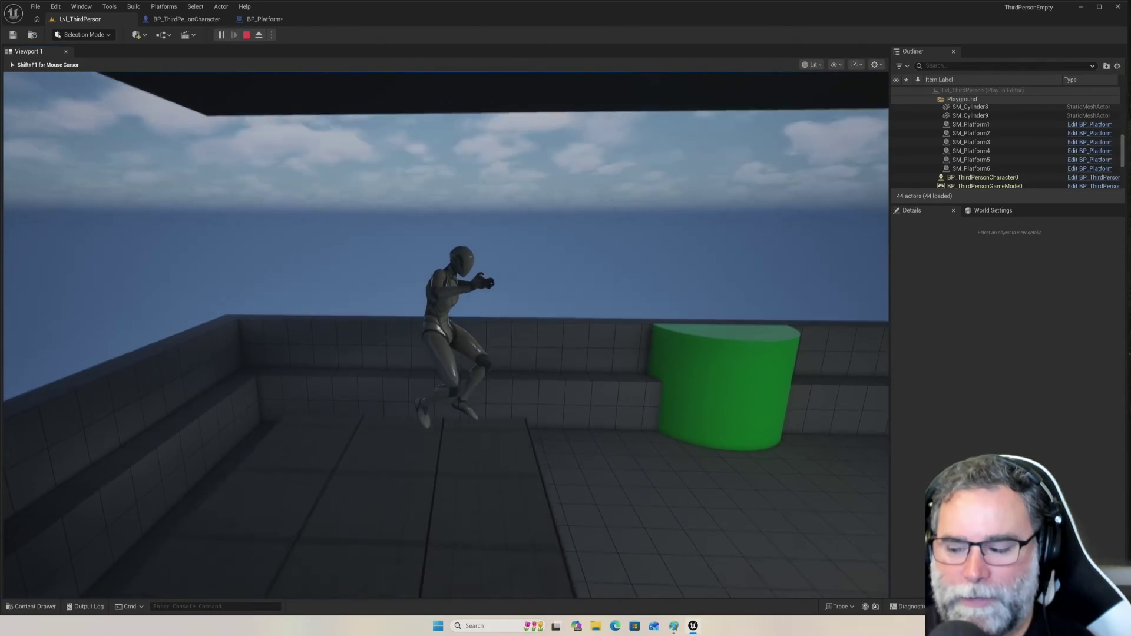
key(space)
key(space)
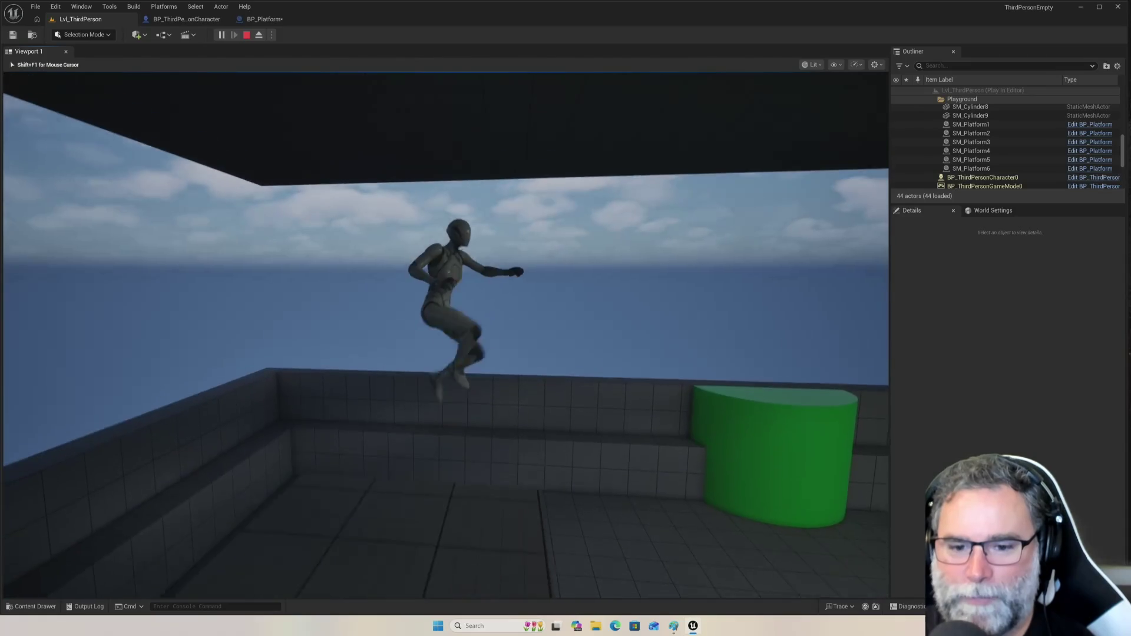
key(space)
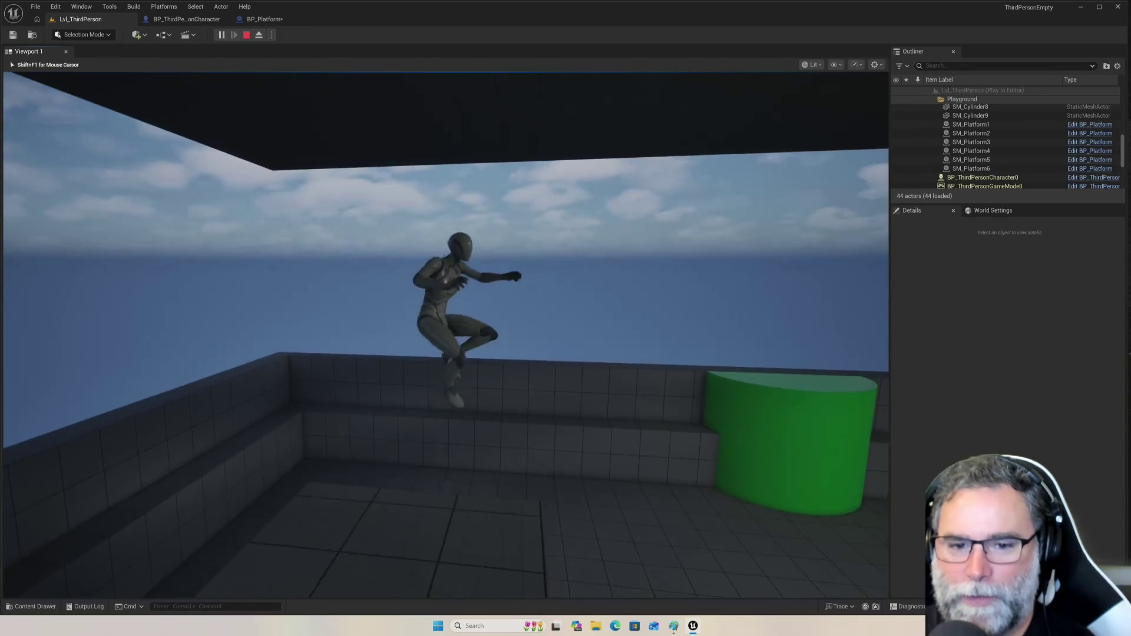
key(Escape)
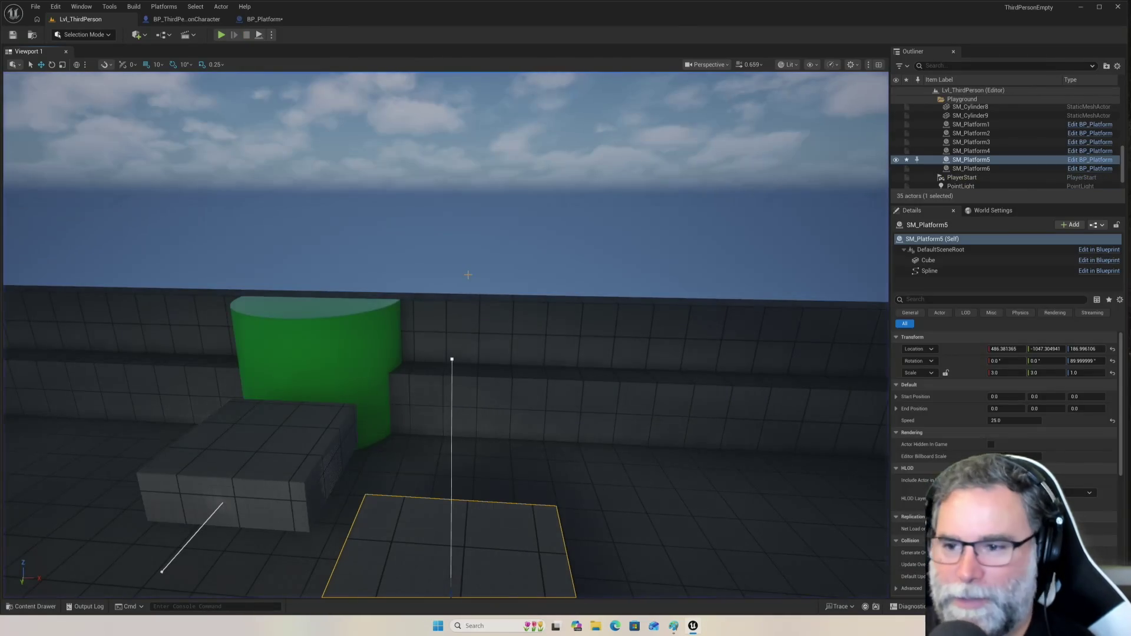
- Set SM_Platform5's Speed to 100
click(1010, 421)
text(100)
key(Return)
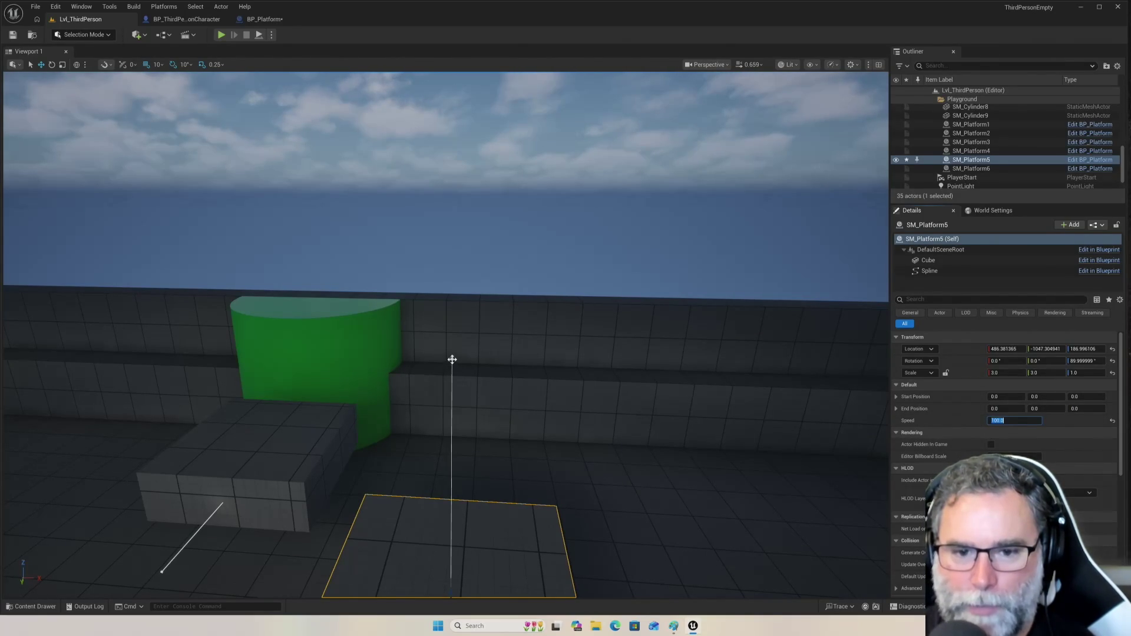
- Raise the spline's top end point to Z 390 and start a playtest
click(452, 359)
drag(453, 339, 446, 291)
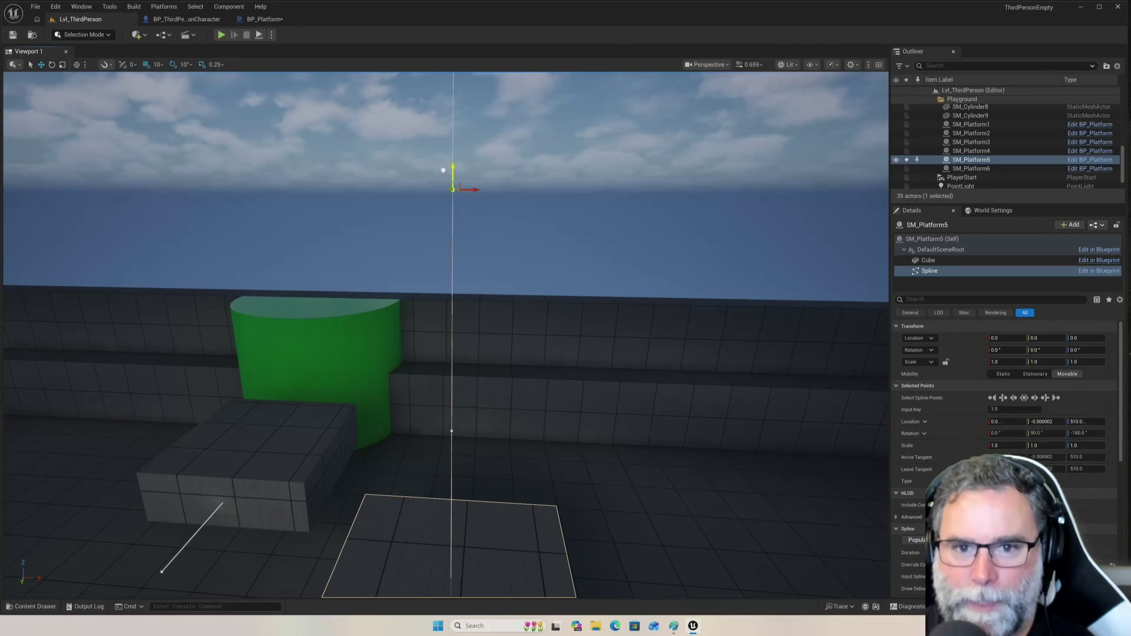
click(222, 35)
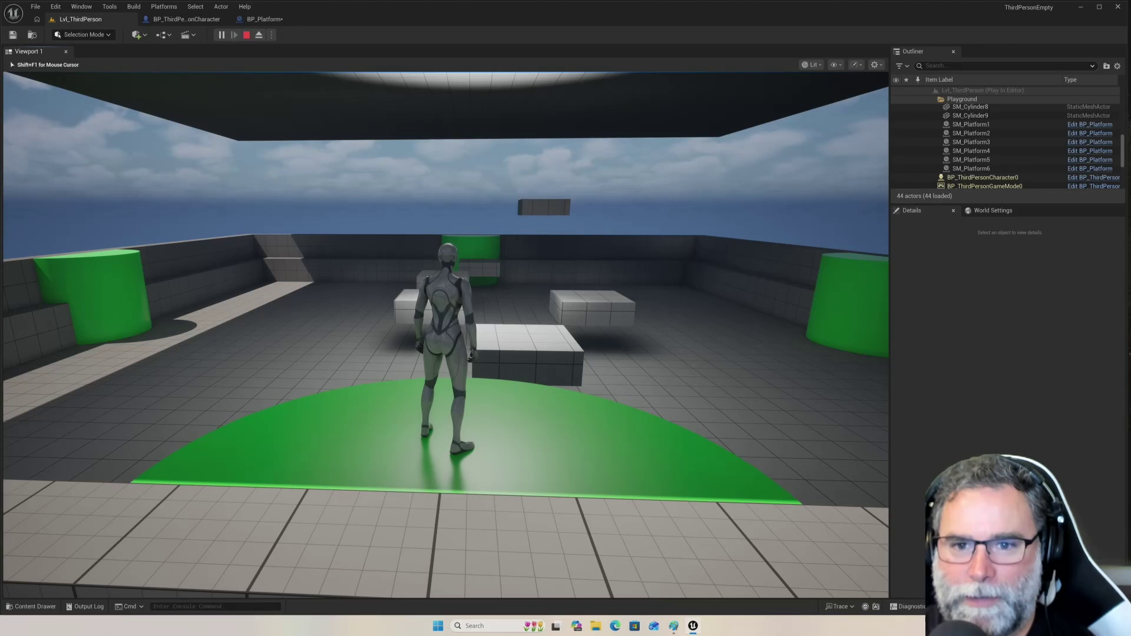
- Run and jump toward the platforms, then stop the playtest with Esc
key(w)
key(space)
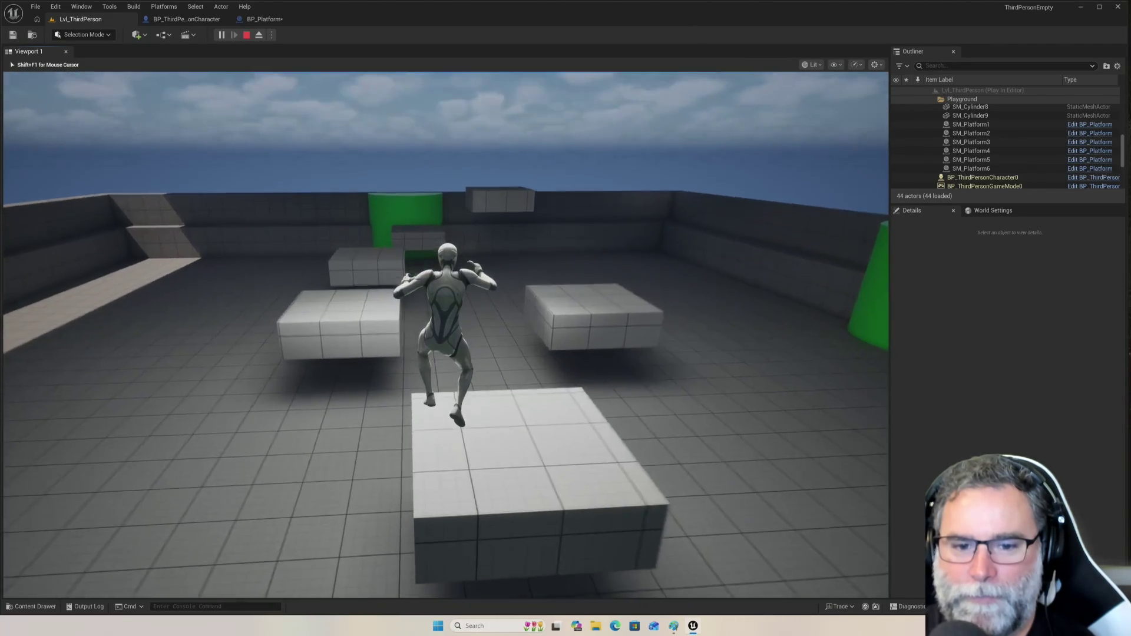
key(space)
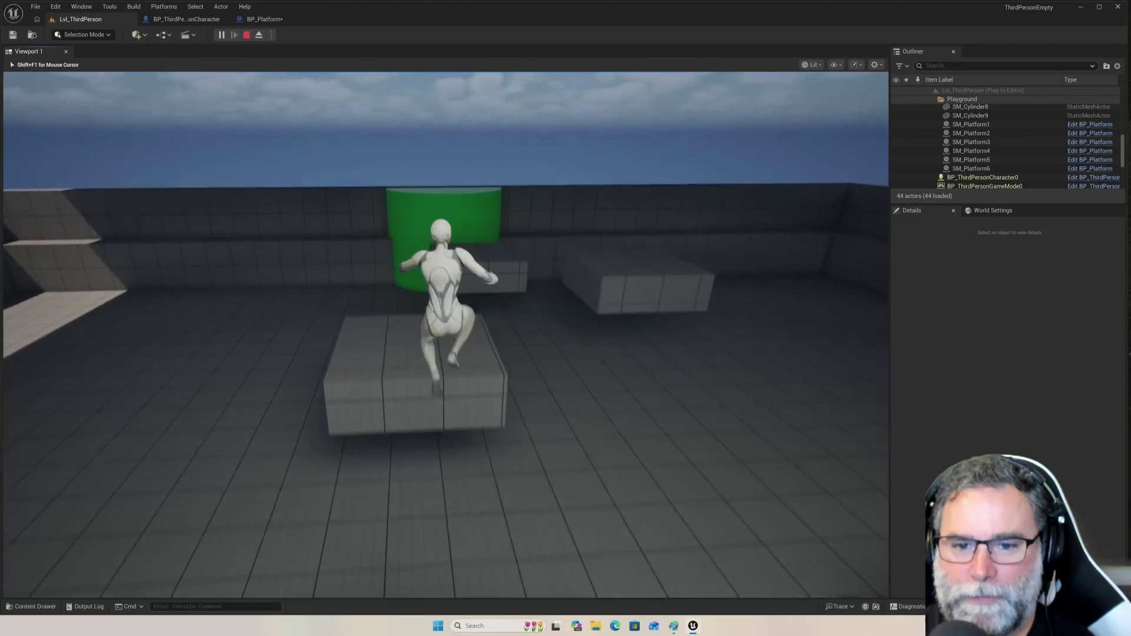
key(a)
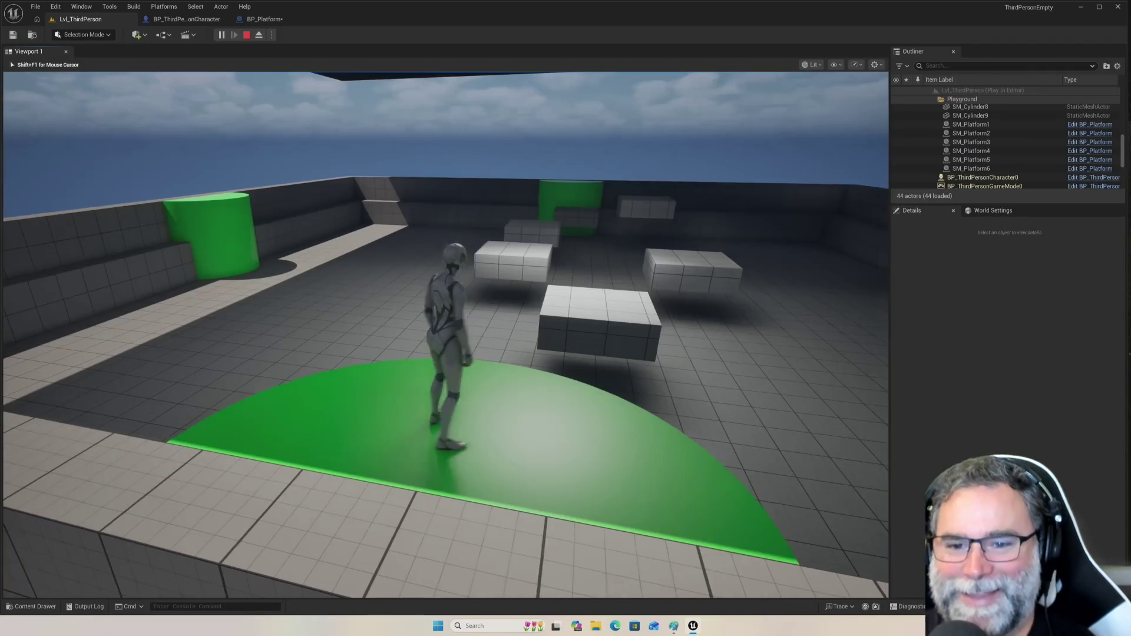
key(Escape)
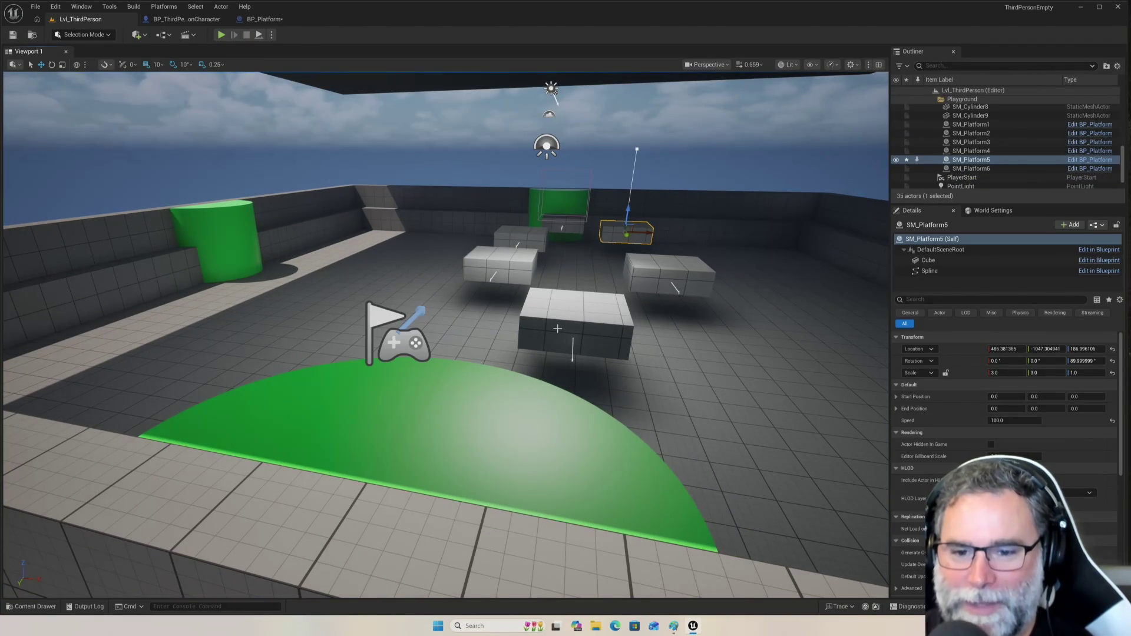
- Select SM_Platform1 and its Spline component, selecting all its spline points
click(558, 328)
mouse_move(713, 314)
mouse_down()
mouse_move(701, 282)
mouse_move(713, 318)
mouse_move(714, 307)
mouse_move(666, 339)
mouse_up()
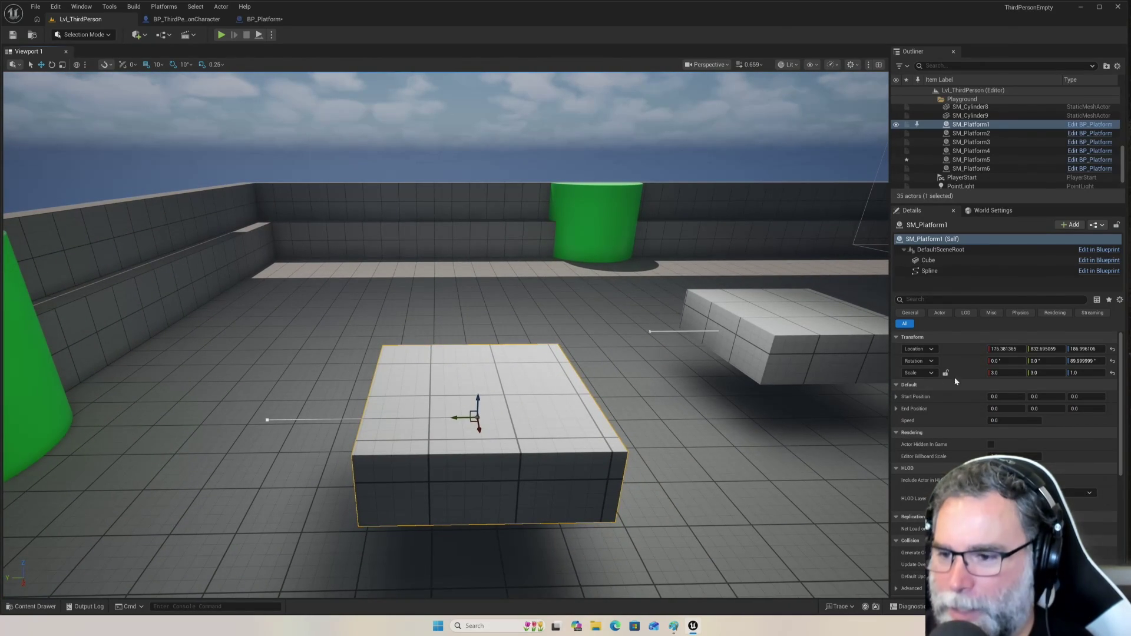
click(917, 274)
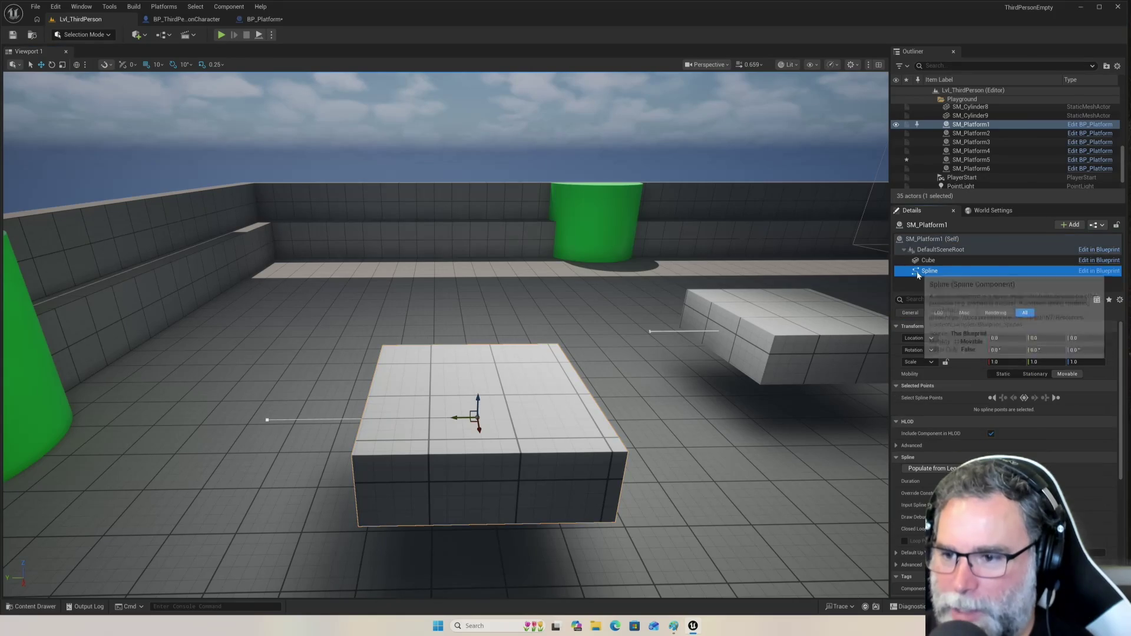
click(1024, 398)
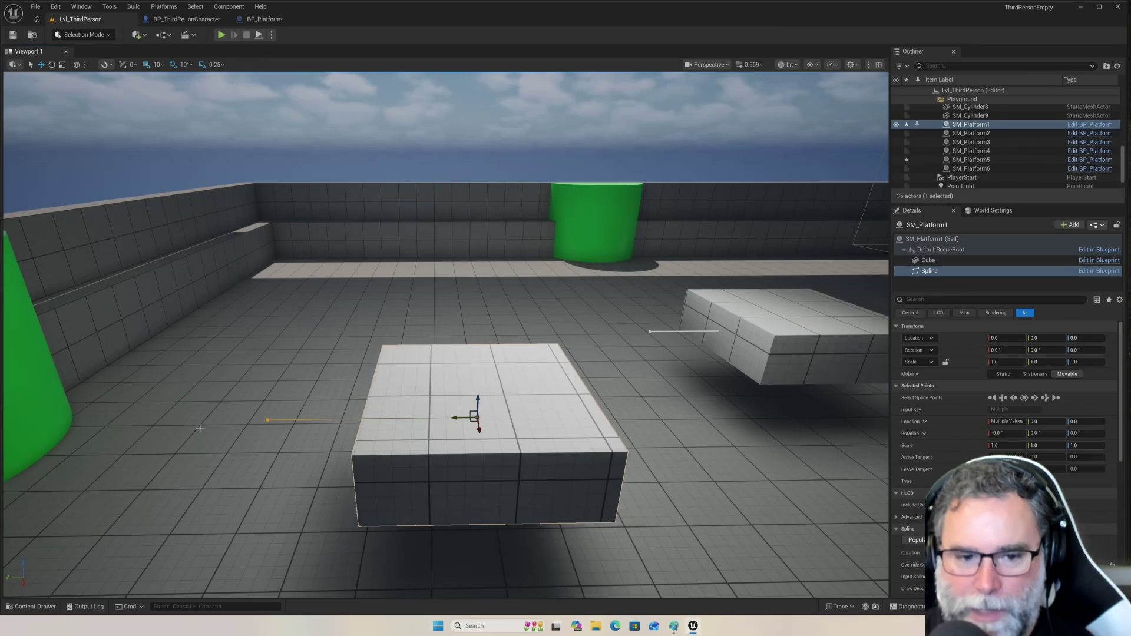
mouse_move(248, 437)
mouse_down()
mouse_move(223, 421)
mouse_move(248, 434)
mouse_move(552, 424)
mouse_up()
- Step through SM_Platform1's spline points to select the end point, point 1
click(282, 420)
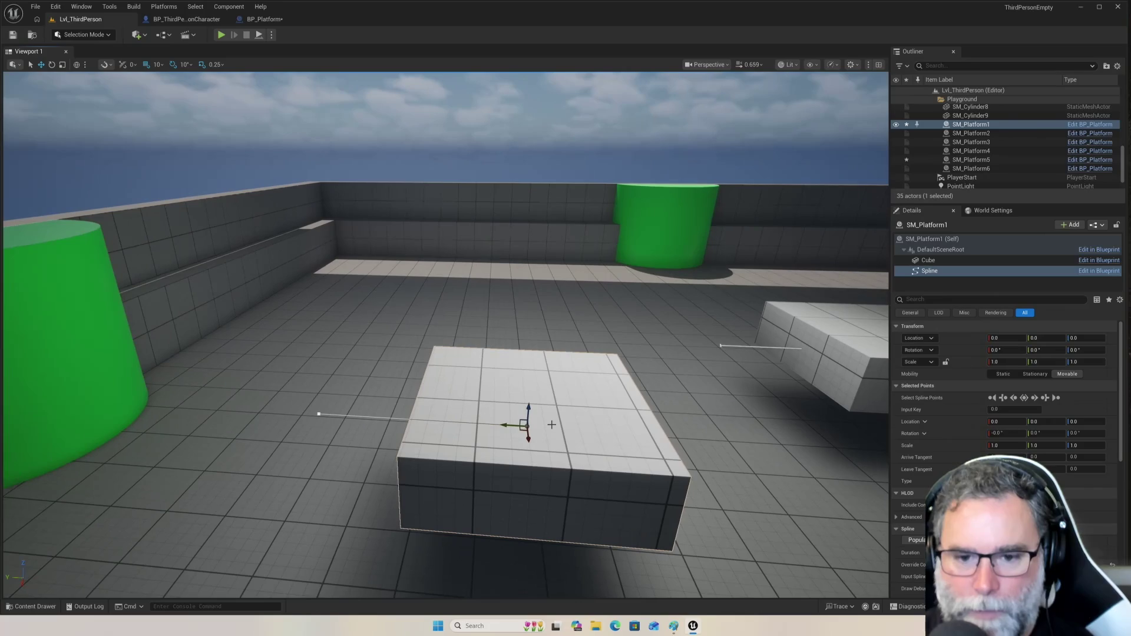
click(1034, 398)
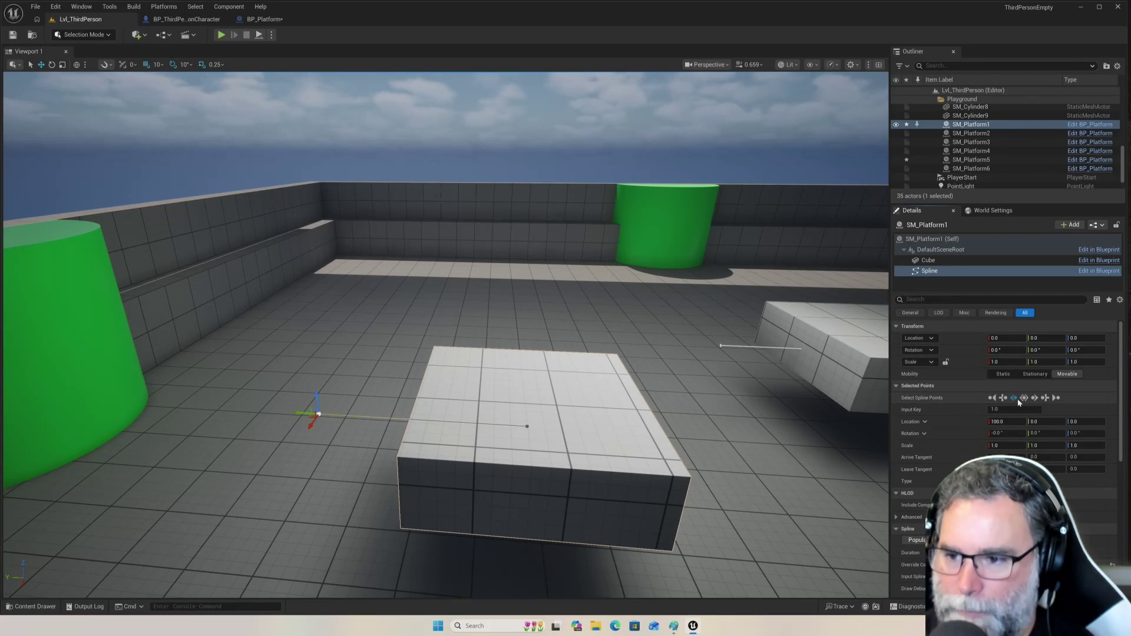
click(1014, 398)
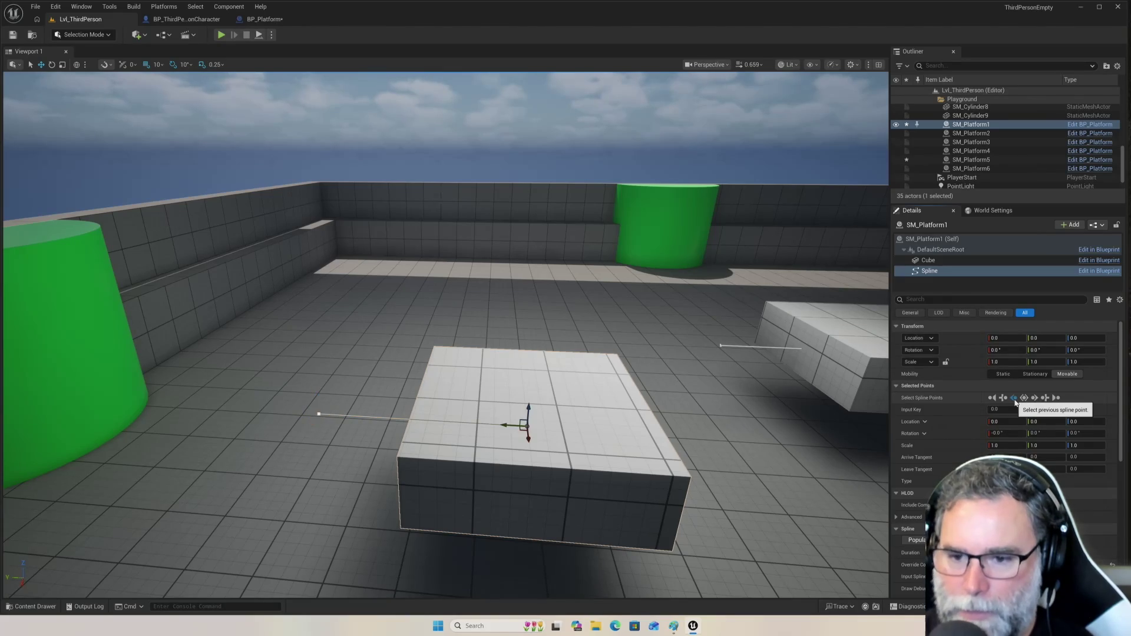
click(1035, 399)
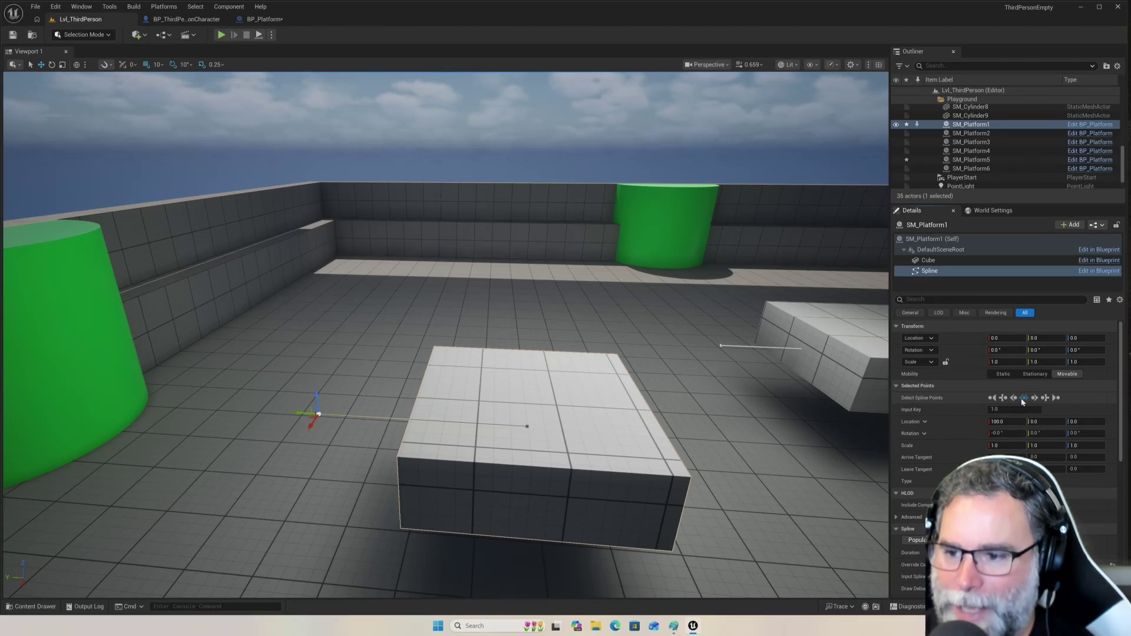
click(1014, 398)
click(1035, 399)
click(1031, 399)
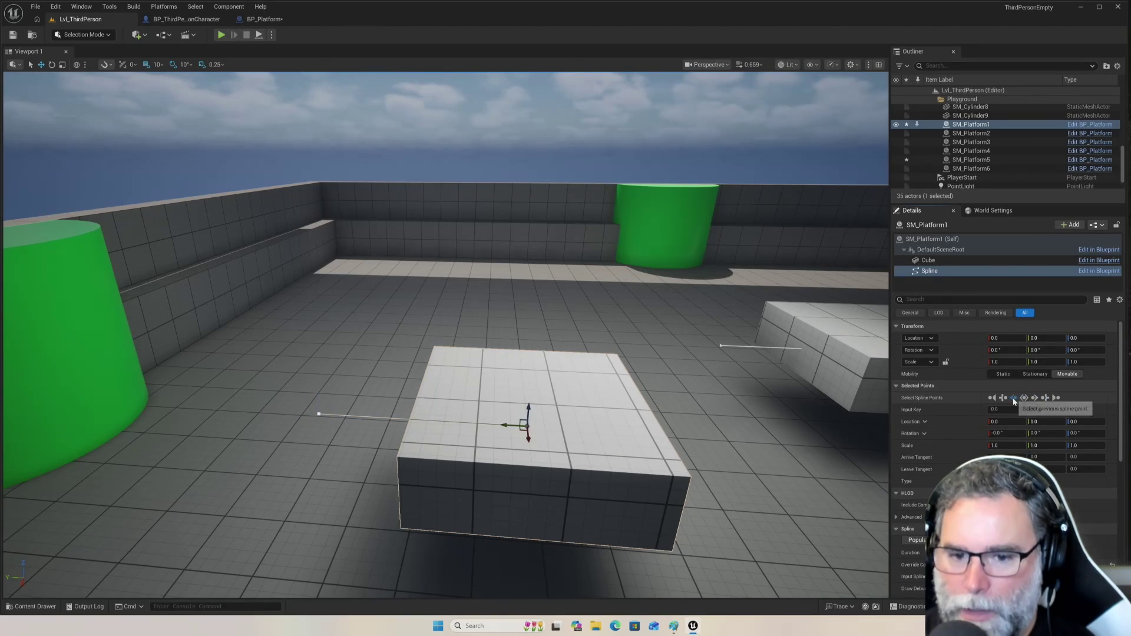
click(1033, 399)
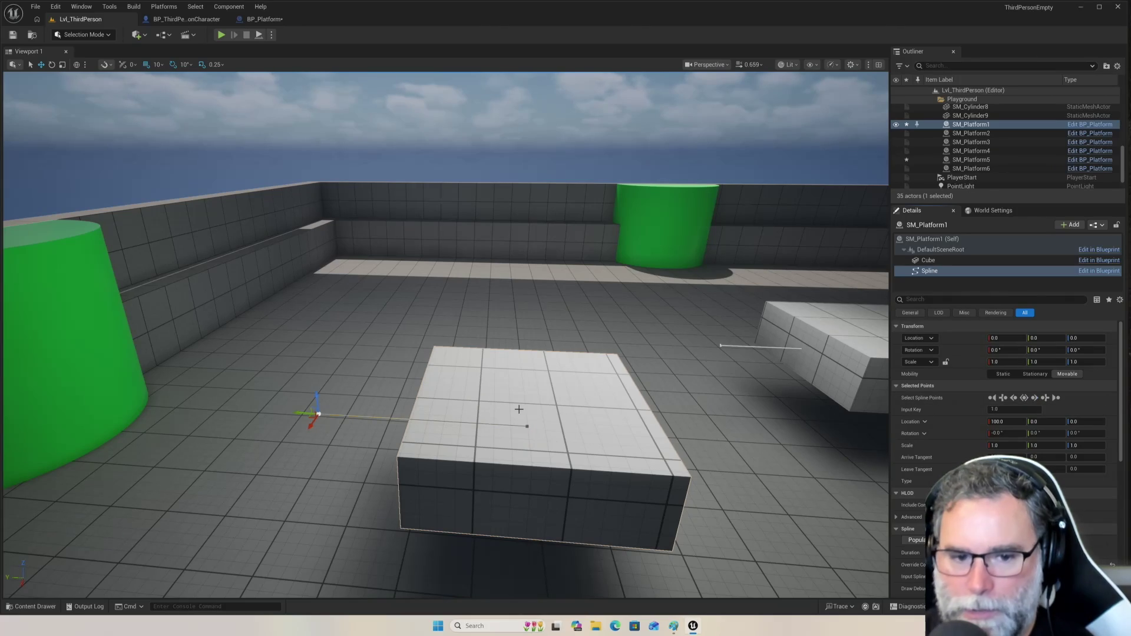
- Drag the end point up to wall-top height, Z 320, and start a playtest
drag(317, 399, 281, 121)
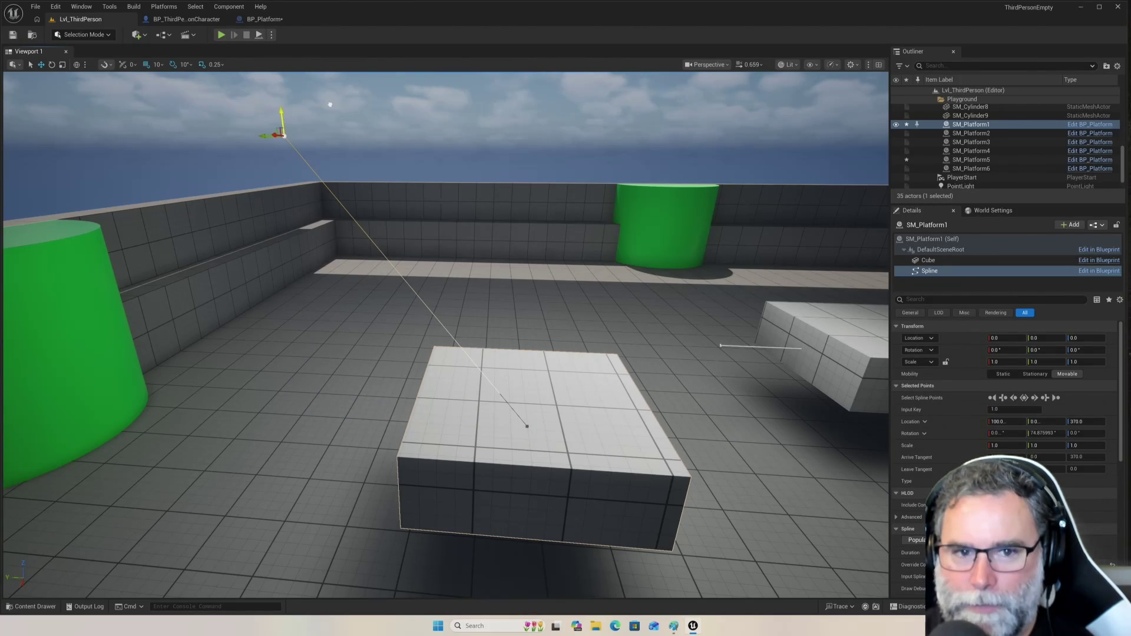
drag(330, 107, 321, 151)
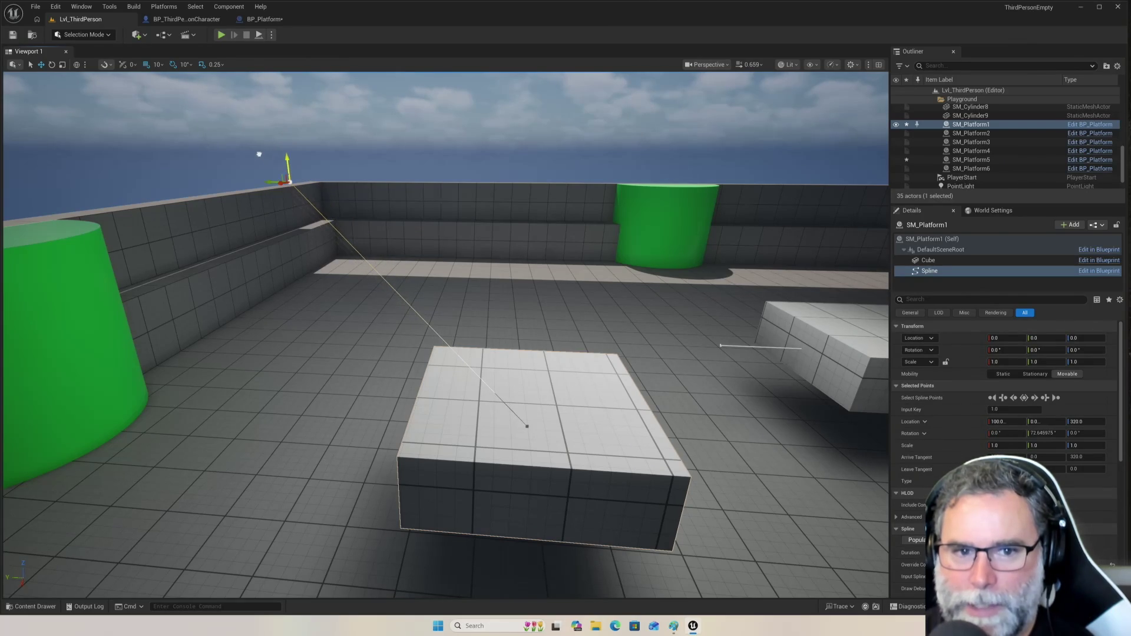
click(221, 34)
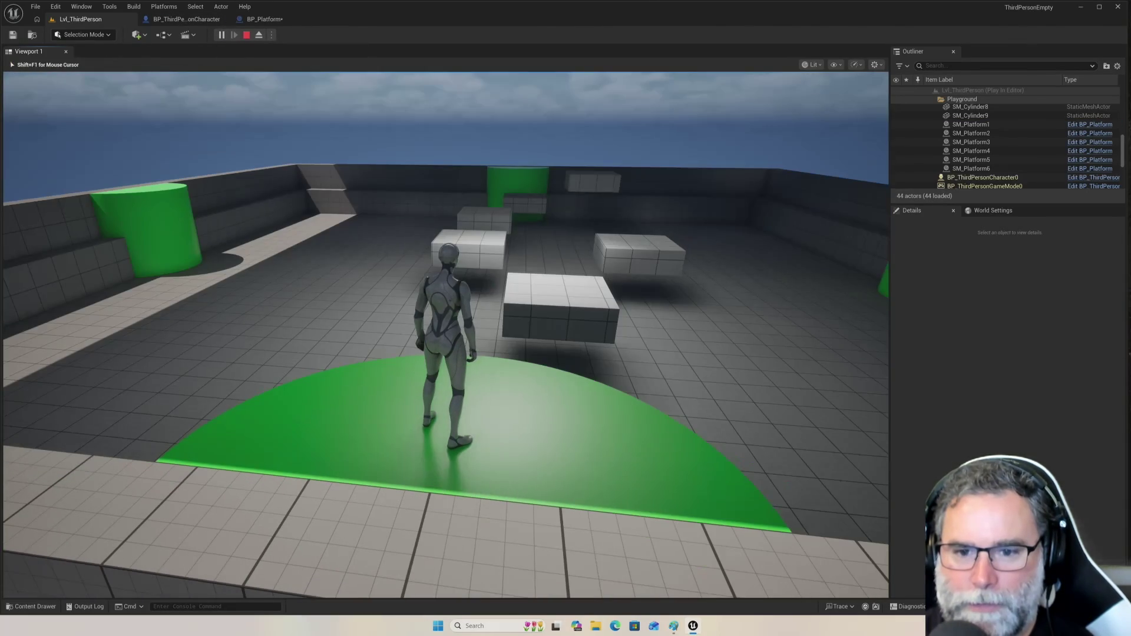
key(Escape)
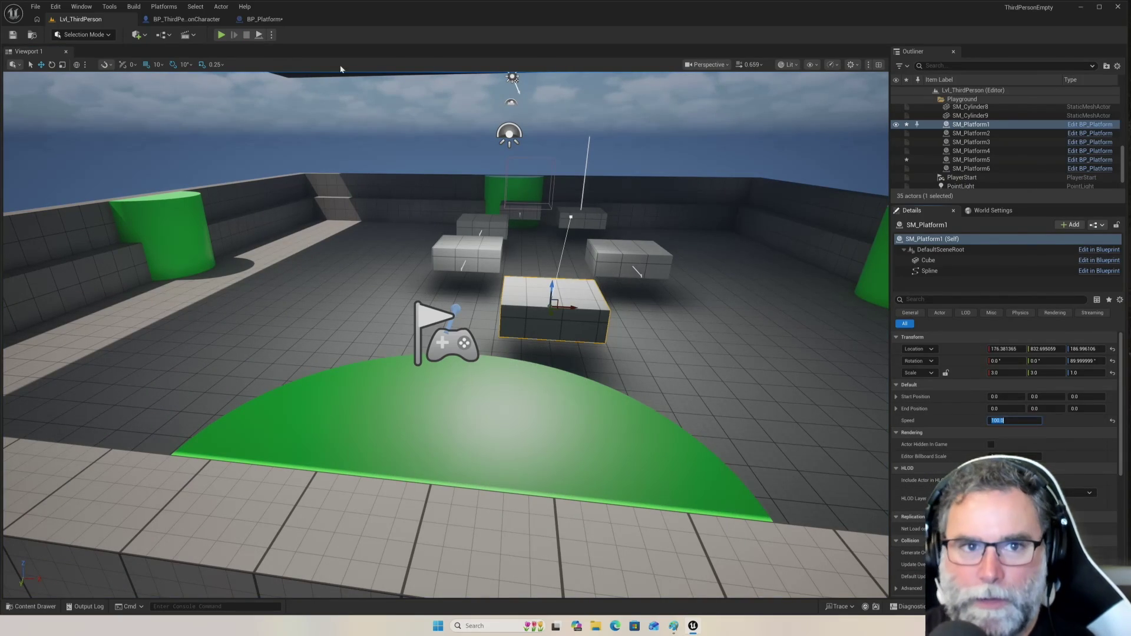
click(221, 35)
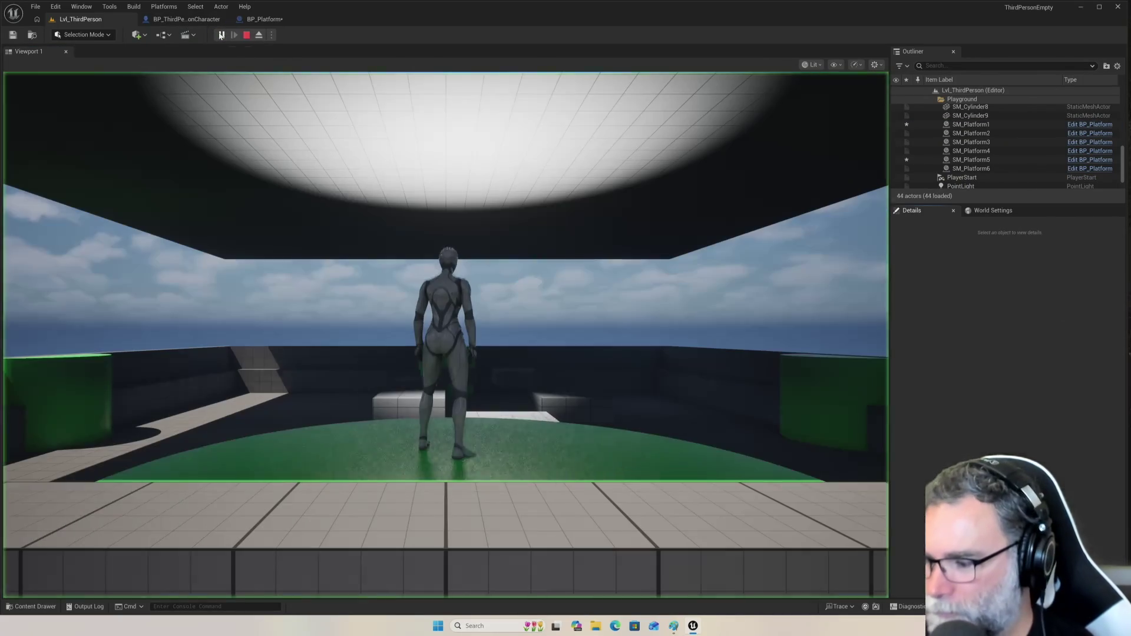
click(453, 376)
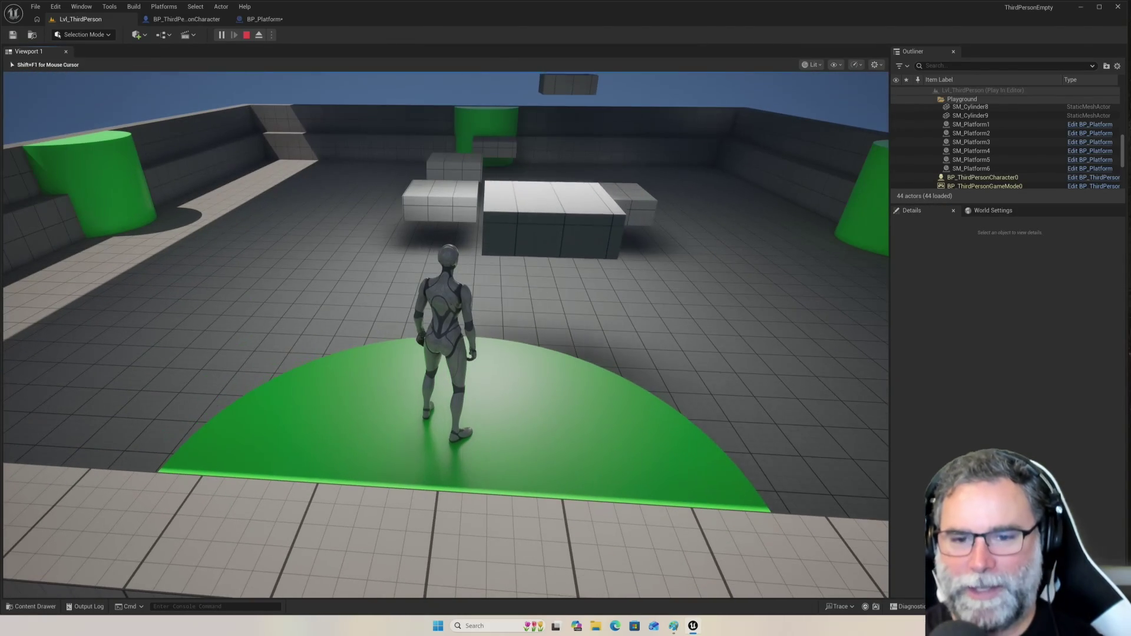
key(w)
key(space)
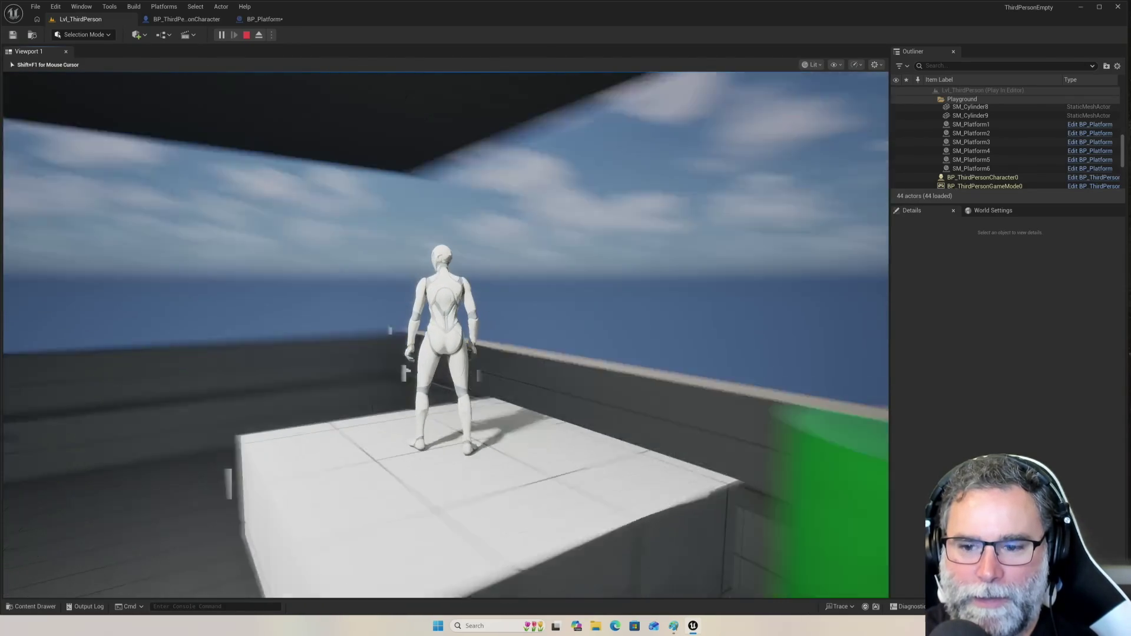
key(w)
key(space)
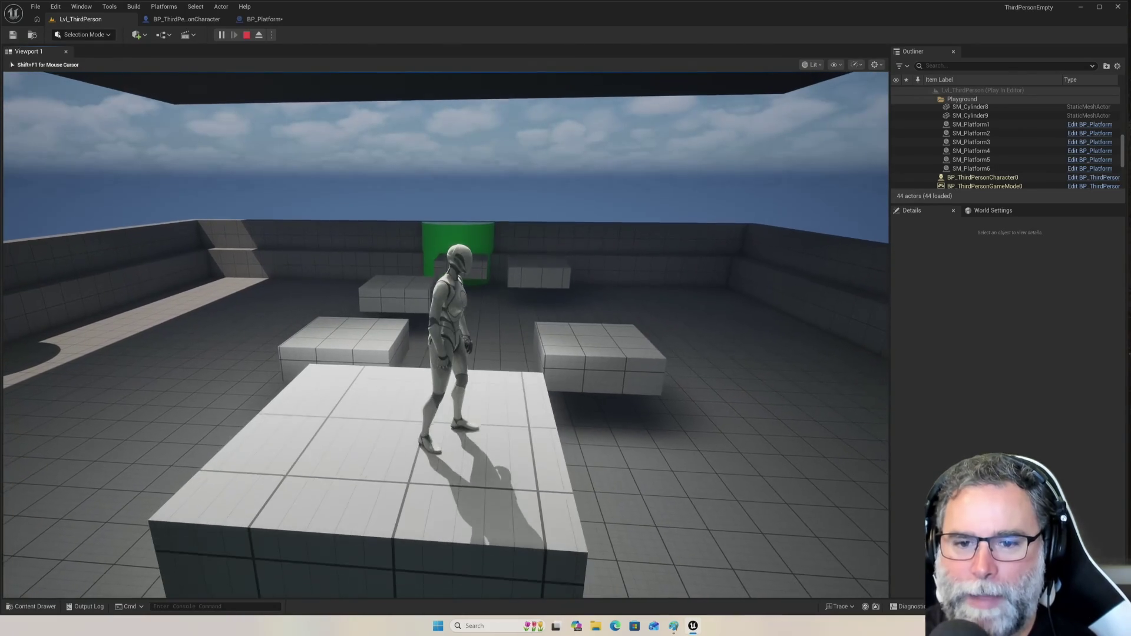
key(w)
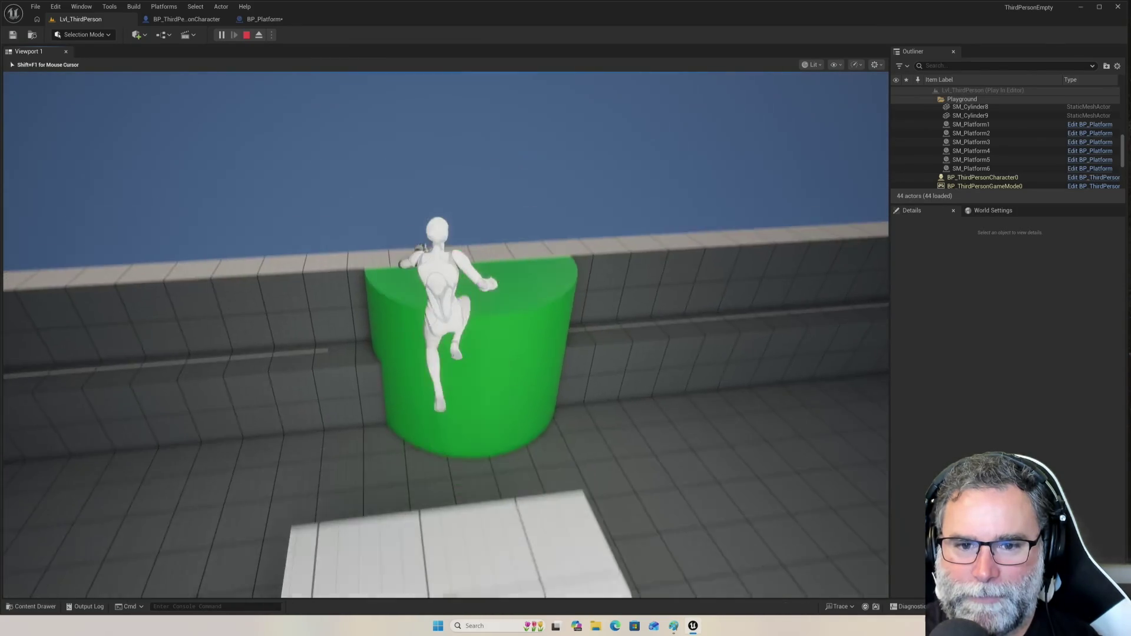
key(w)
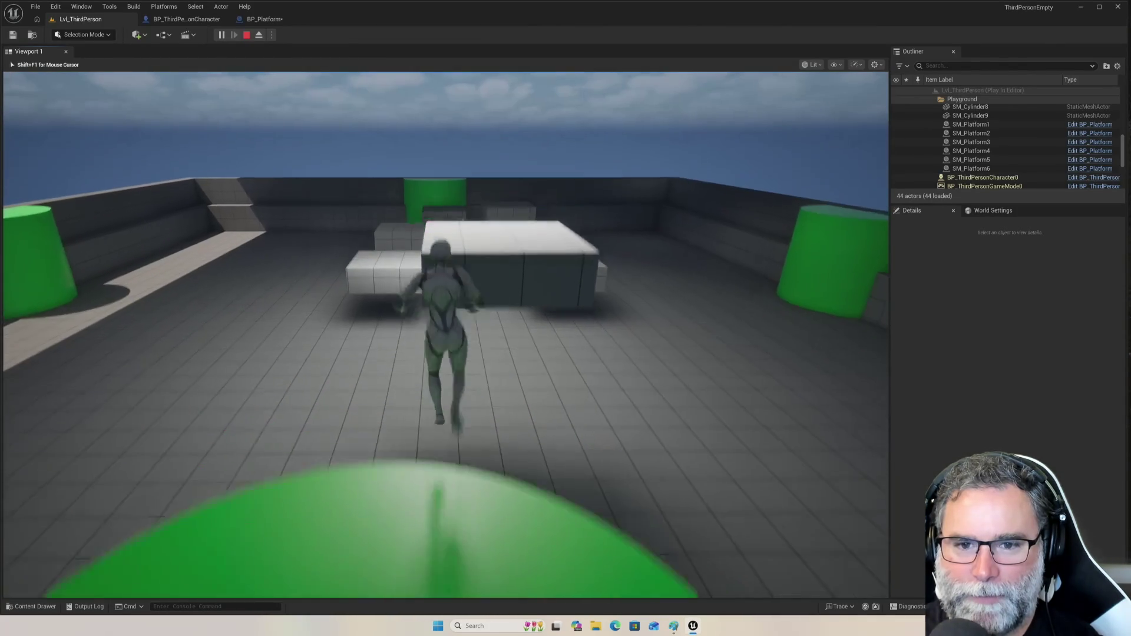
key(space)
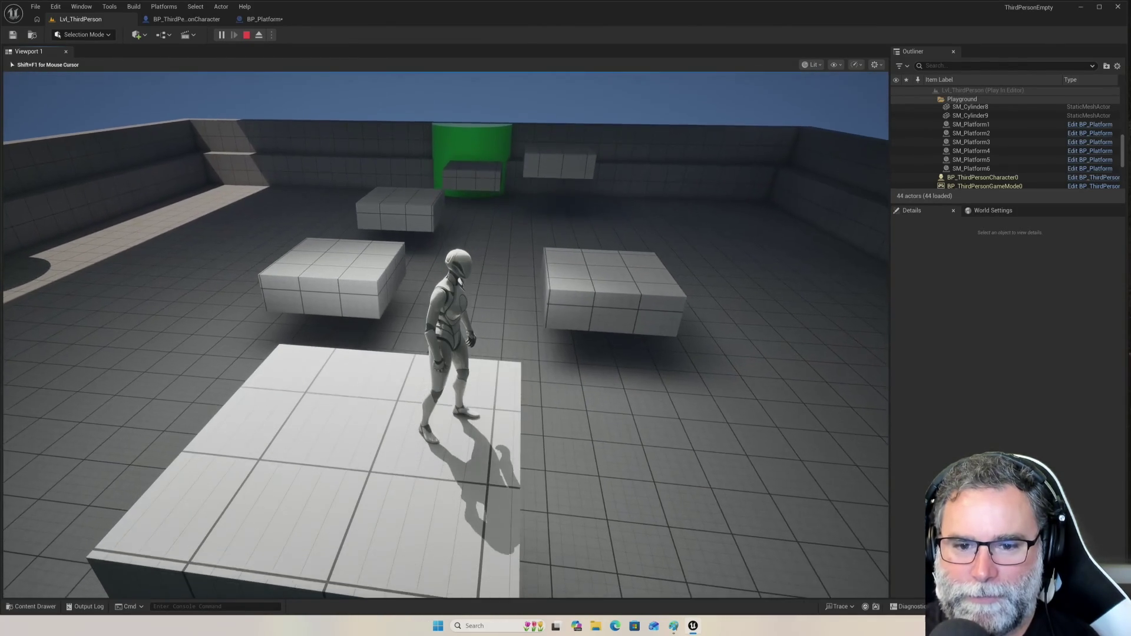
key(Escape)
scroll(401, 431, down, 5)
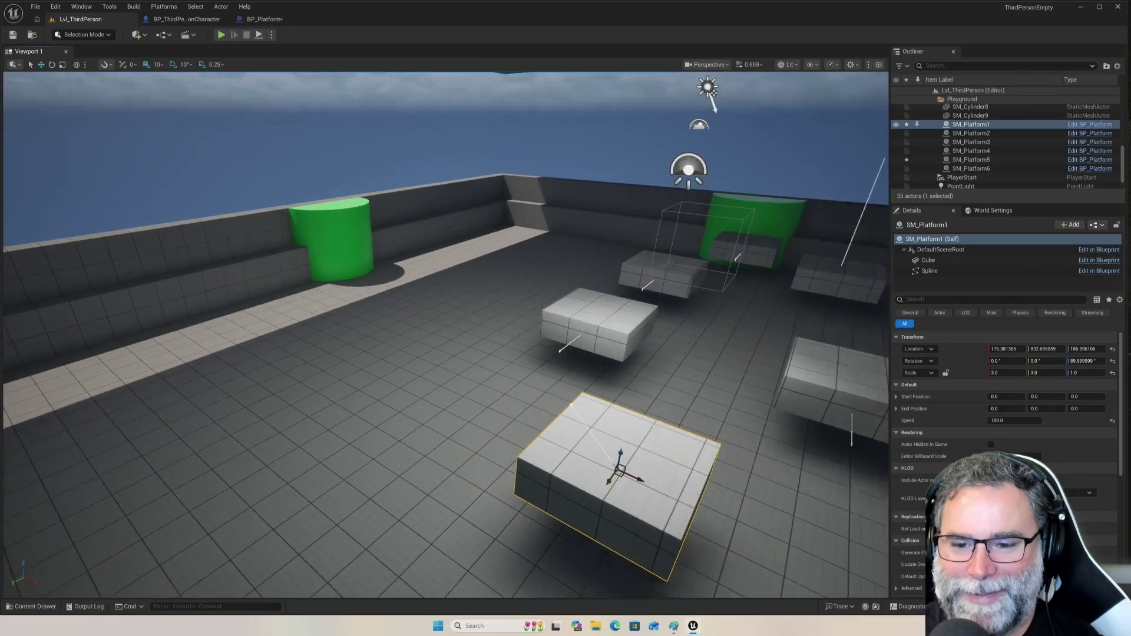
- Push SM_Platform1's spline end point further out to X 200
key(w)
key(s)
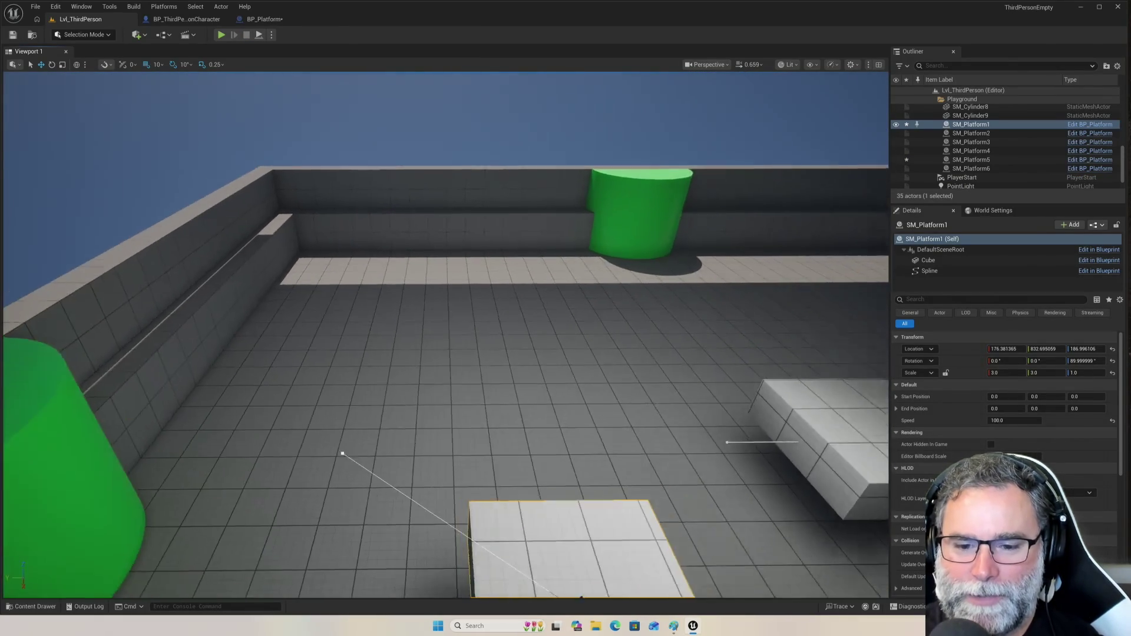
key(a)
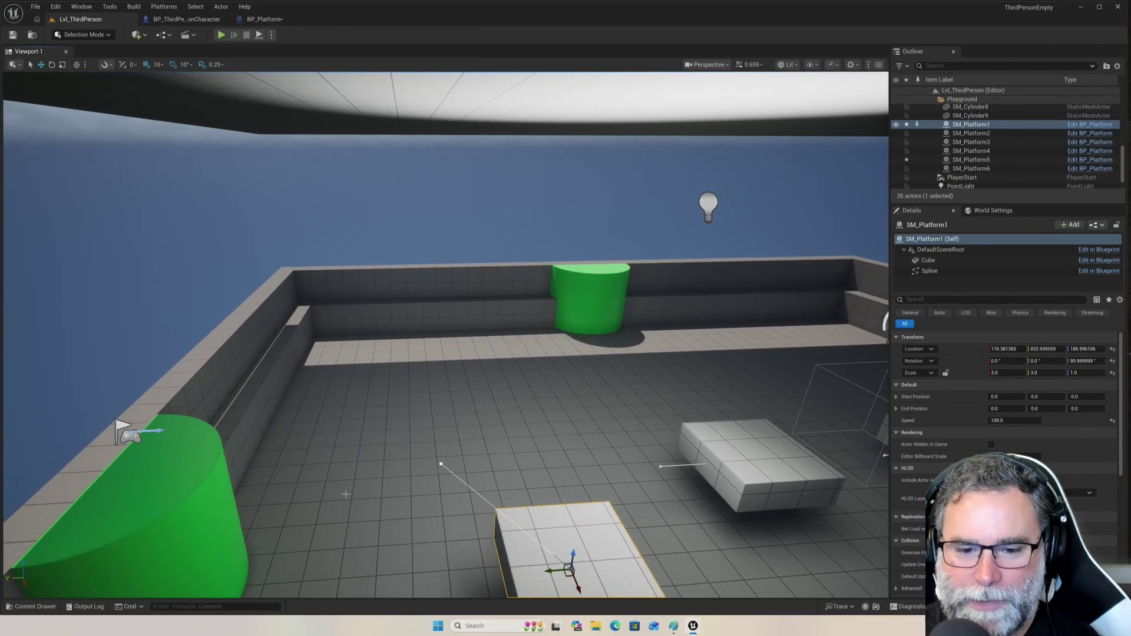
click(441, 464)
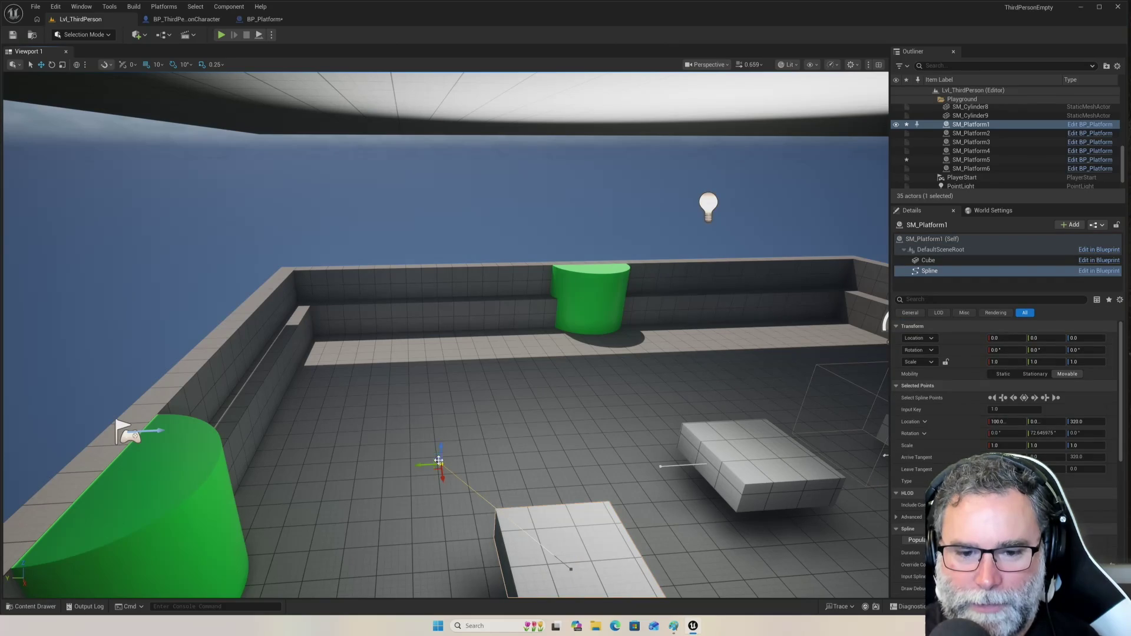
mouse_move(418, 465)
mouse_down()
mouse_move(263, 480)
mouse_move(313, 484)
mouse_up()
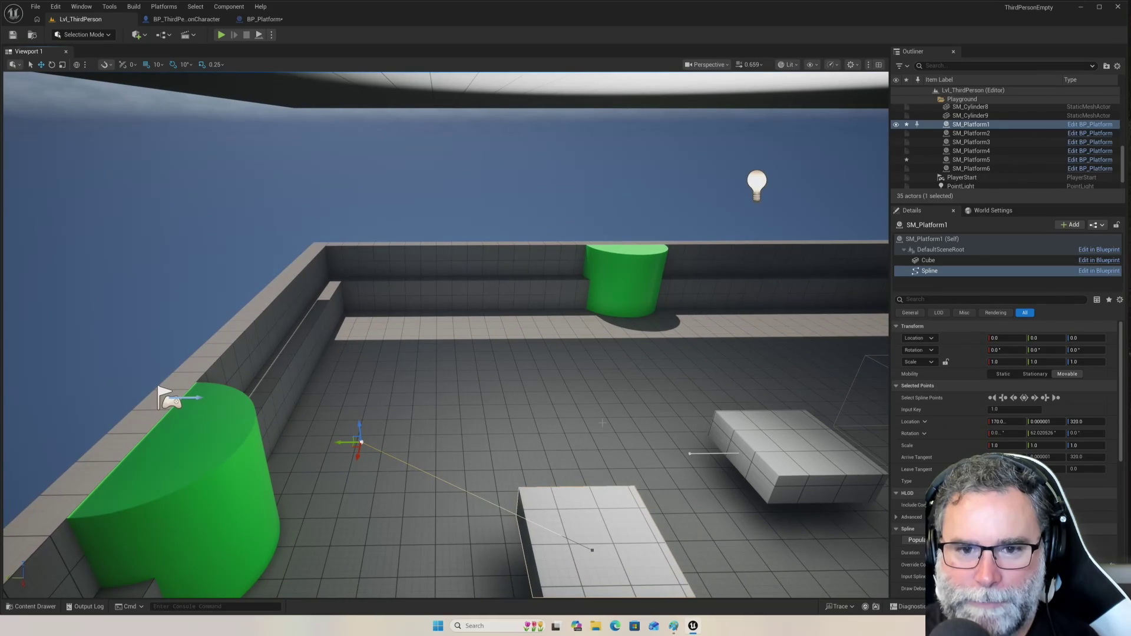
- Move SM_Platform3's spline end point farther out
click(757, 437)
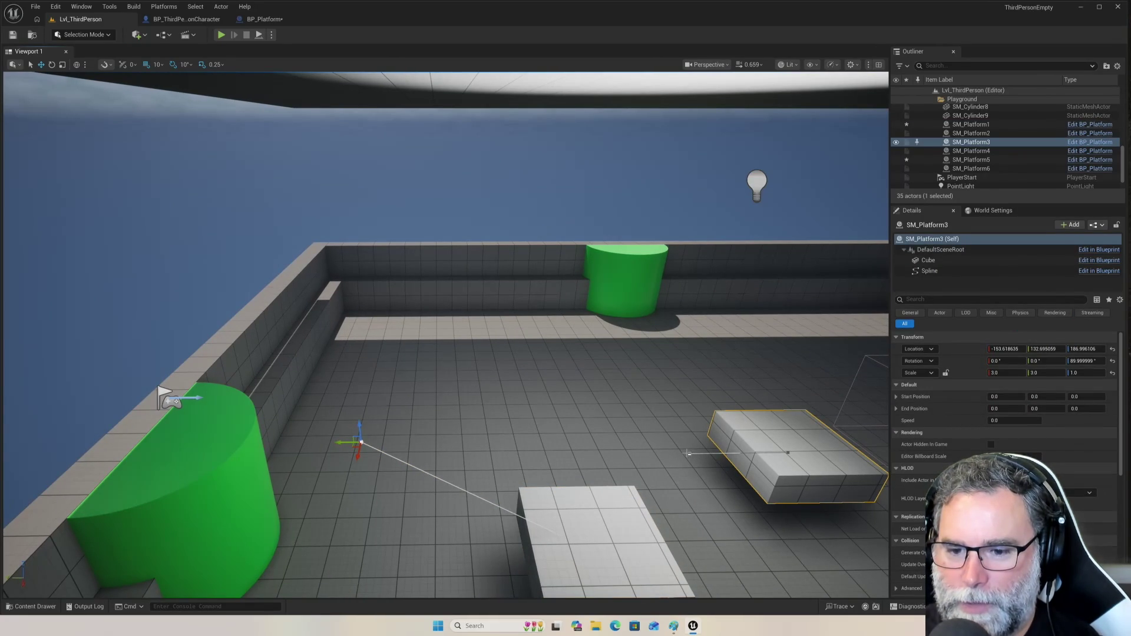
click(688, 453)
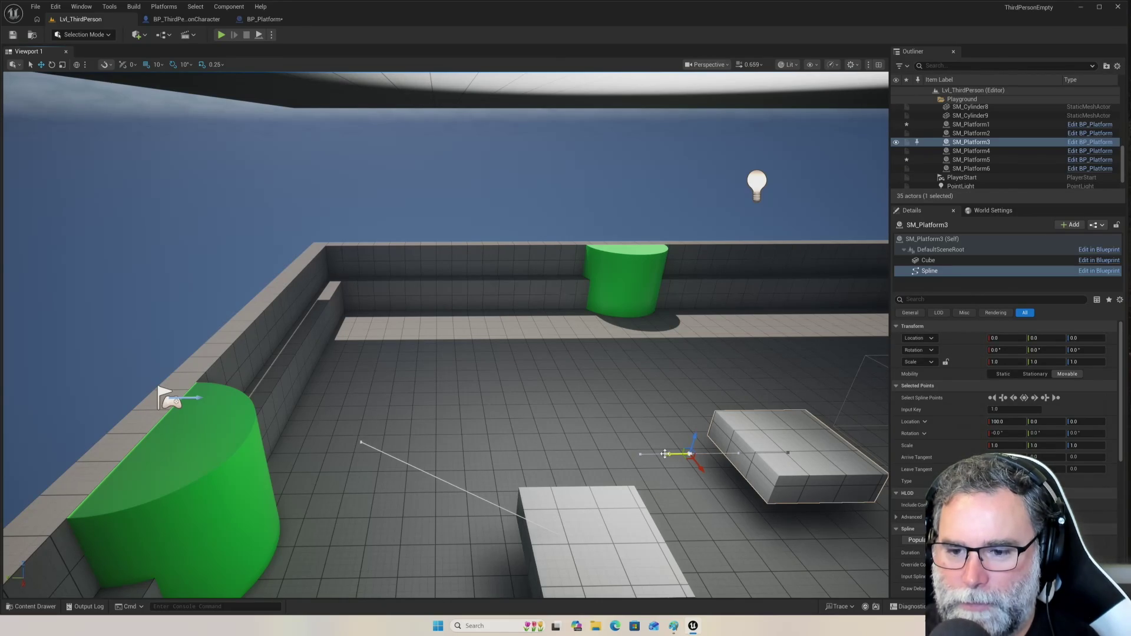
mouse_move(665, 454)
mouse_down()
mouse_move(533, 459)
mouse_move(553, 460)
mouse_up()
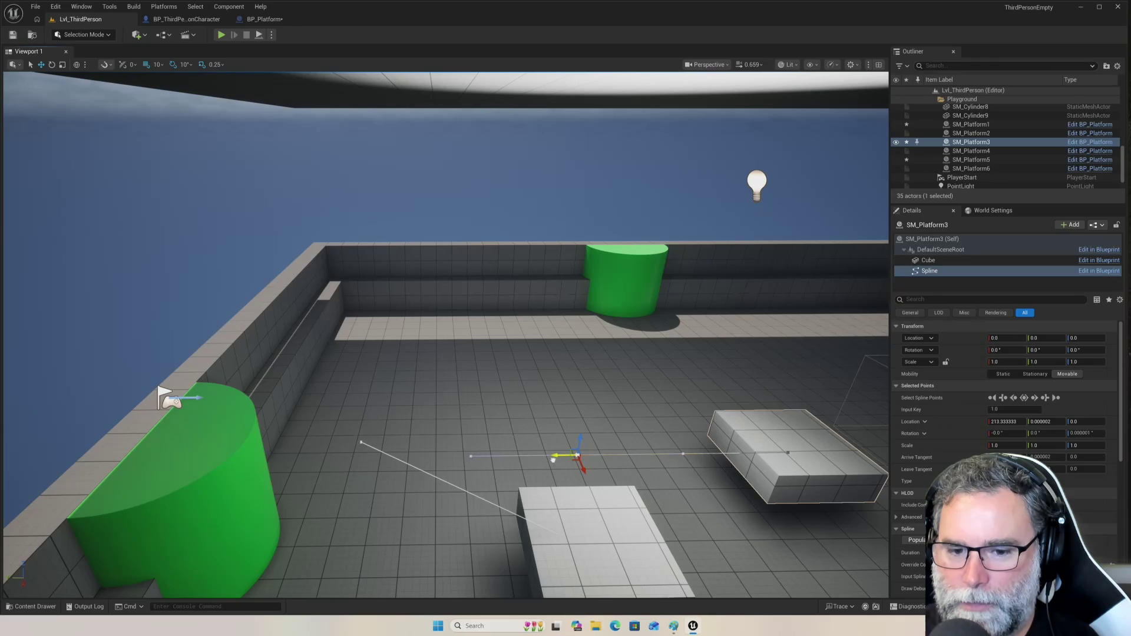
scroll(553, 459, down, 5)
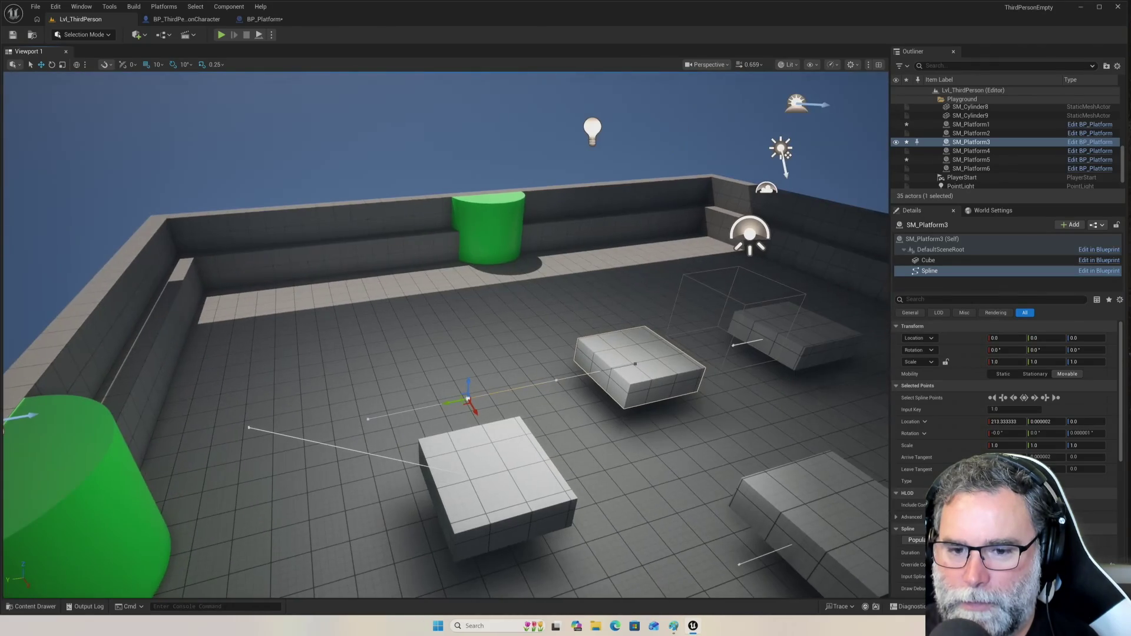
mouse_move(729, 499)
mouse_down()
mouse_move(813, 496)
mouse_move(729, 499)
mouse_up()
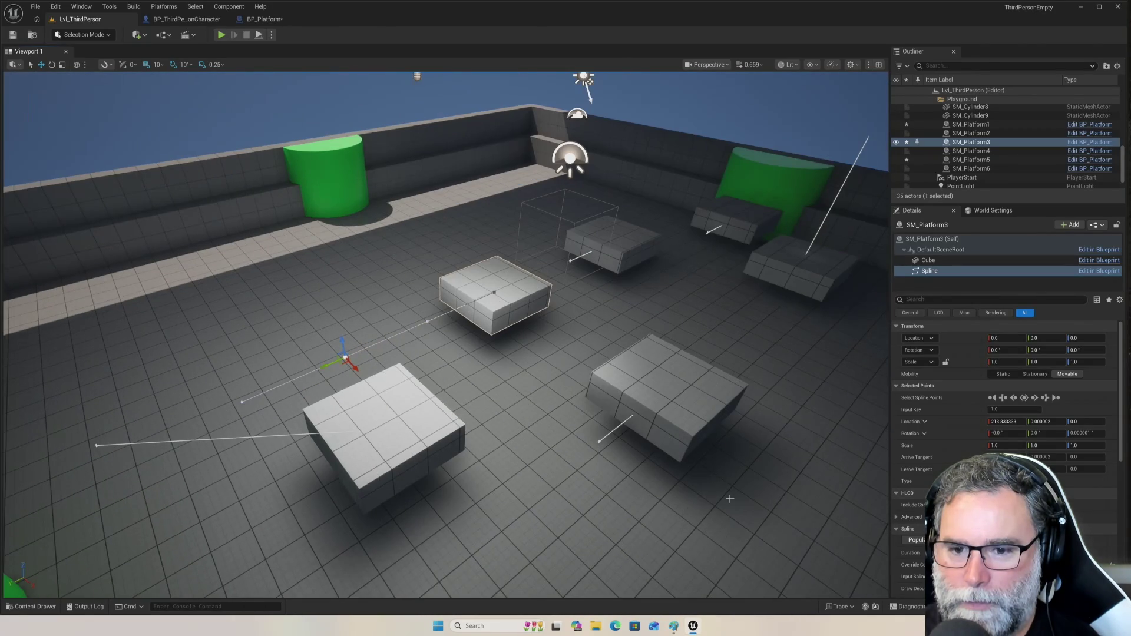
- Move SM_Platform2's spline end point to the middle, lower it to Z -40, then playtest
click(667, 390)
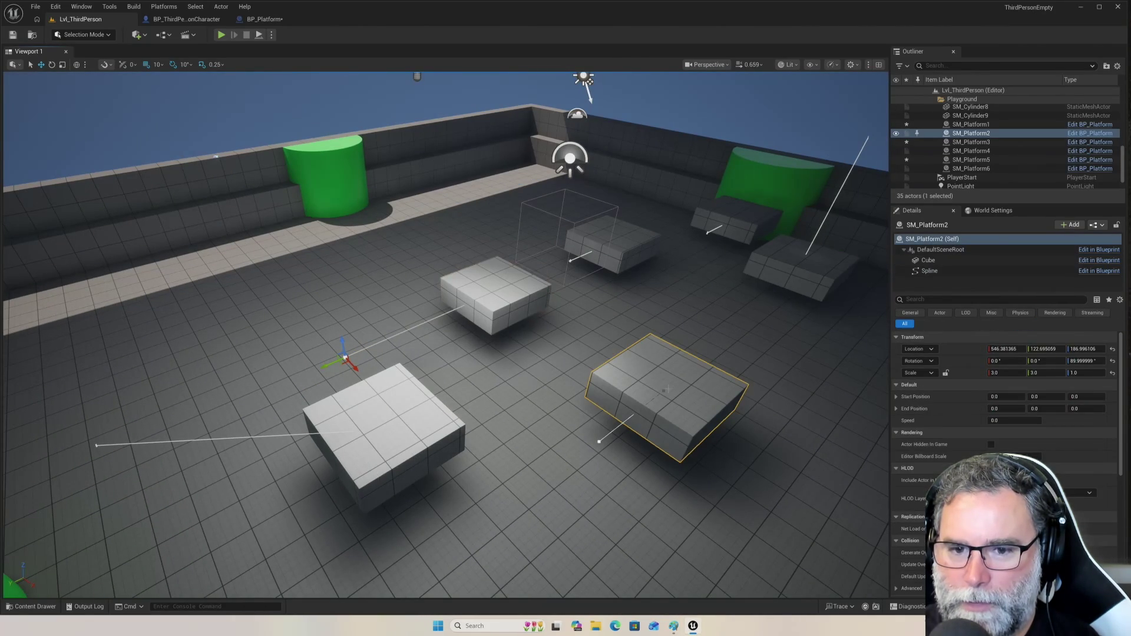
click(599, 441)
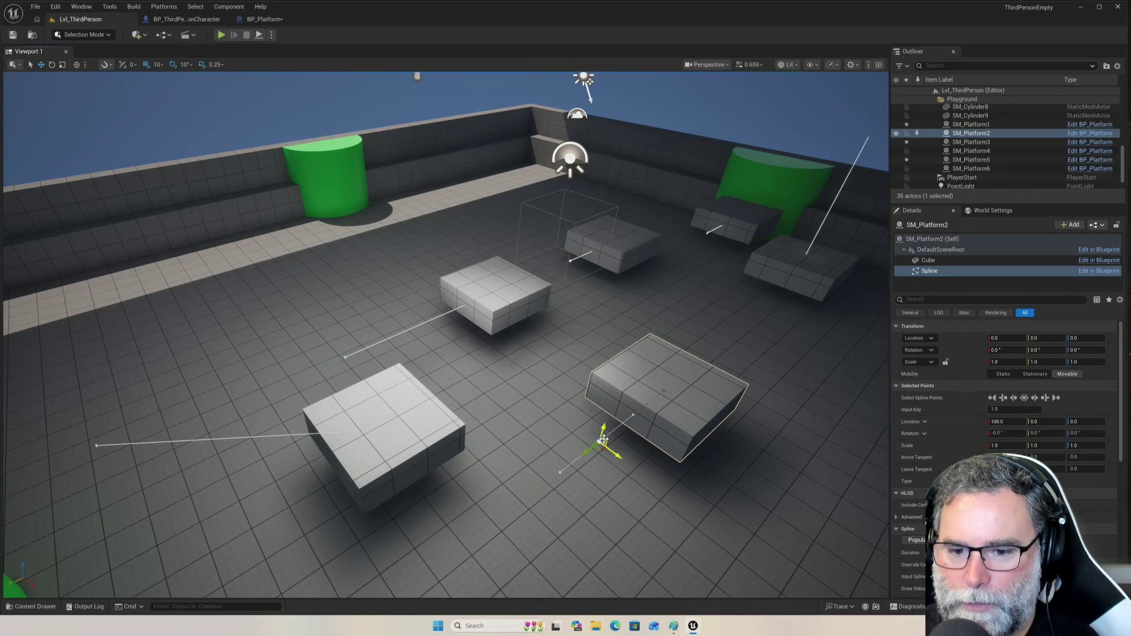
mouse_move(621, 457)
mouse_down()
mouse_move(489, 349)
mouse_move(549, 326)
mouse_move(554, 342)
mouse_up()
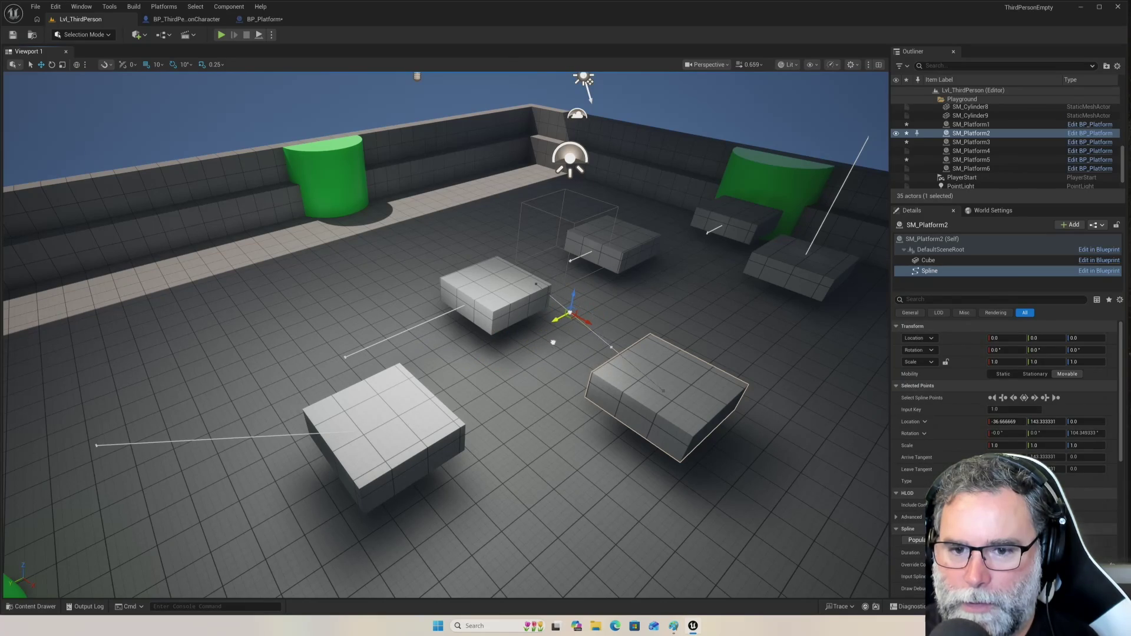
mouse_move(572, 299)
mouse_down()
mouse_move(574, 327)
mouse_move(578, 308)
mouse_move(556, 318)
mouse_up()
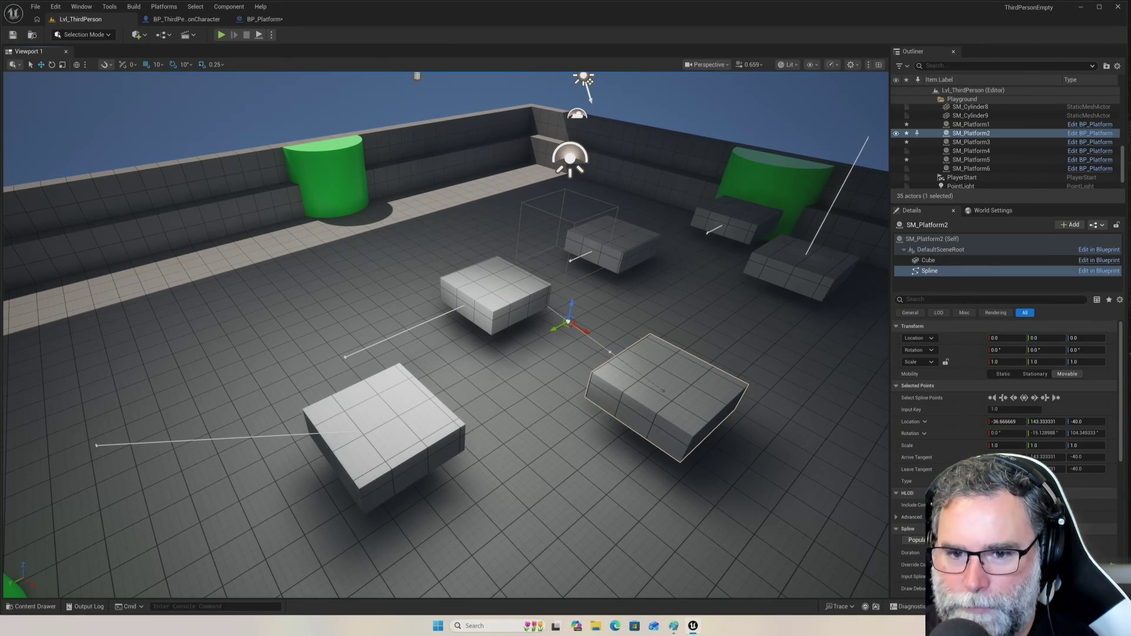
click(222, 35)
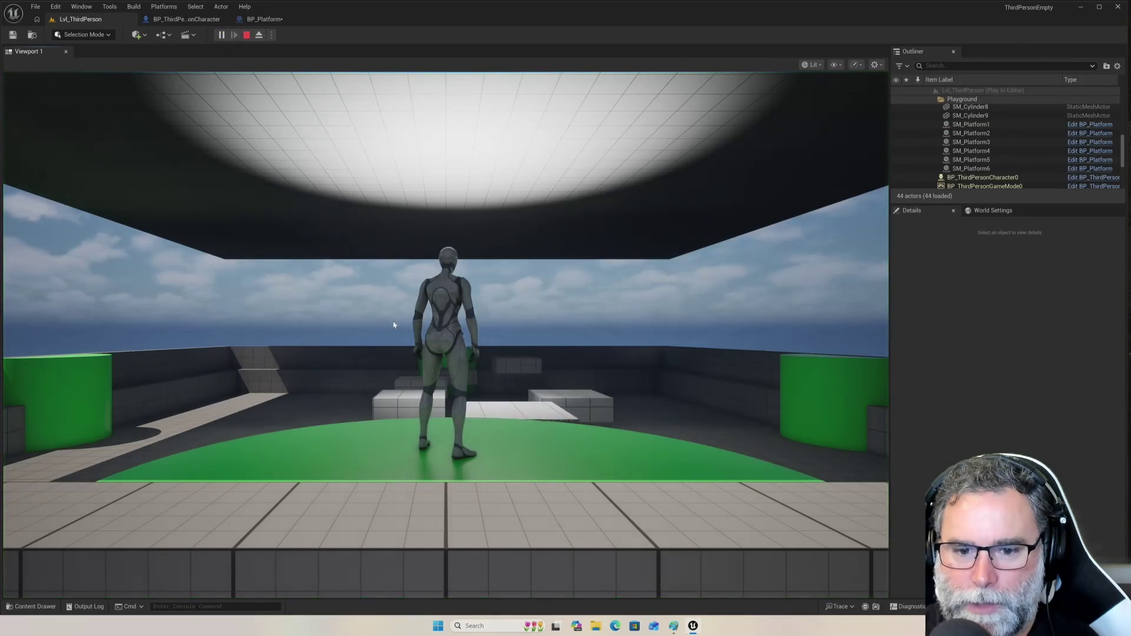
- Stop the playtest, give SM_Platform1, SM_Platform2 and SM_Platform3 Speed 200, and play again
key(Escape)
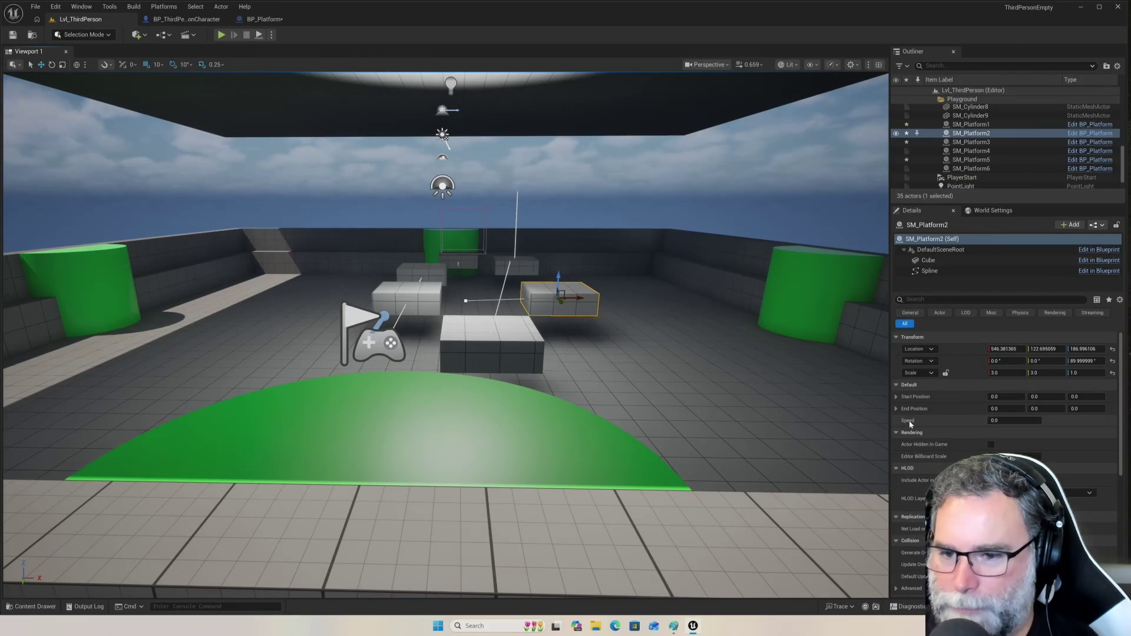
click(454, 355)
drag(995, 421, 1005, 420)
text(200)
key(Return)
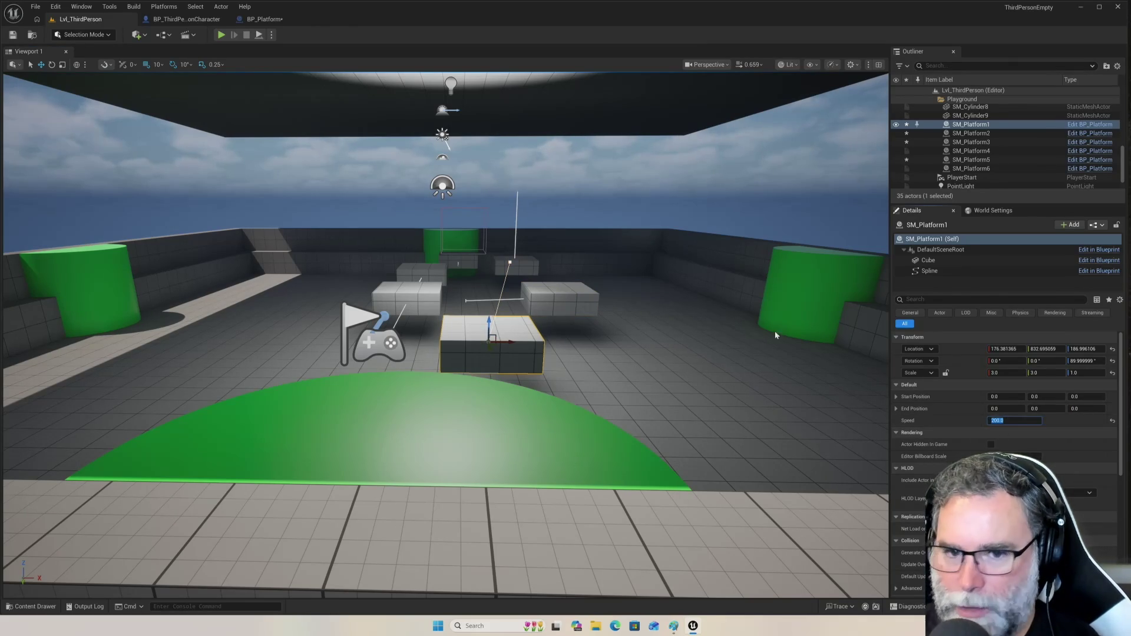
click(559, 297)
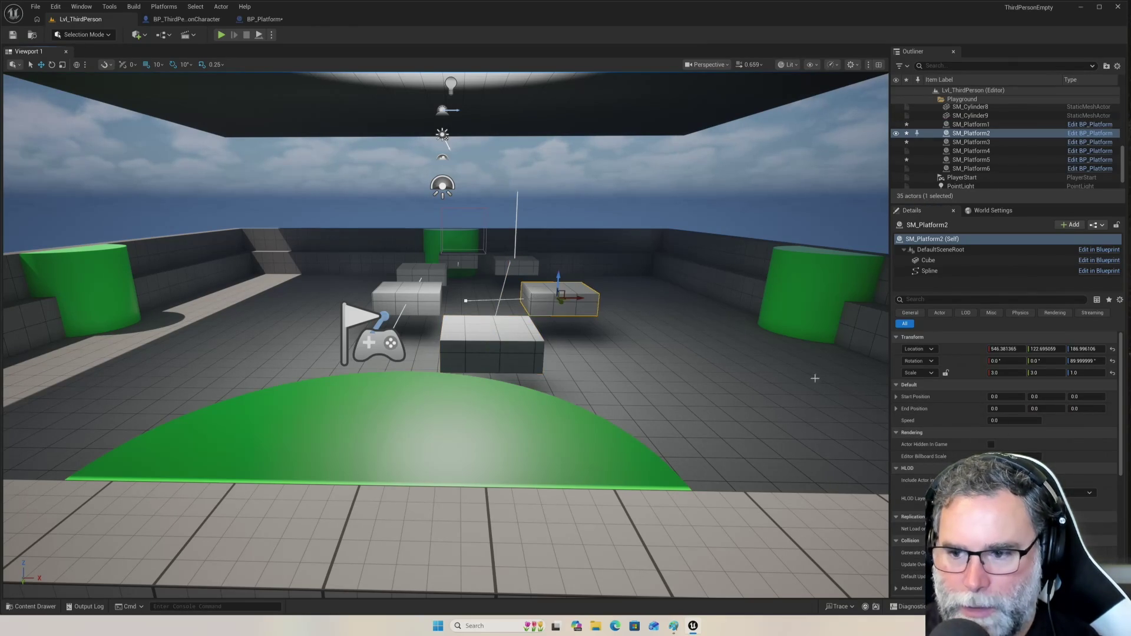
text(200)
key(Return)
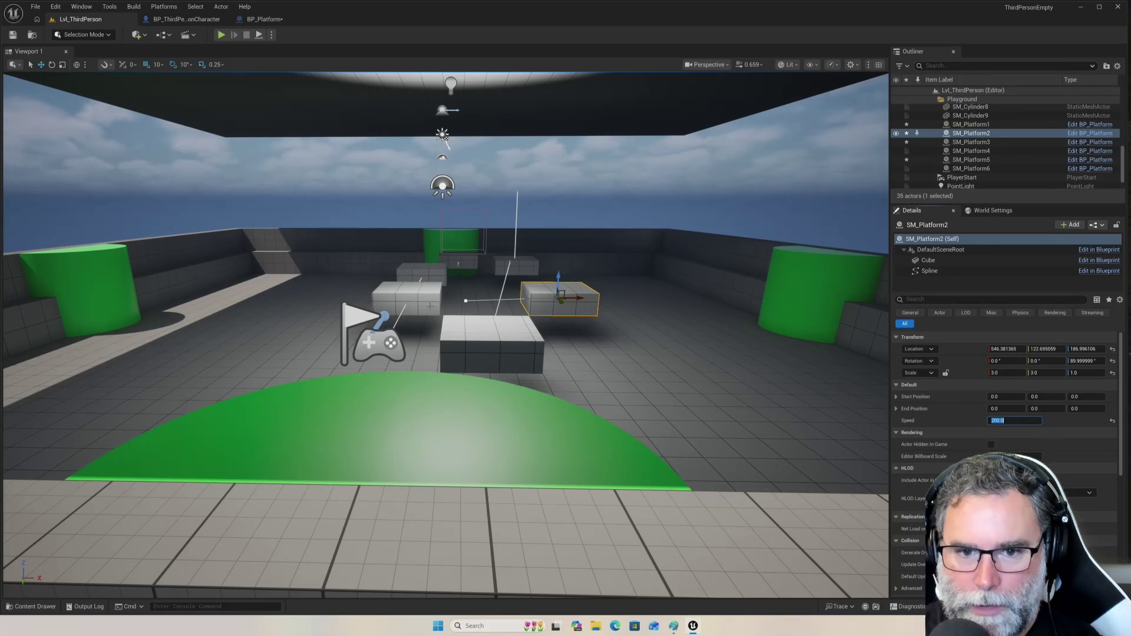
click(406, 297)
click(1000, 420)
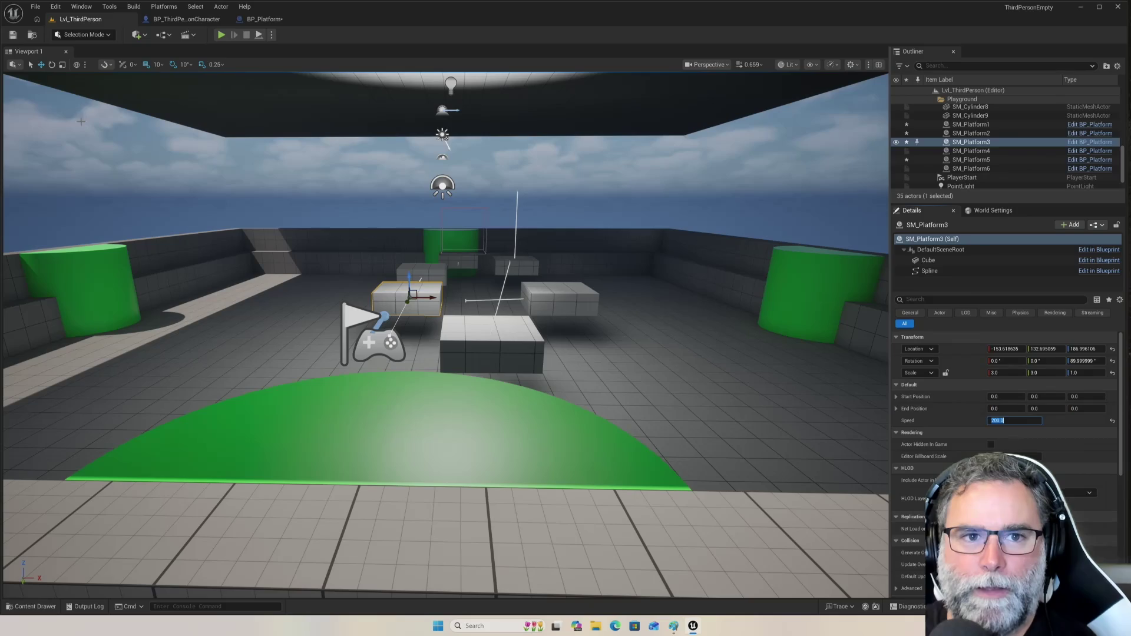
click(221, 35)
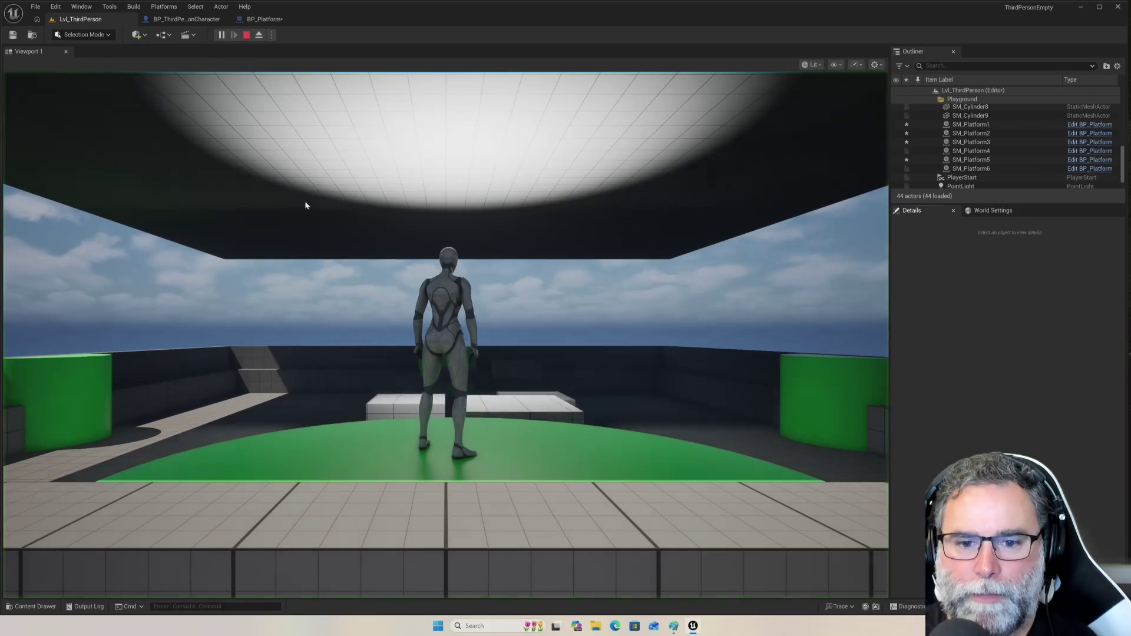
- Run and jump across the moving platforms and blocks onto the green platform, then exit with Esc
key(s)
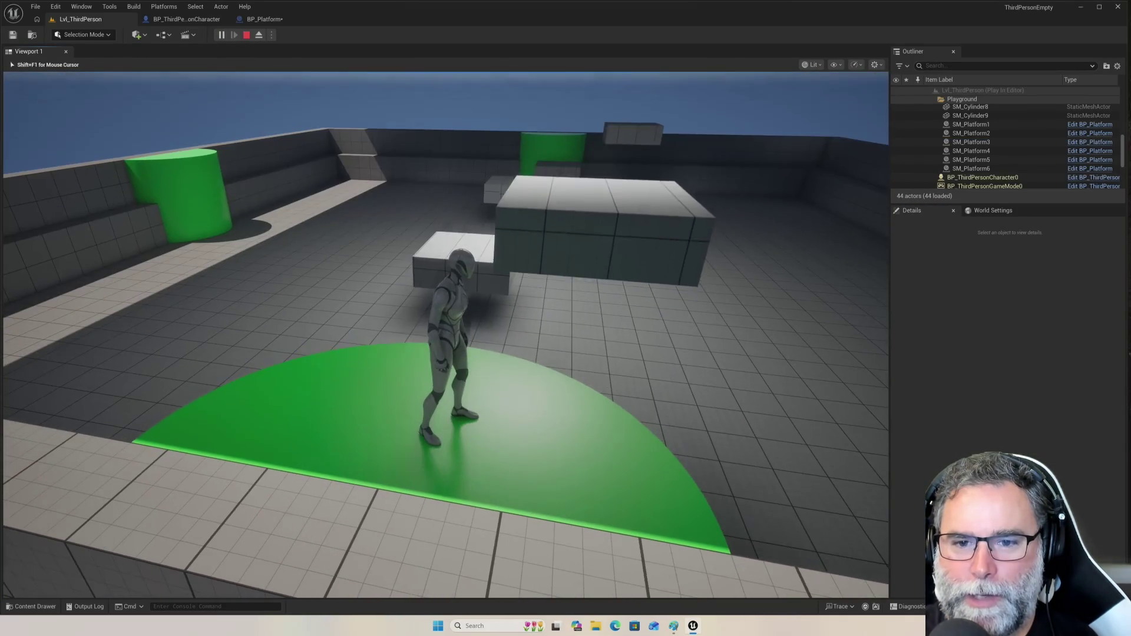
key(w)
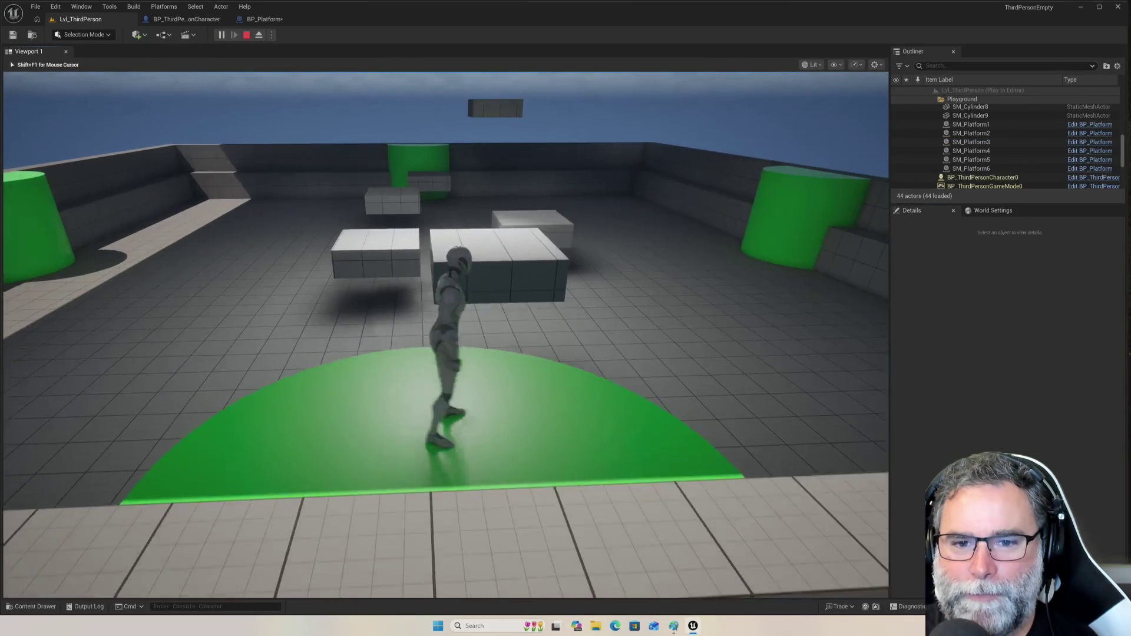
key(space)
key(w)
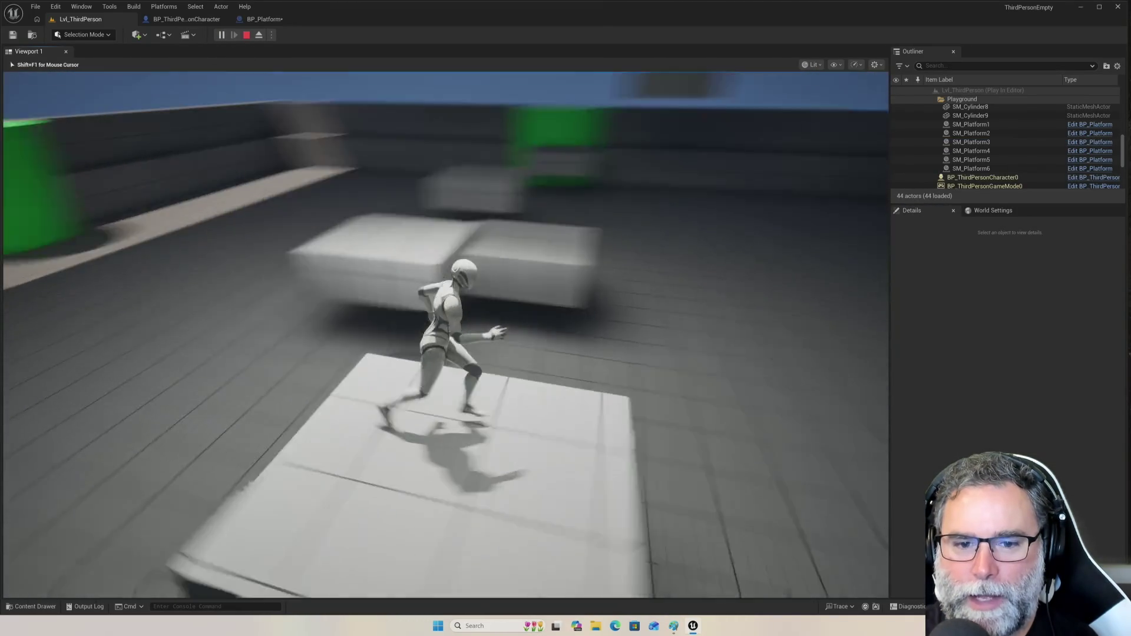
key(space)
key(w)
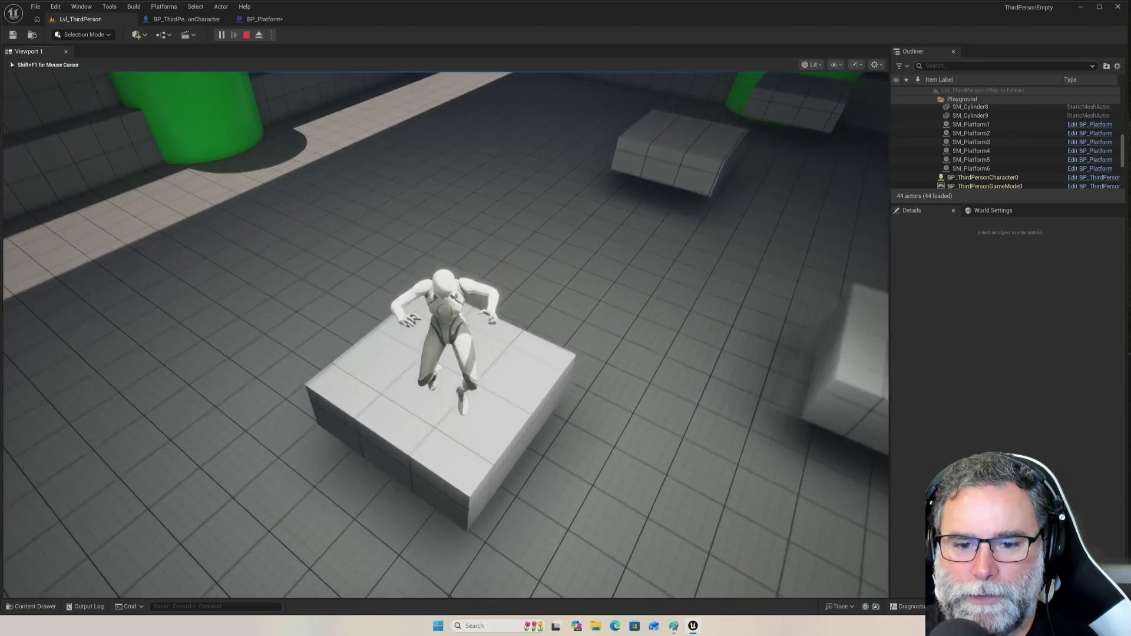
key(w)
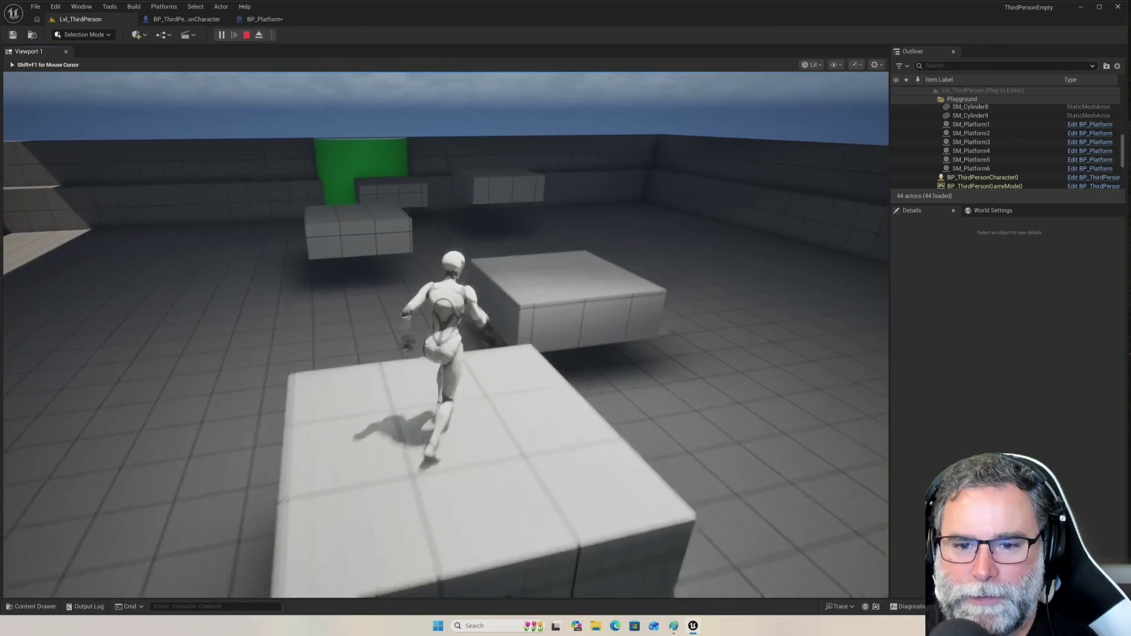
key(space)
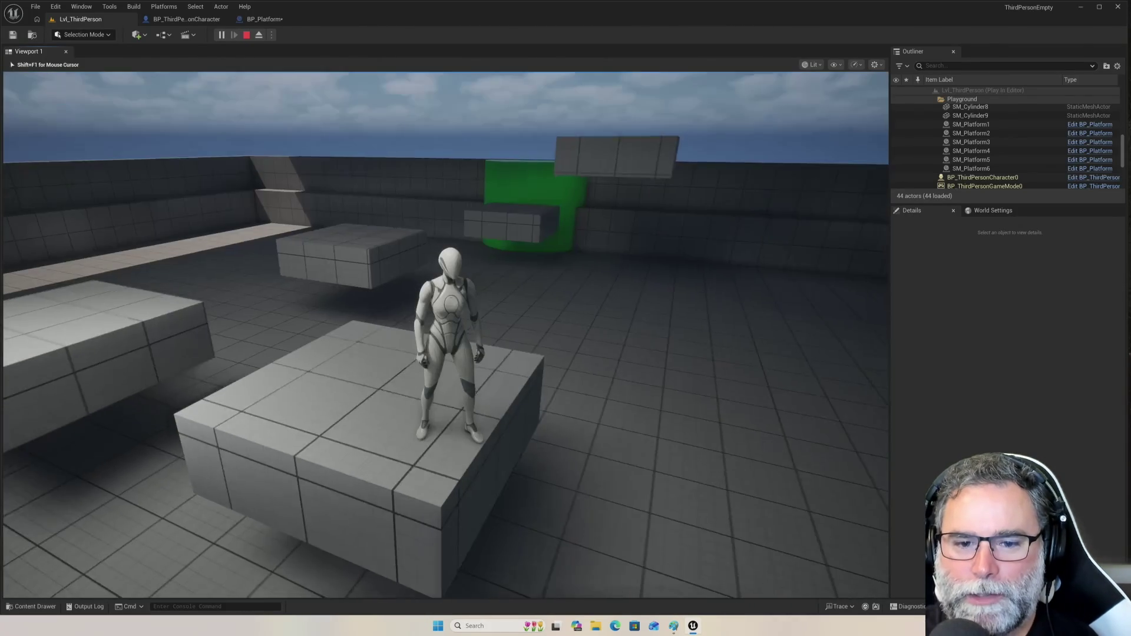
key(w)
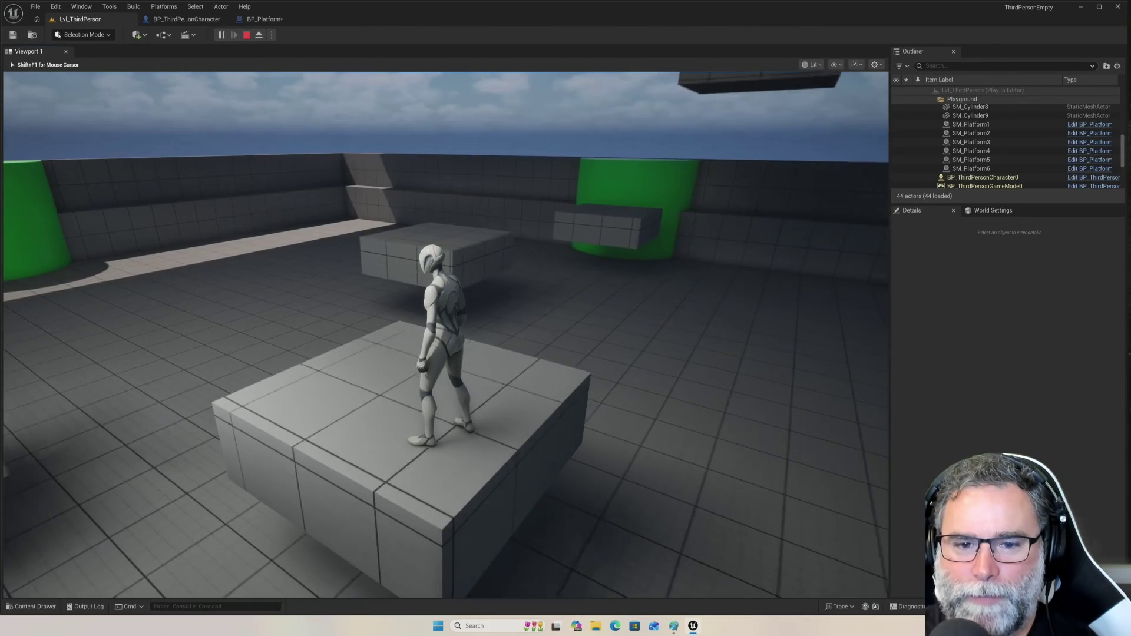
key(w)
key(w)
key(space)
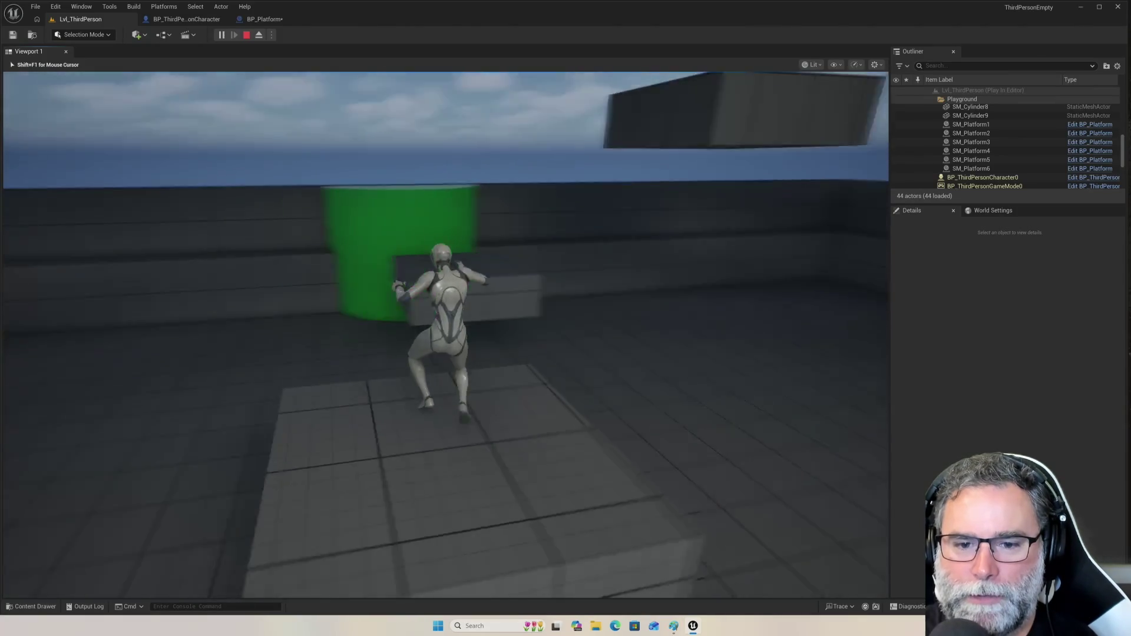
key(w)
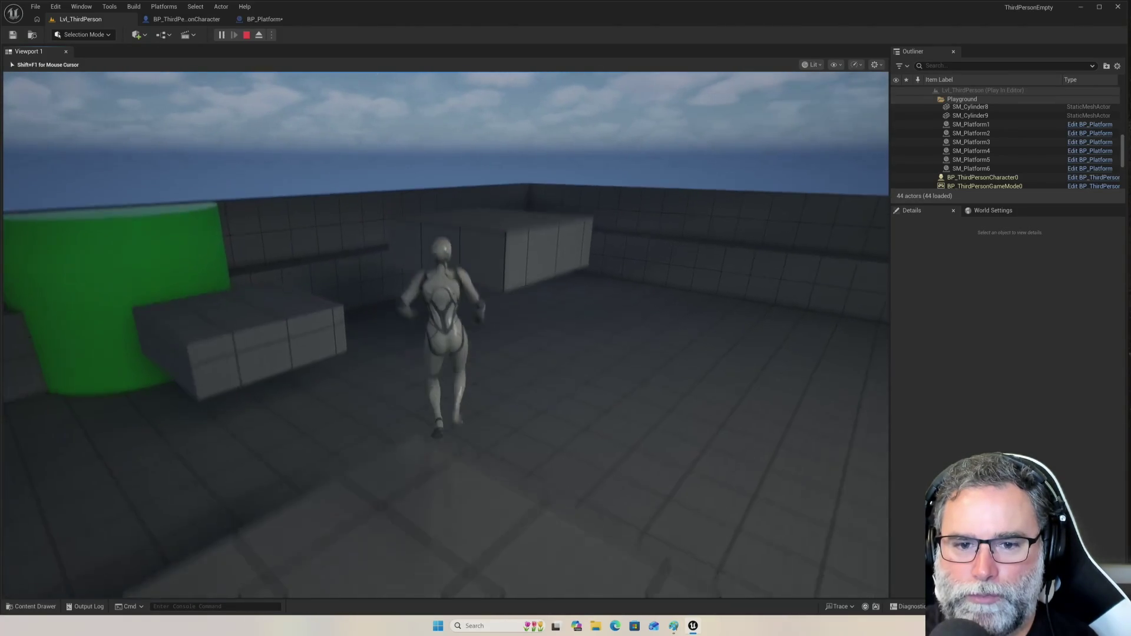
key(space)
key(w)
key(space)
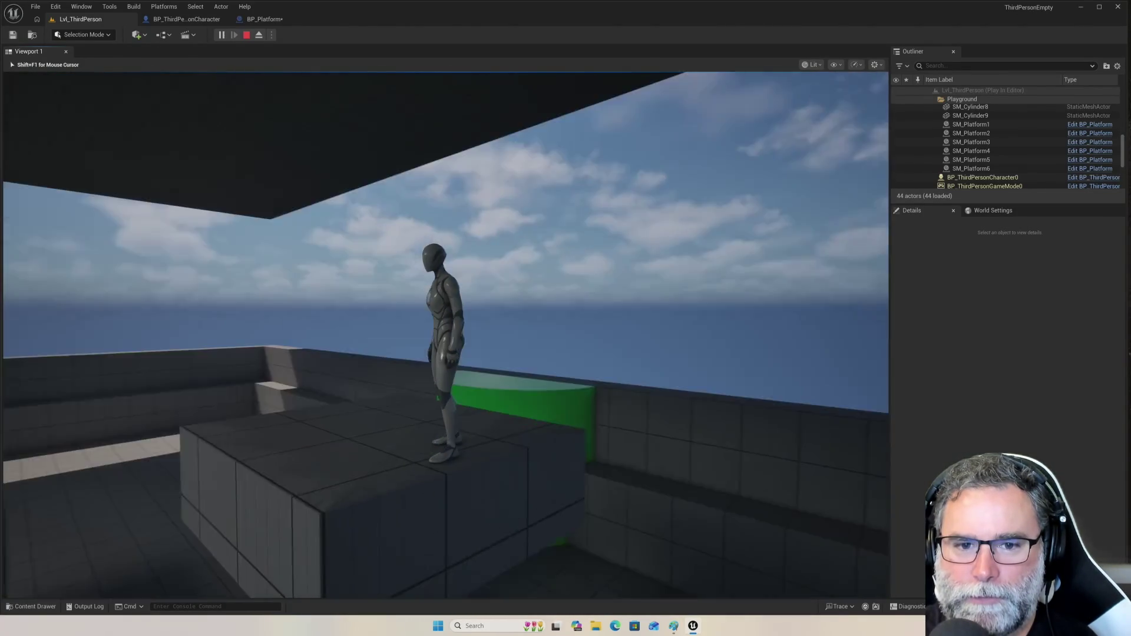
key(w)
key(space)
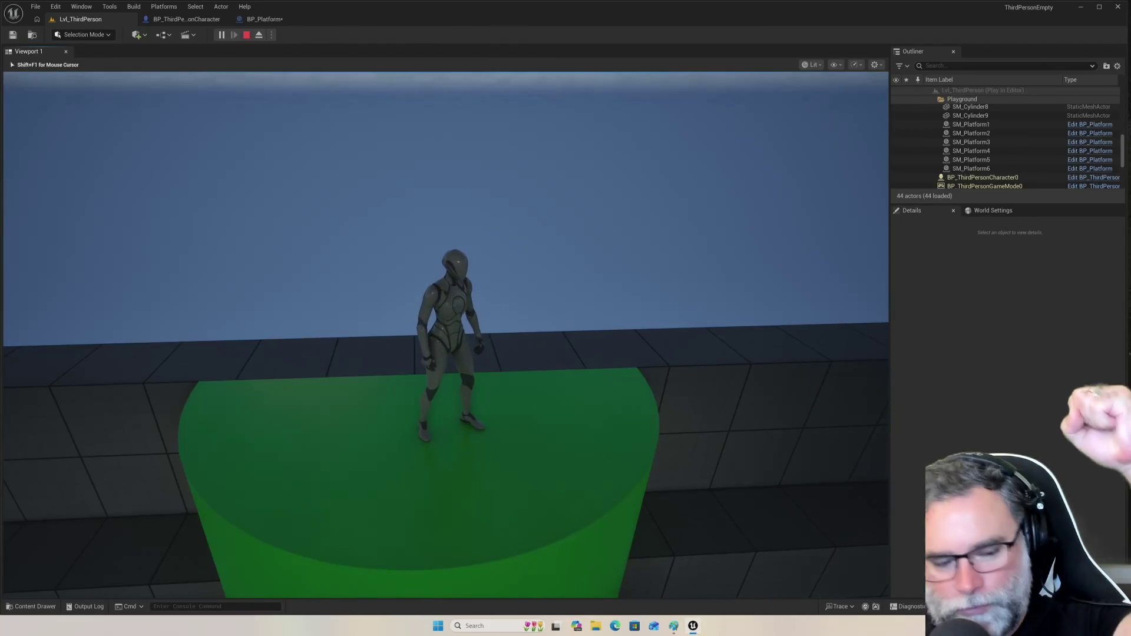
mouse_move(445, 334)
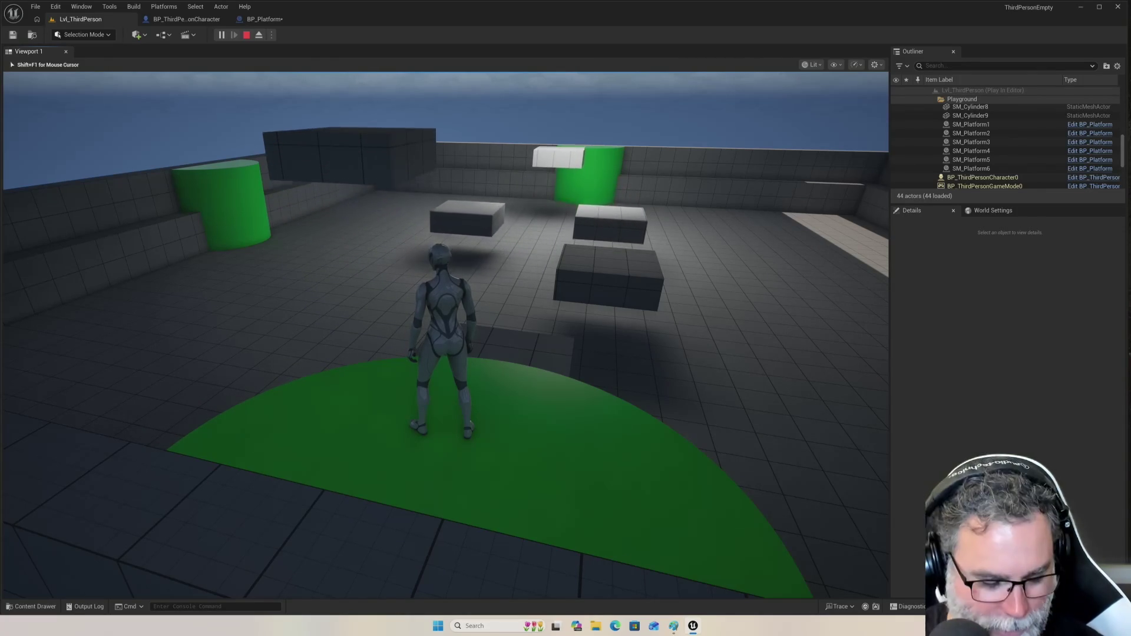
key(Escape)
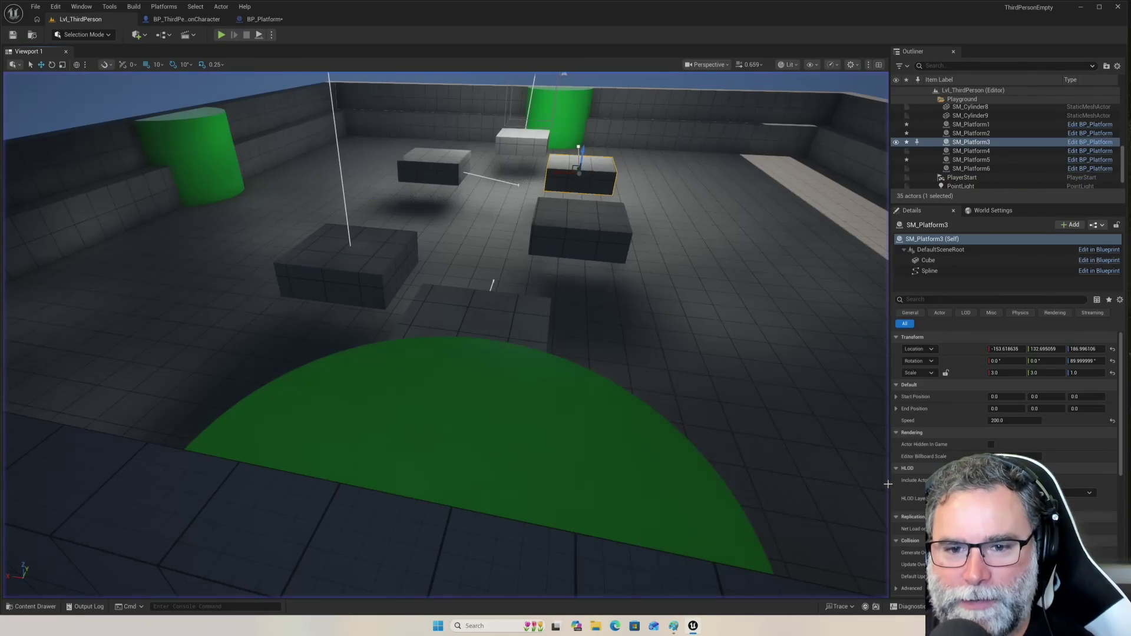
- Select floor platform SM_Platform6, check its Spline and Cube components, and orbit in close
click(462, 316)
mouse_move(626, 293)
mouse_down()
mouse_move(530, 293)
mouse_move(636, 283)
mouse_move(626, 293)
mouse_up()
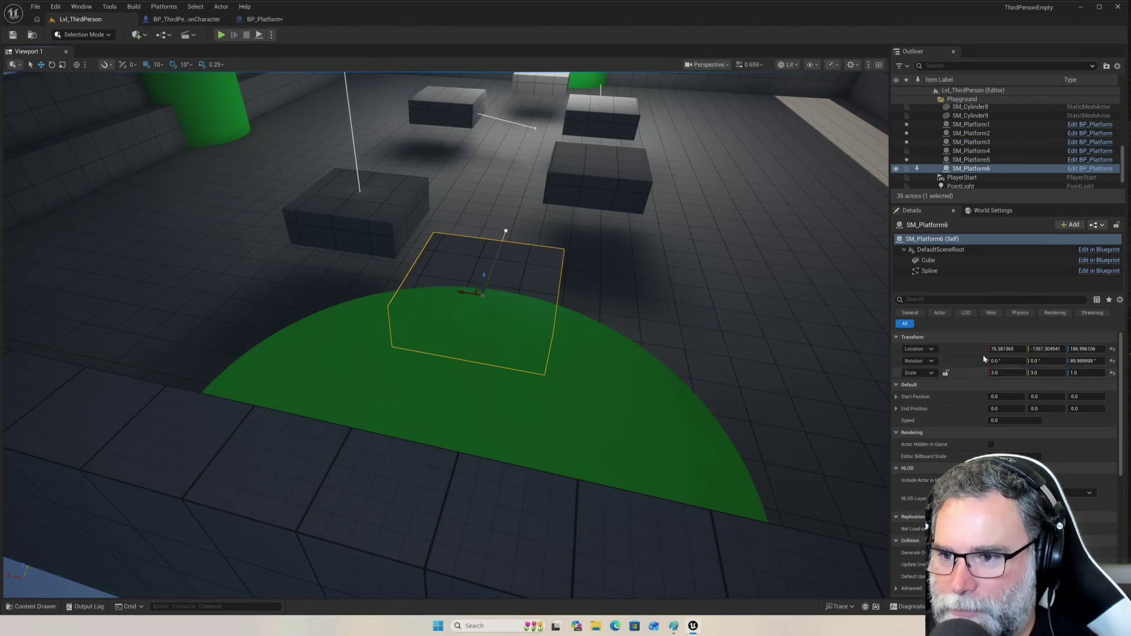
click(931, 271)
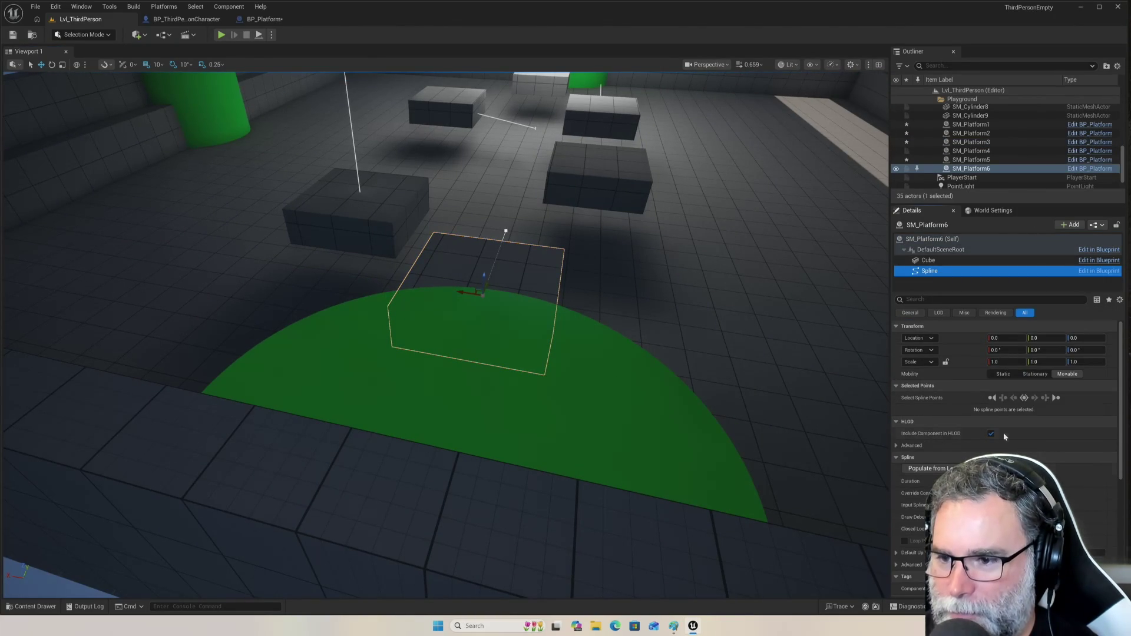
scroll(1005, 412, down, 5)
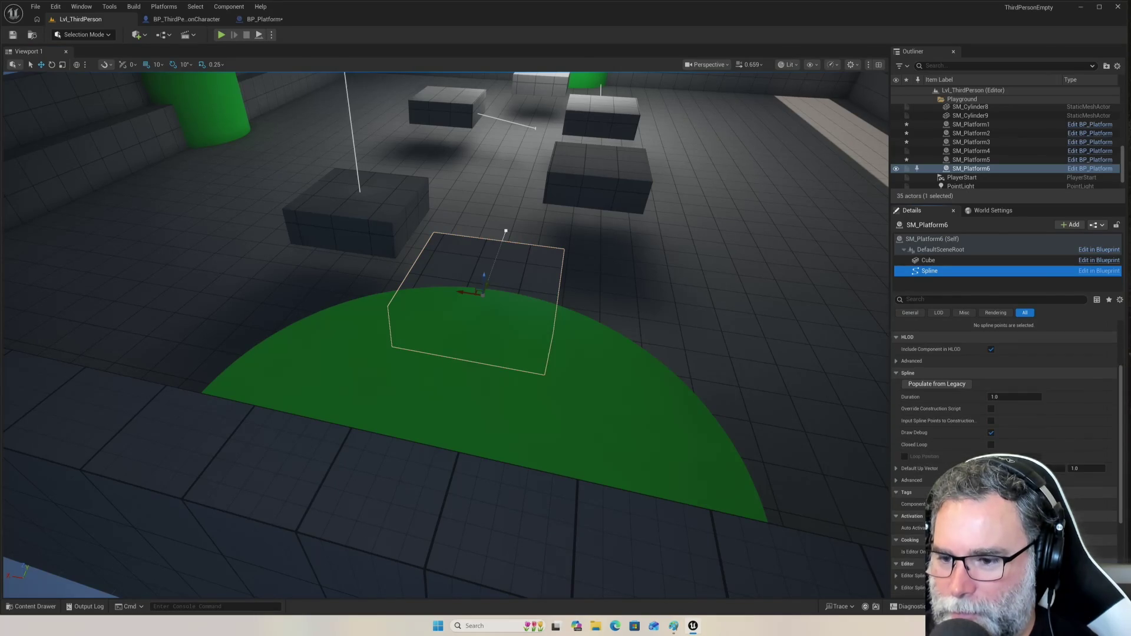
scroll(1001, 392, up, 4)
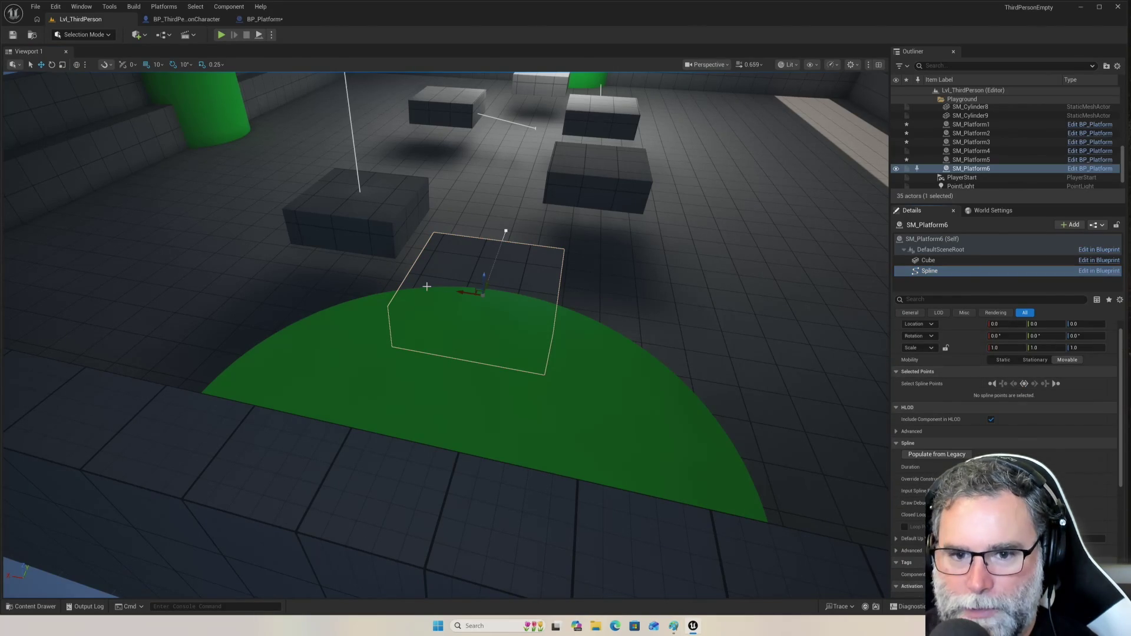
click(485, 275)
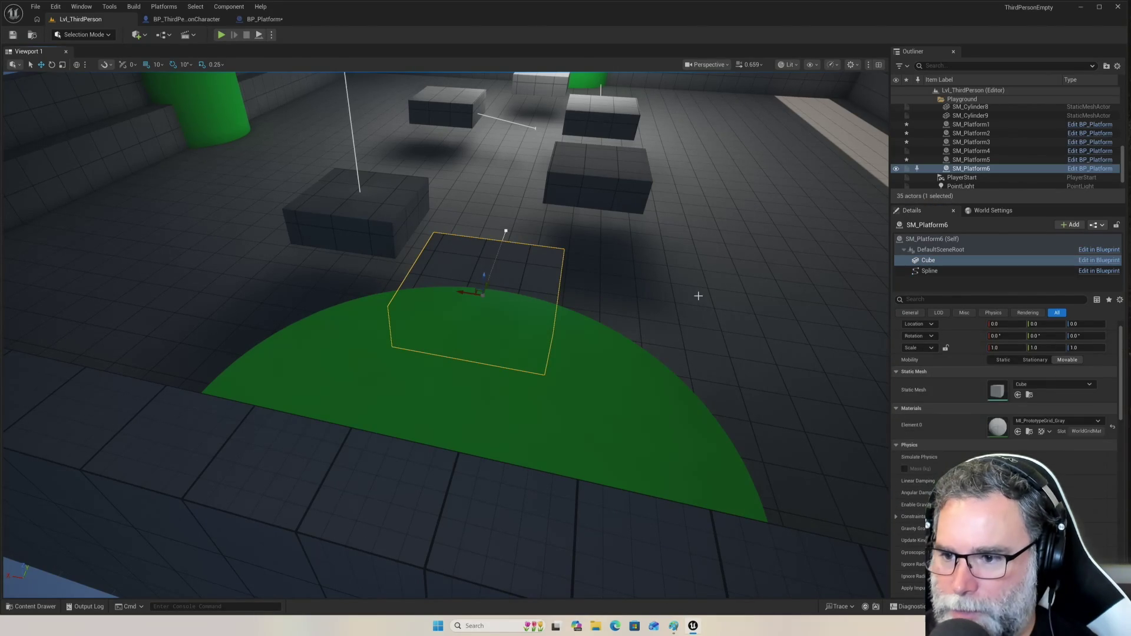
drag(814, 314, 691, 320)
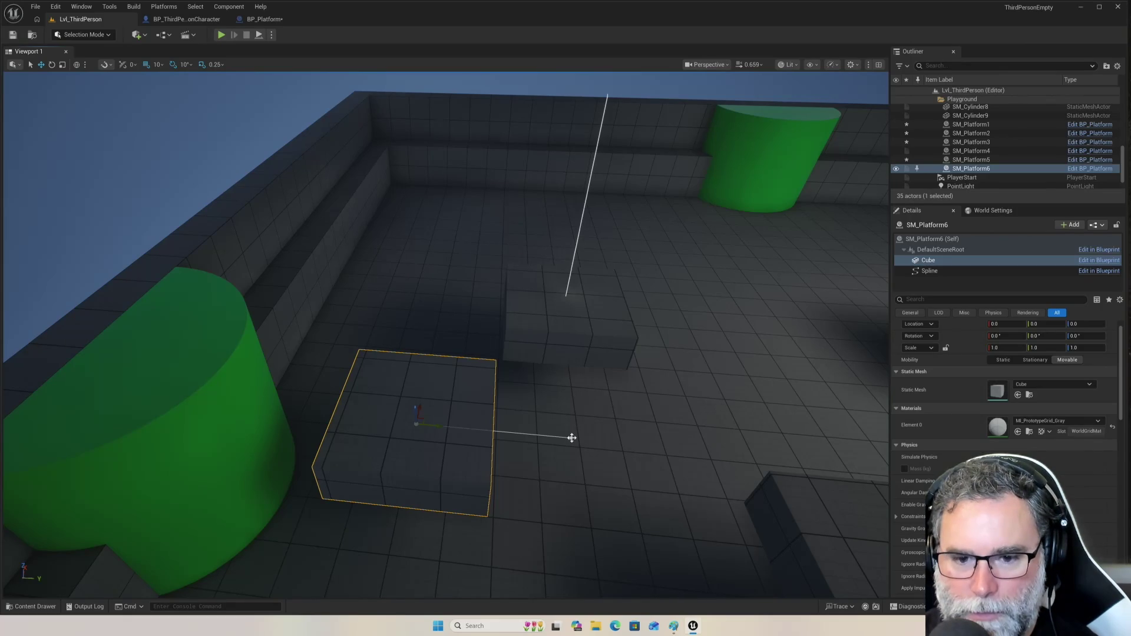
drag(578, 439, 582, 447)
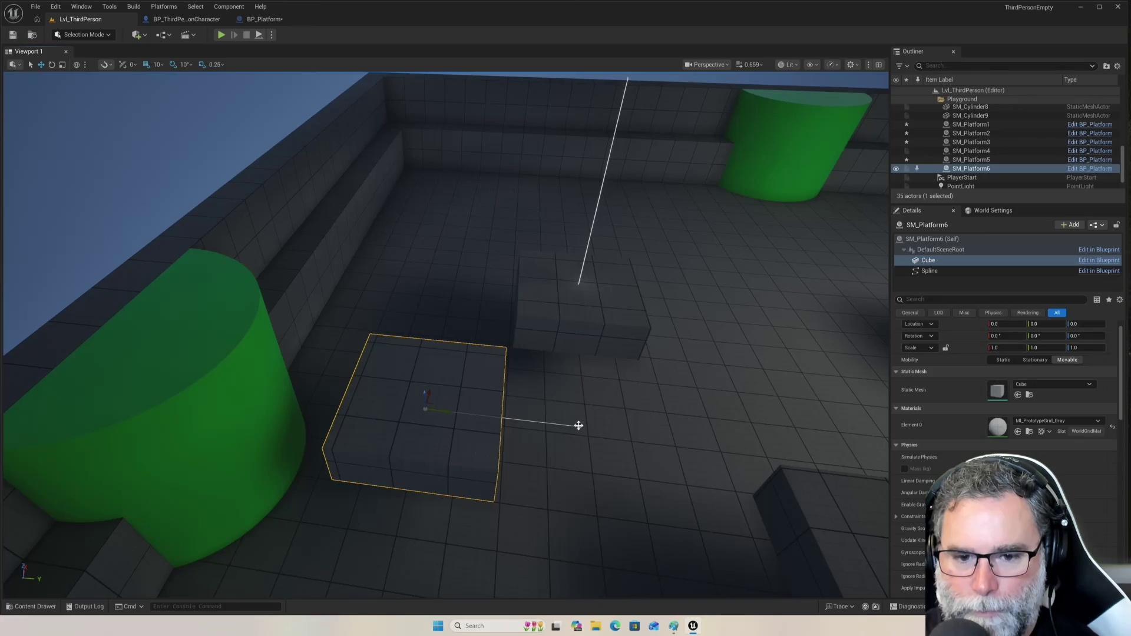
- Drag SM_Platform6's spline end point left and pull another point down to extend the path
click(580, 426)
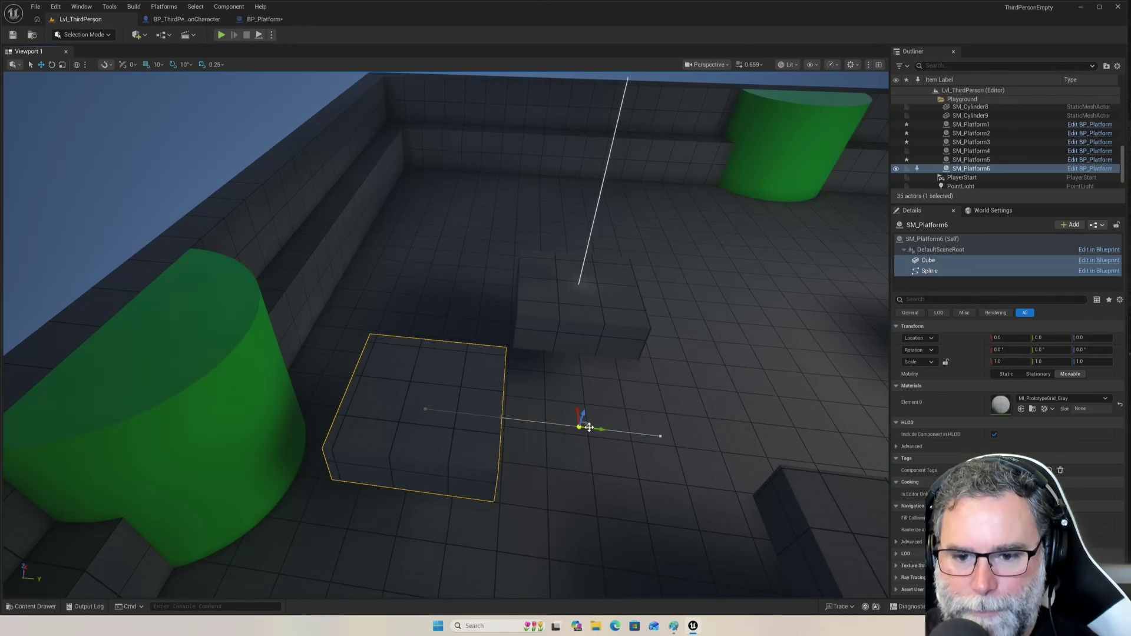
drag(563, 432, 481, 429)
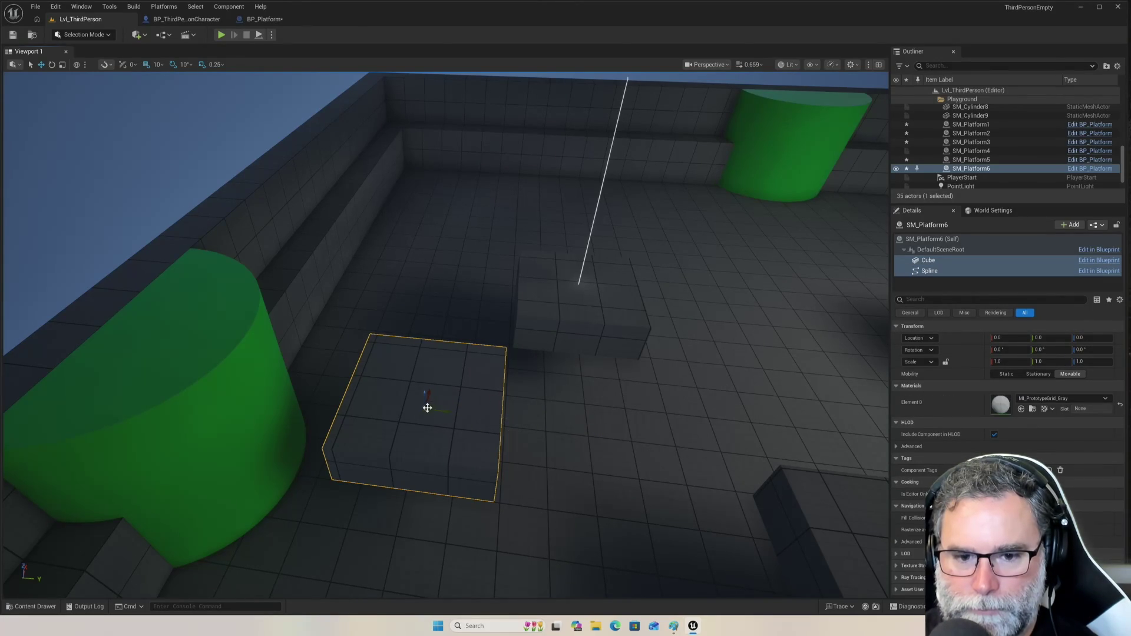
click(421, 425)
drag(422, 483, 412, 512)
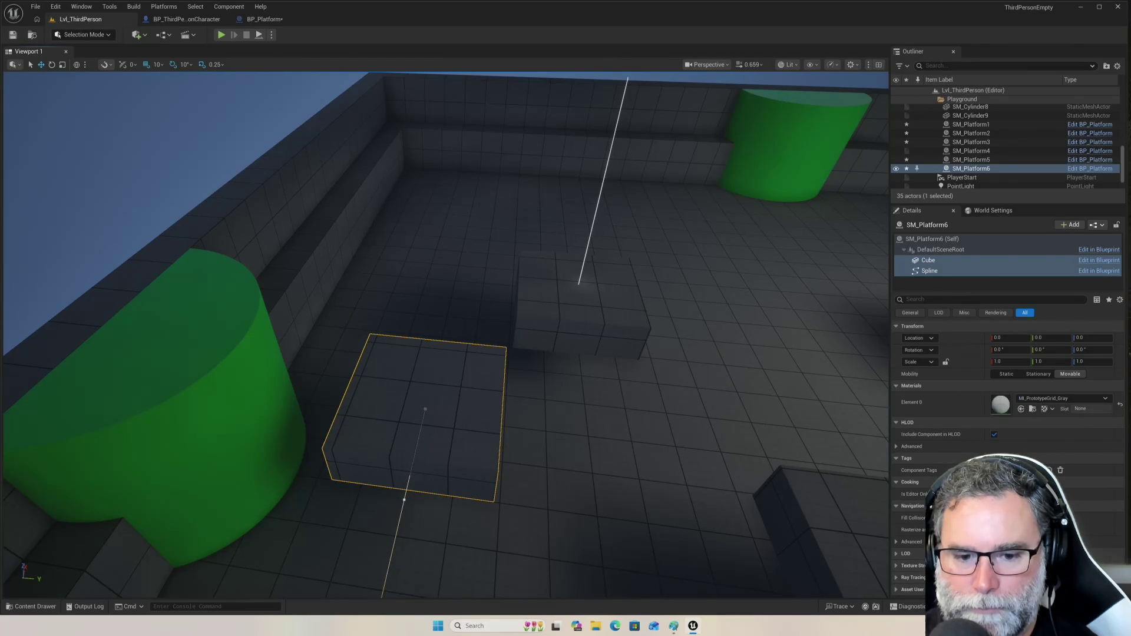
- Try moving a spline point left along X, undo that move, and reselect the Spline component
drag(675, 482, 678, 462)
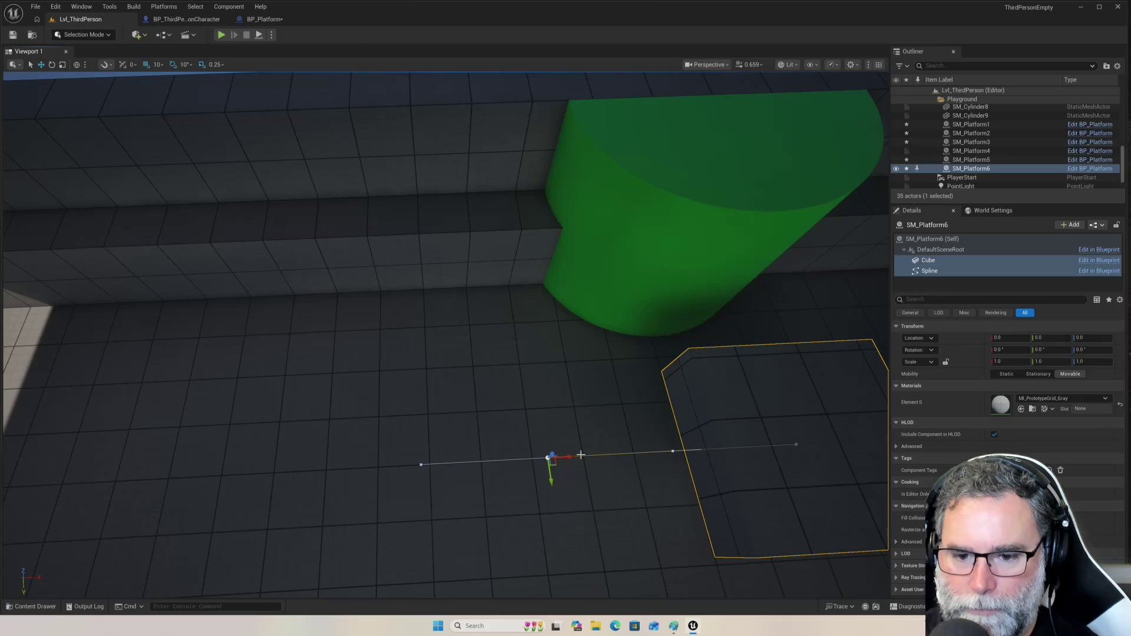
drag(574, 456, 351, 478)
drag(584, 504, 585, 505)
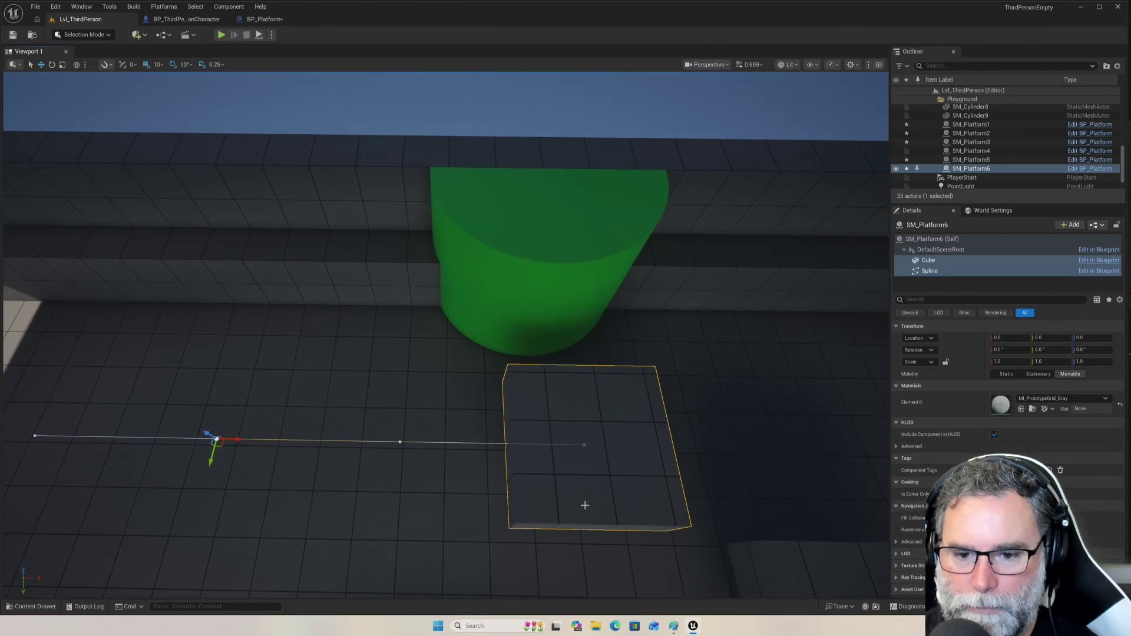
key(ctrl+z)
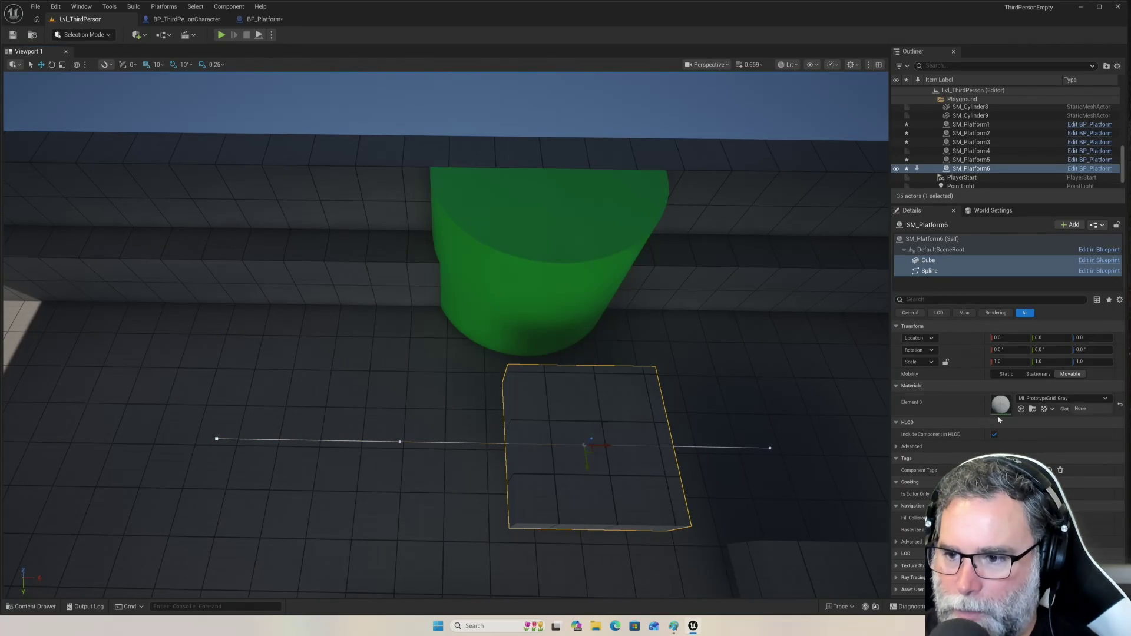
click(978, 271)
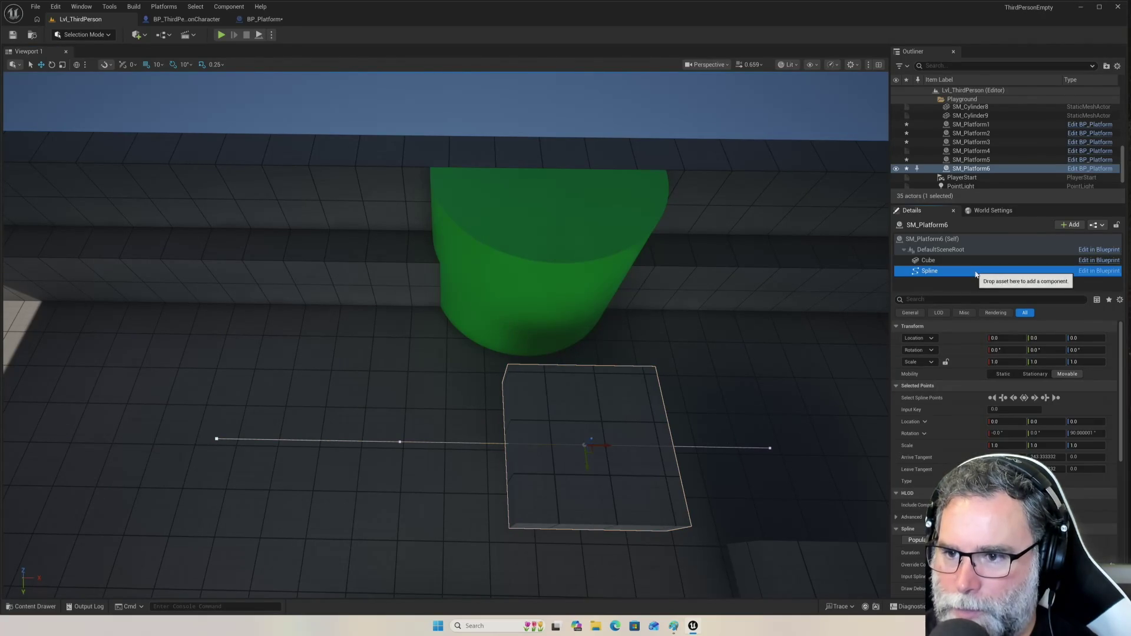
- Step through SM_Platform6's spline points to select the one at the platform centre
click(995, 399)
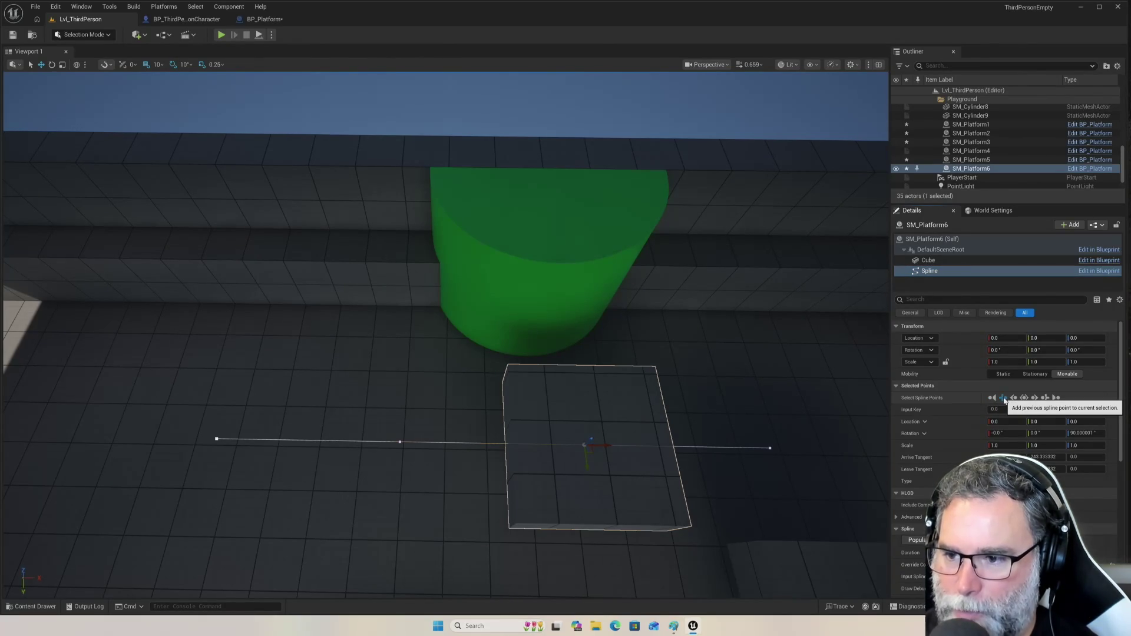
click(1004, 400)
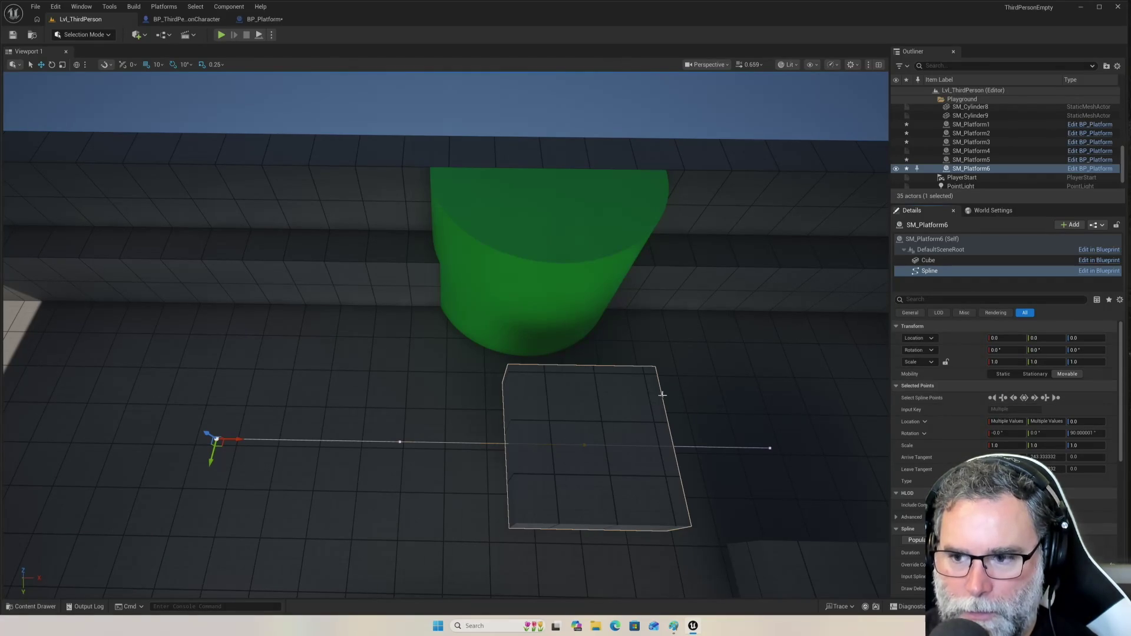
click(1037, 400)
click(1037, 400)
click(1037, 400)
click(1037, 400)
click(1037, 400)
click(1037, 400)
click(1037, 400)
click(1037, 400)
click(1037, 400)
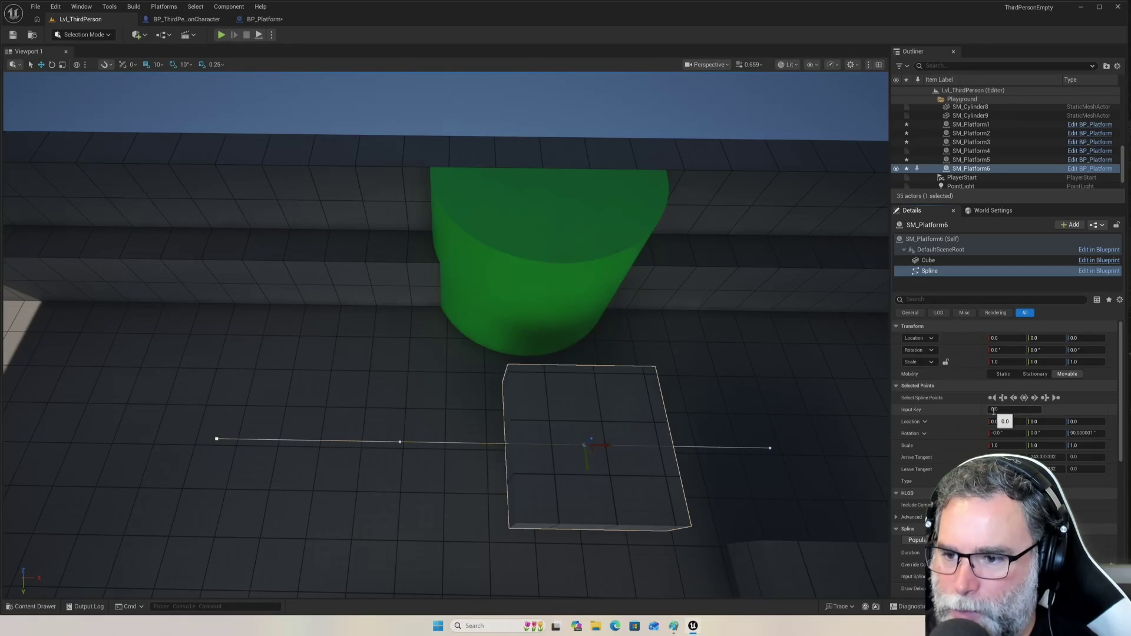
click(1037, 400)
click(1037, 400)
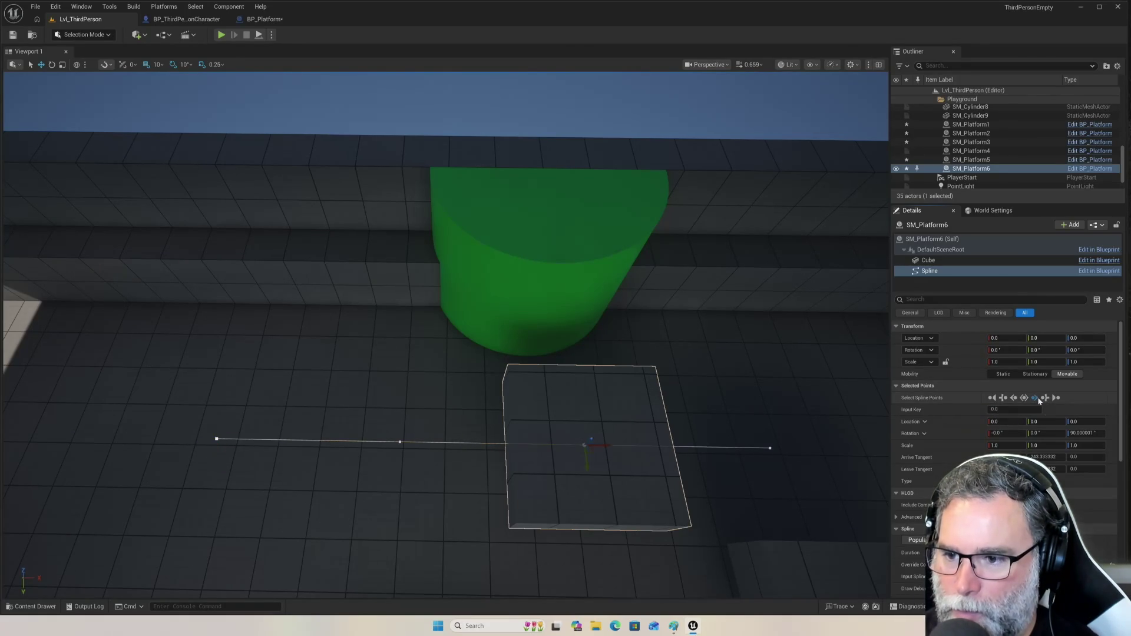
click(1037, 400)
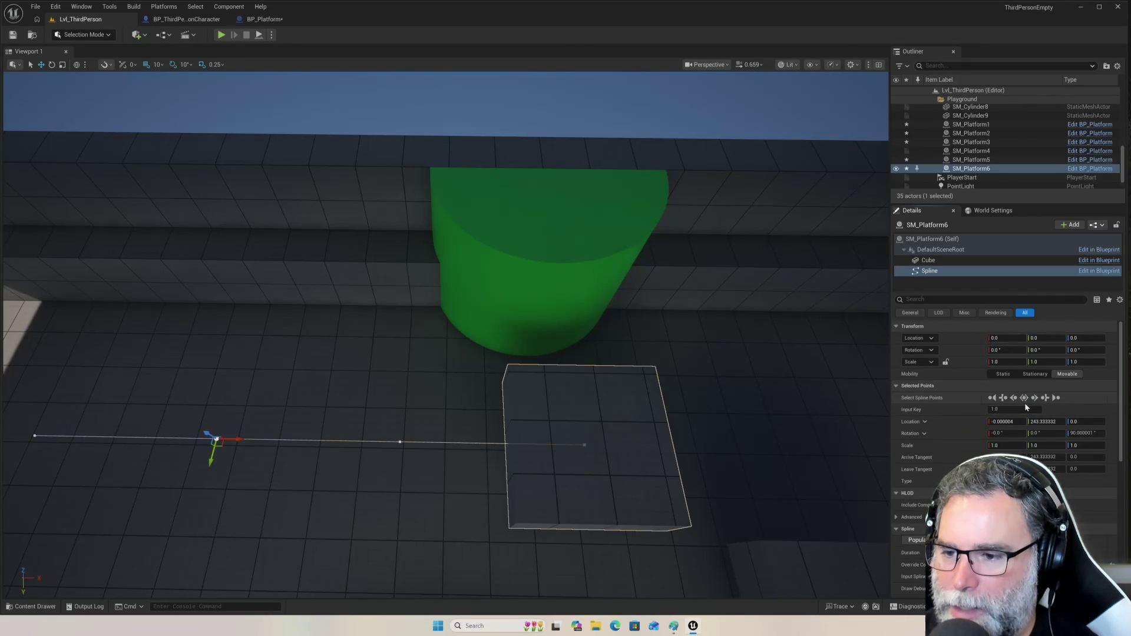
click(1035, 400)
click(1035, 400)
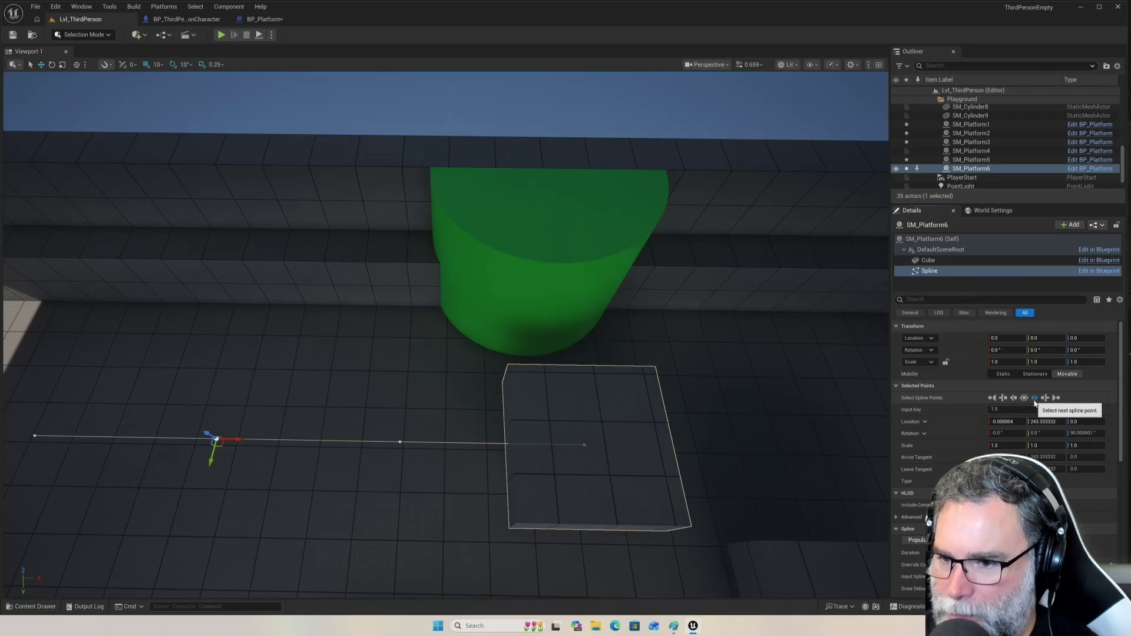
click(1035, 403)
click(1022, 401)
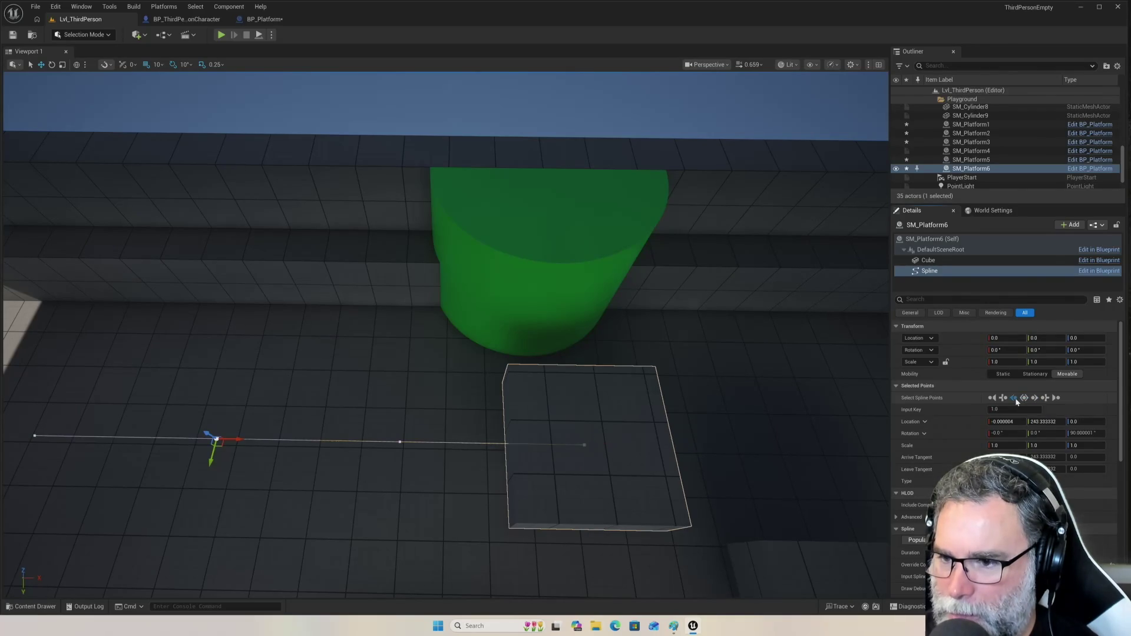
click(1021, 402)
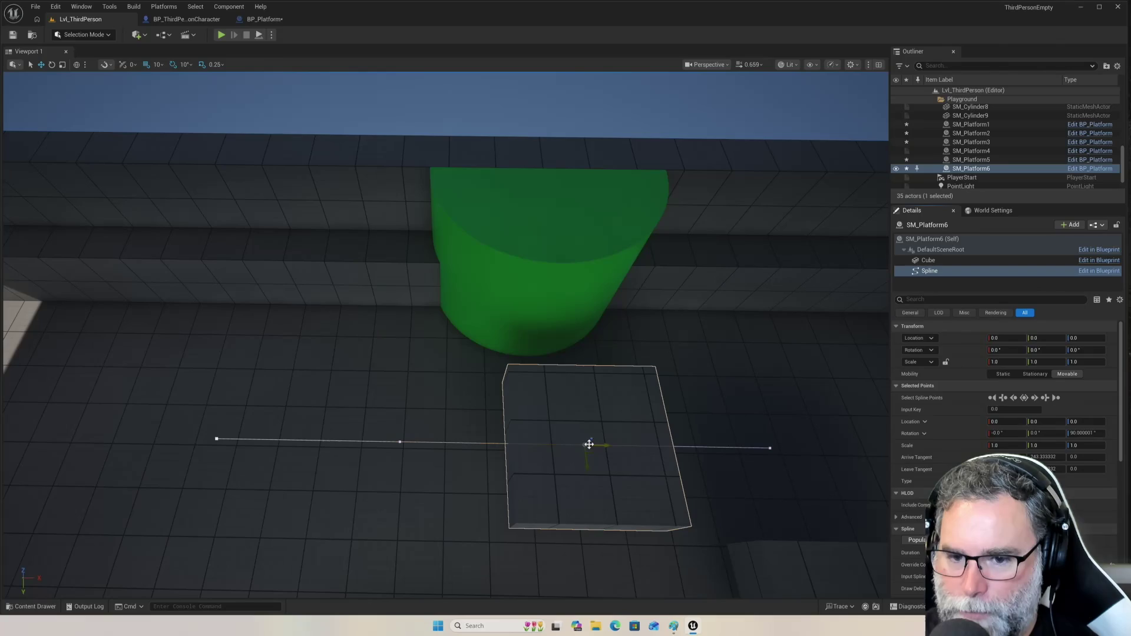
- Drag the spline's end point right past the platform to Y -170.0
drag(616, 446, 824, 447)
drag(851, 447, 866, 446)
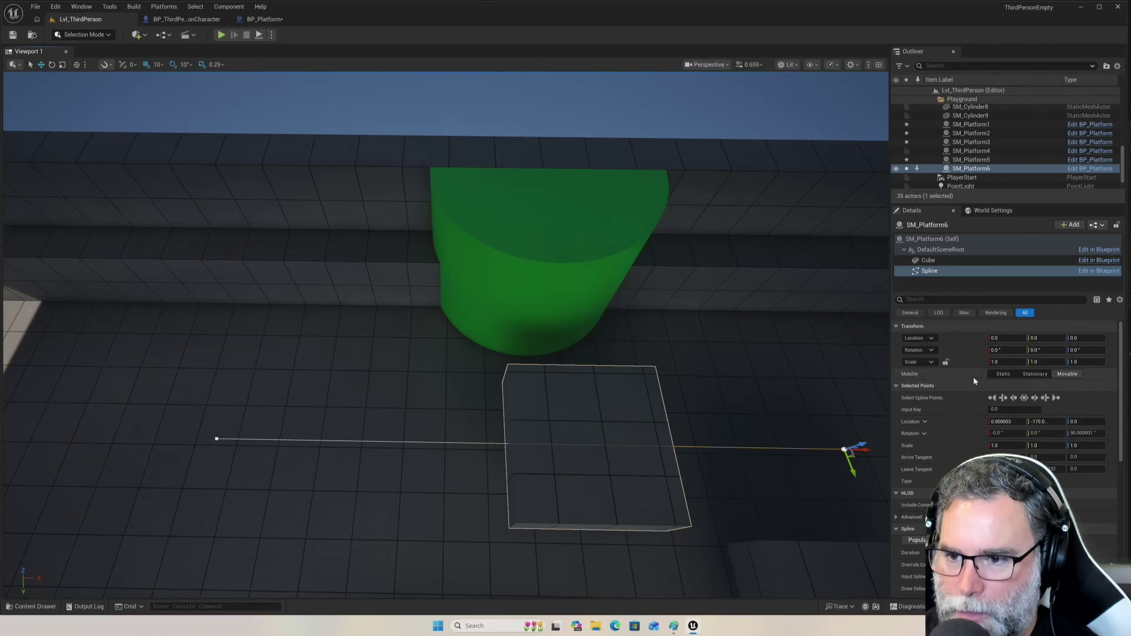
click(946, 250)
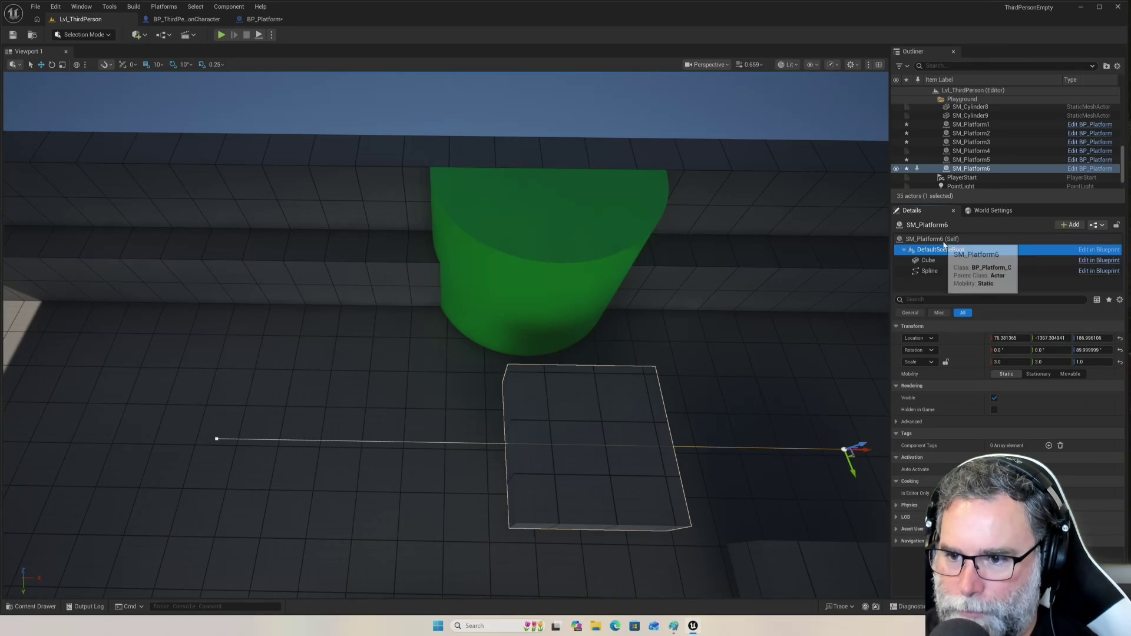
- Set SM_Platform6's own Speed to 200, then start a play-in-editor test
click(944, 239)
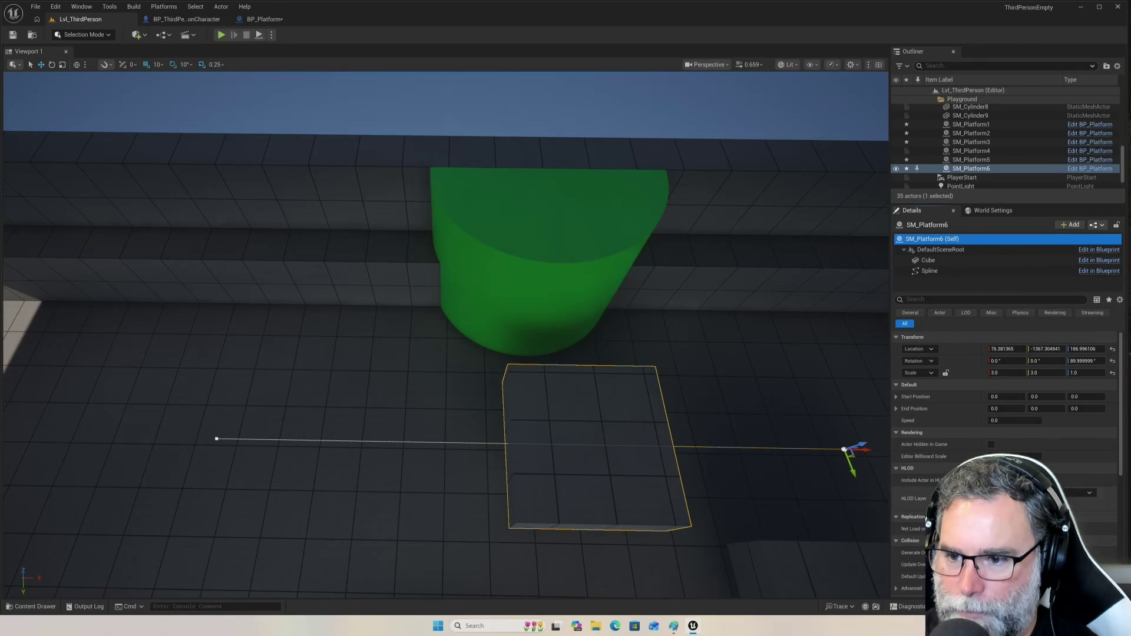
click(1015, 421)
text(200)
key(Return)
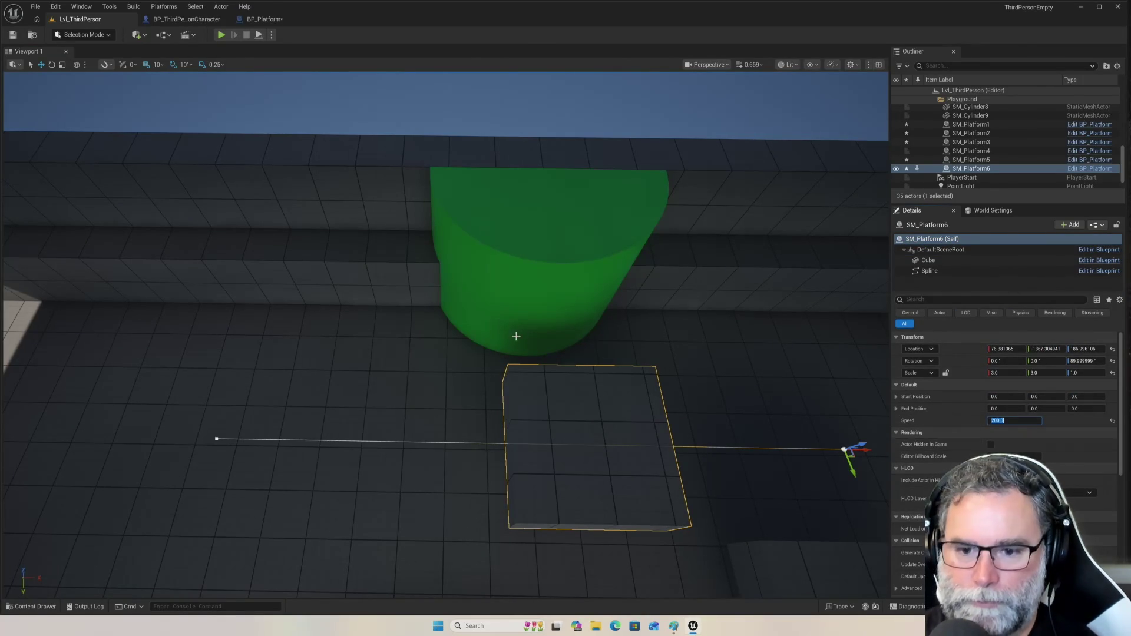
click(222, 35)
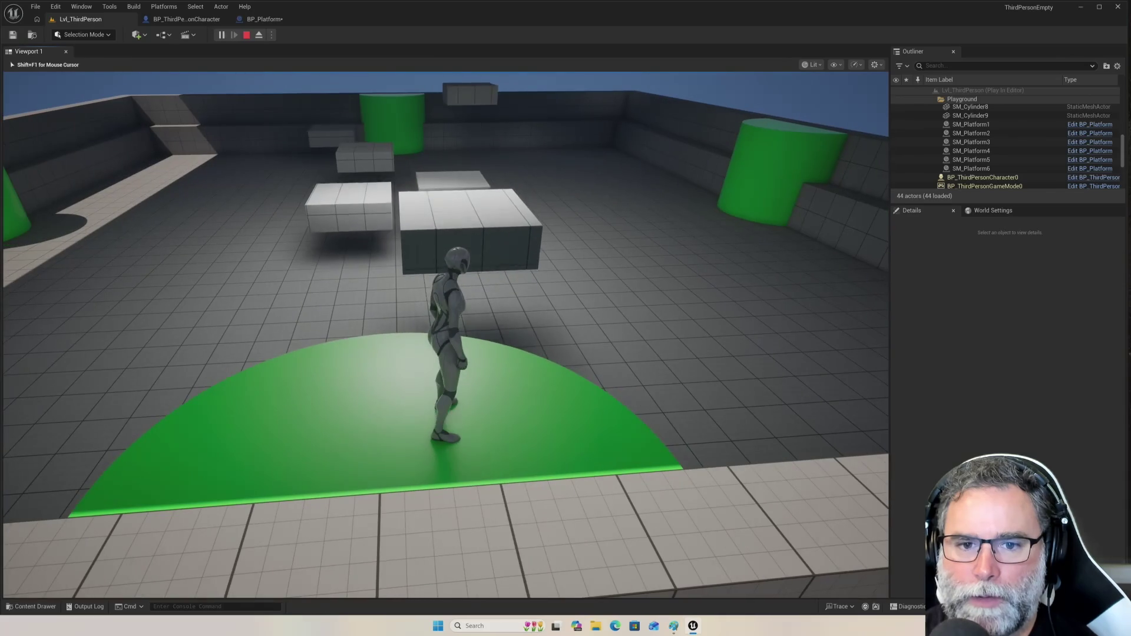
- Run and jump the character onto the moving platforms, then end the playtest with Esc
key(w)
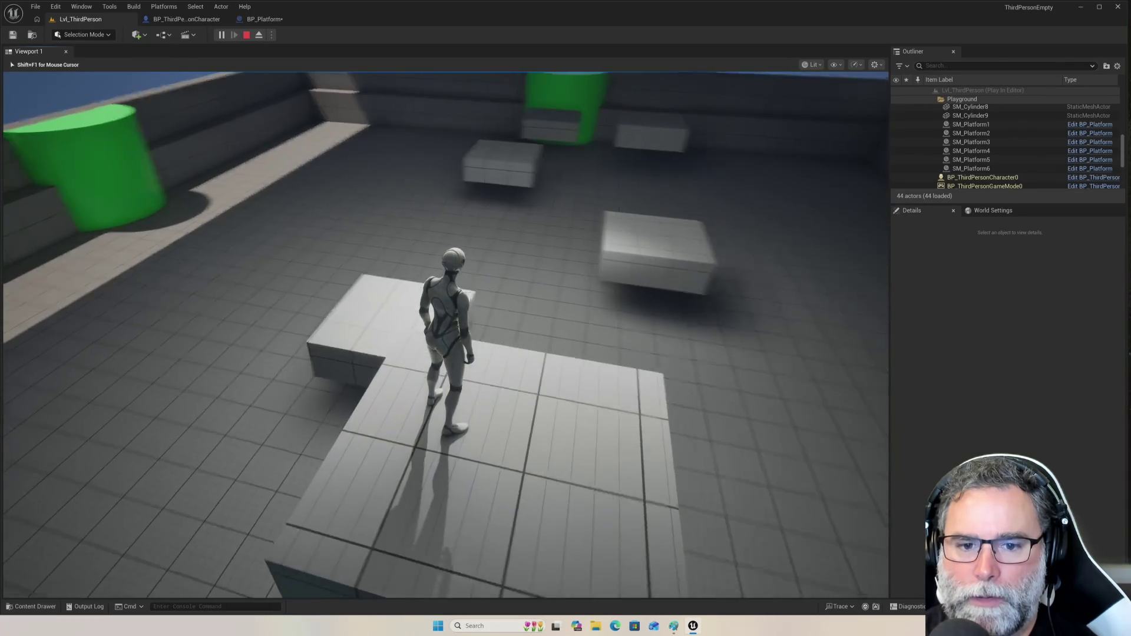
key(space)
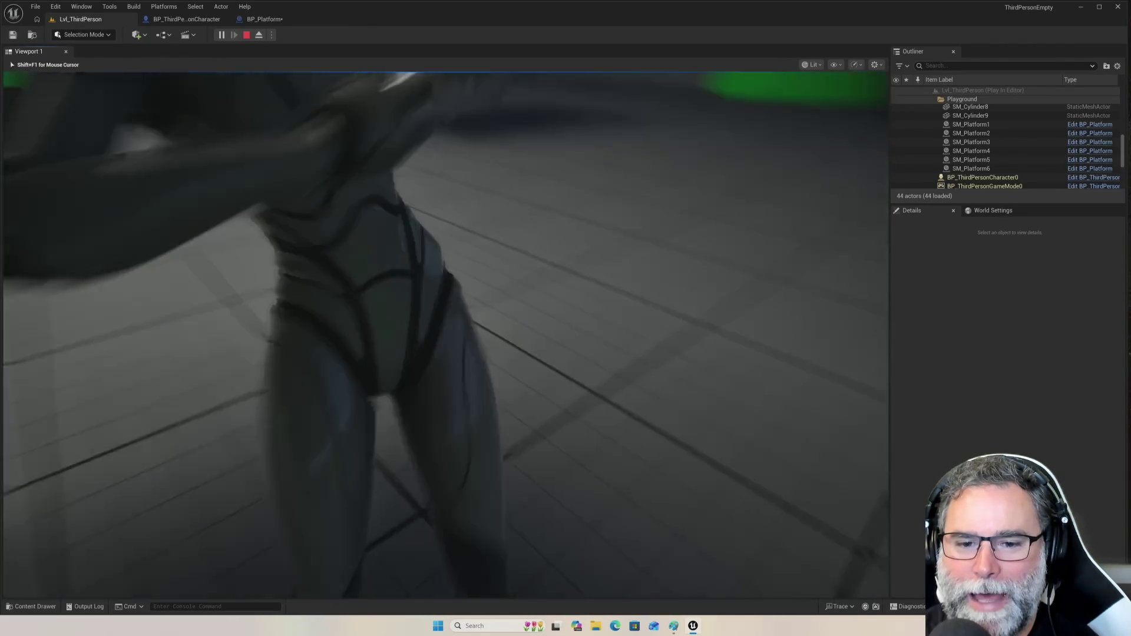
key(w)
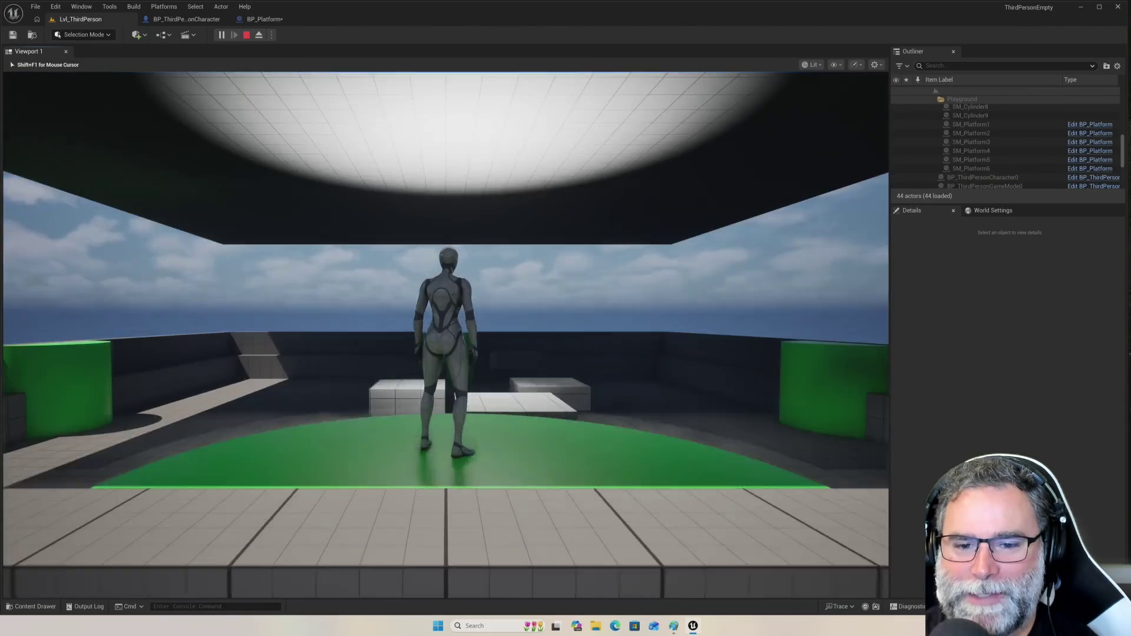
key(space)
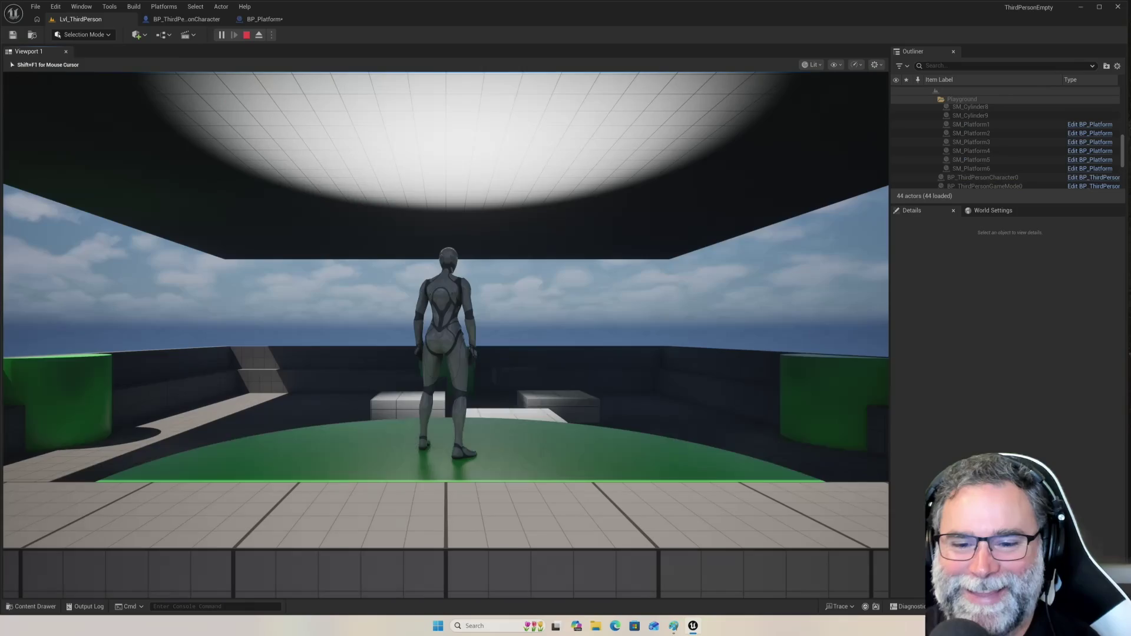
key(w)
key(space)
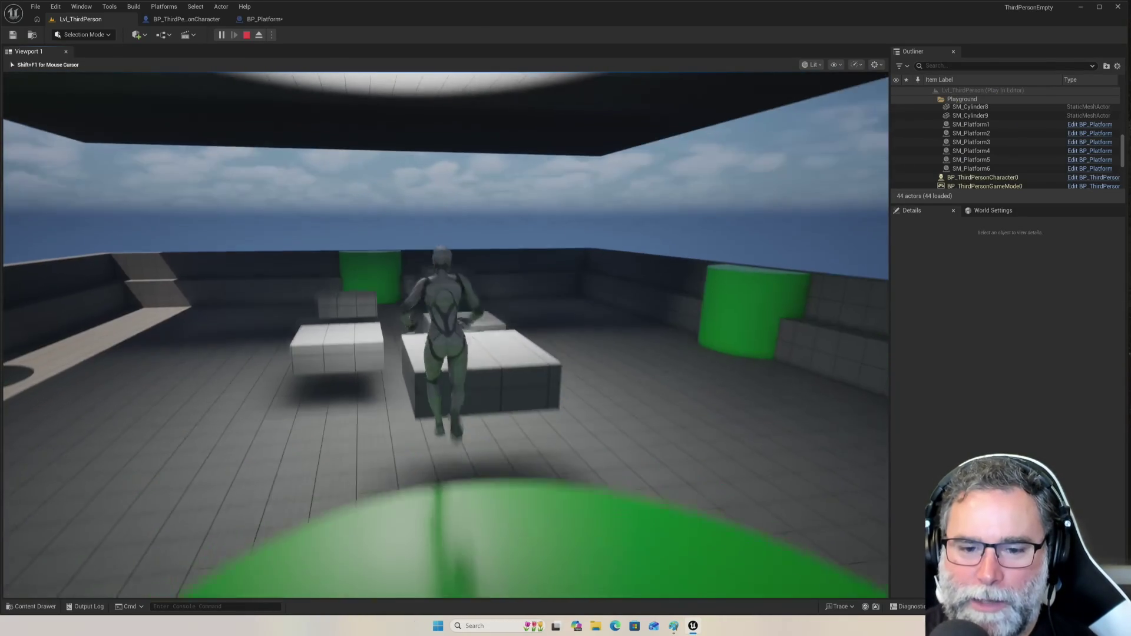
key(space)
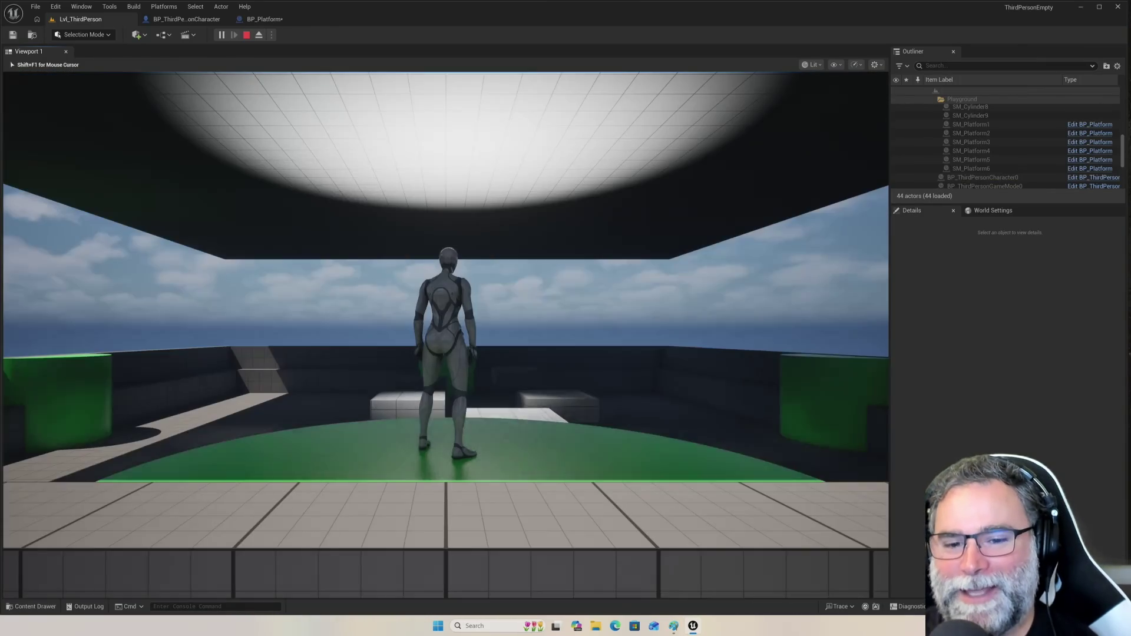
key(w)
key(space)
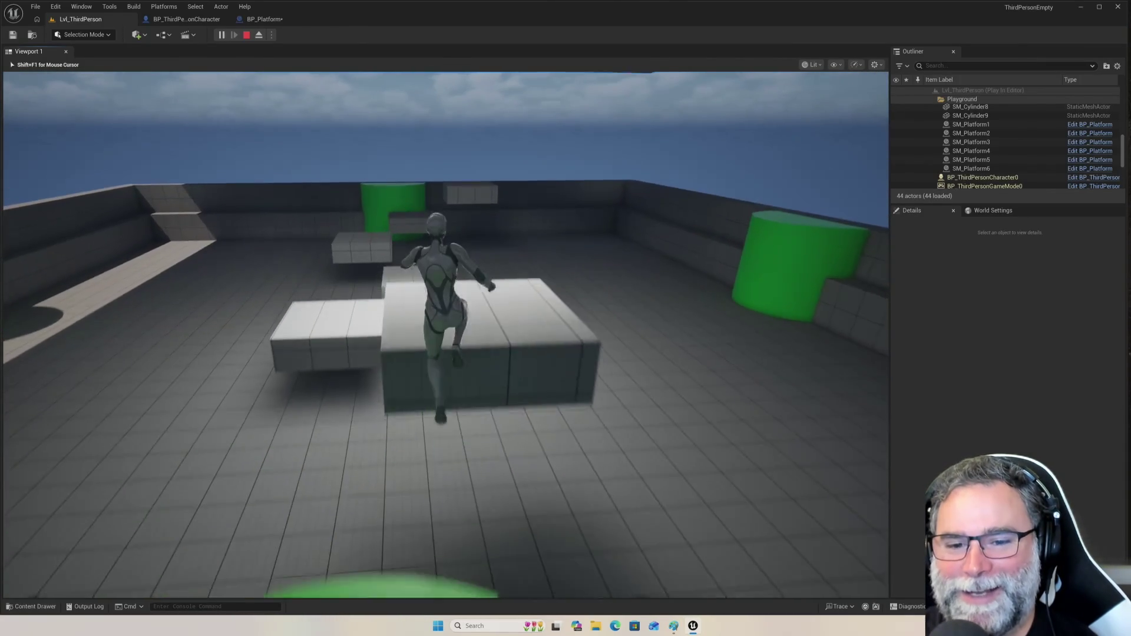
key(space)
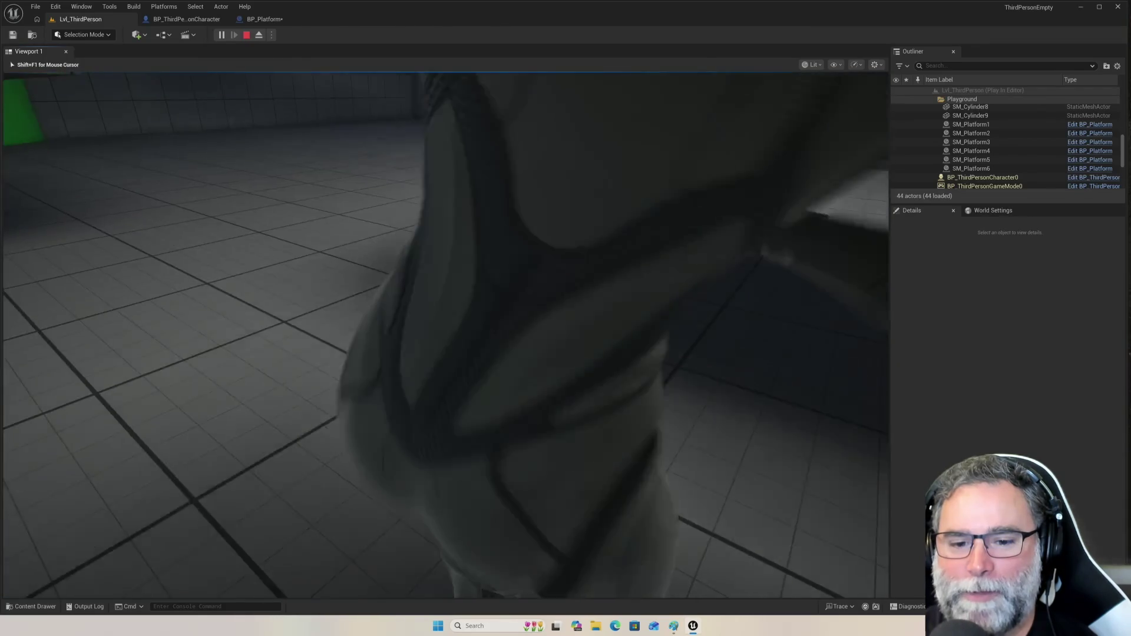
key(a)
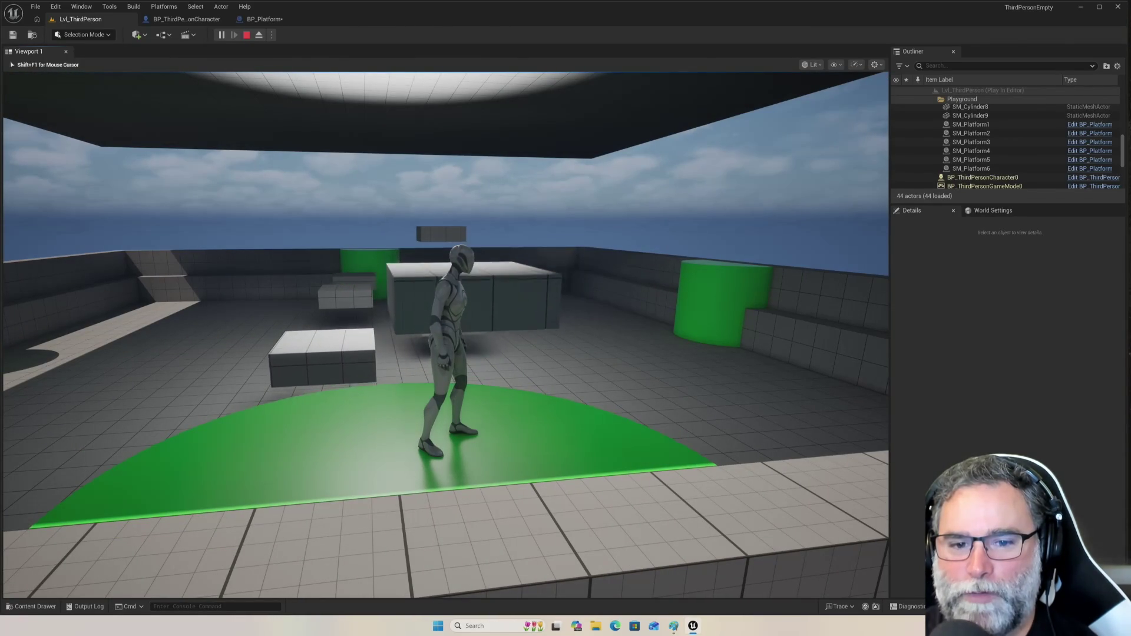
key(Escape)
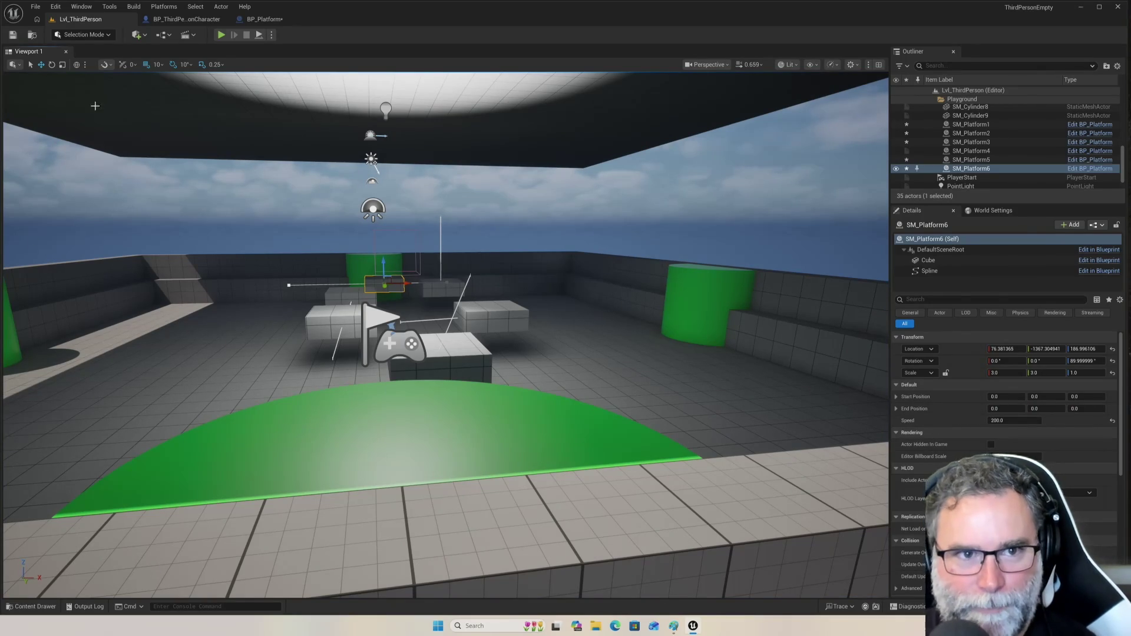
- Mark BP_Platform's pauseDuration variable Instance Editable and Expose on Spawn
click(264, 19)
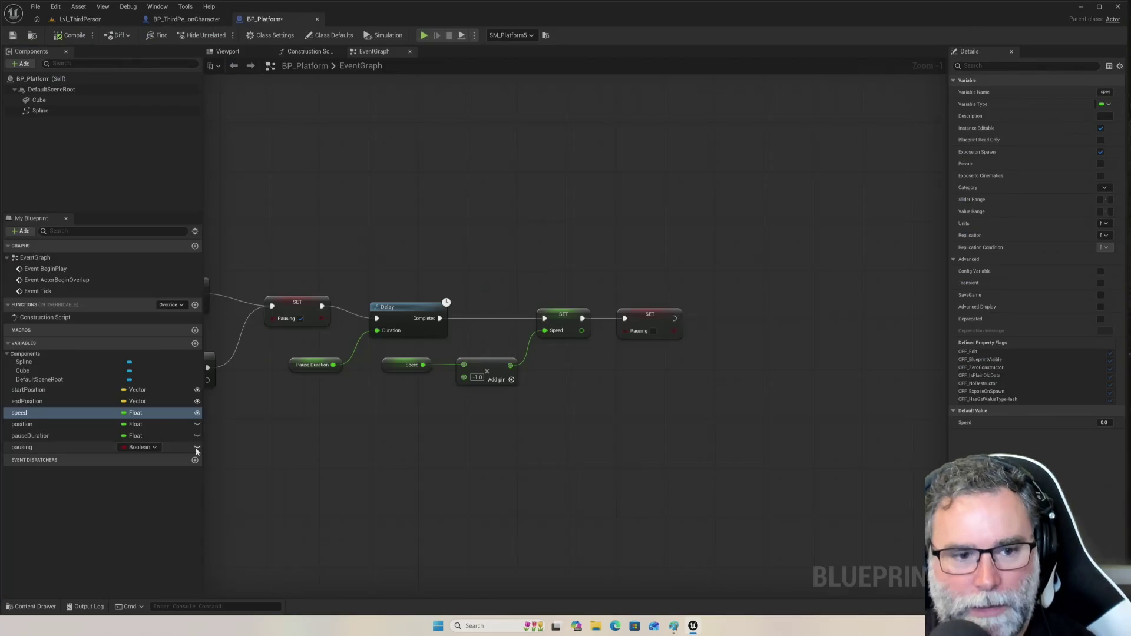
click(53, 435)
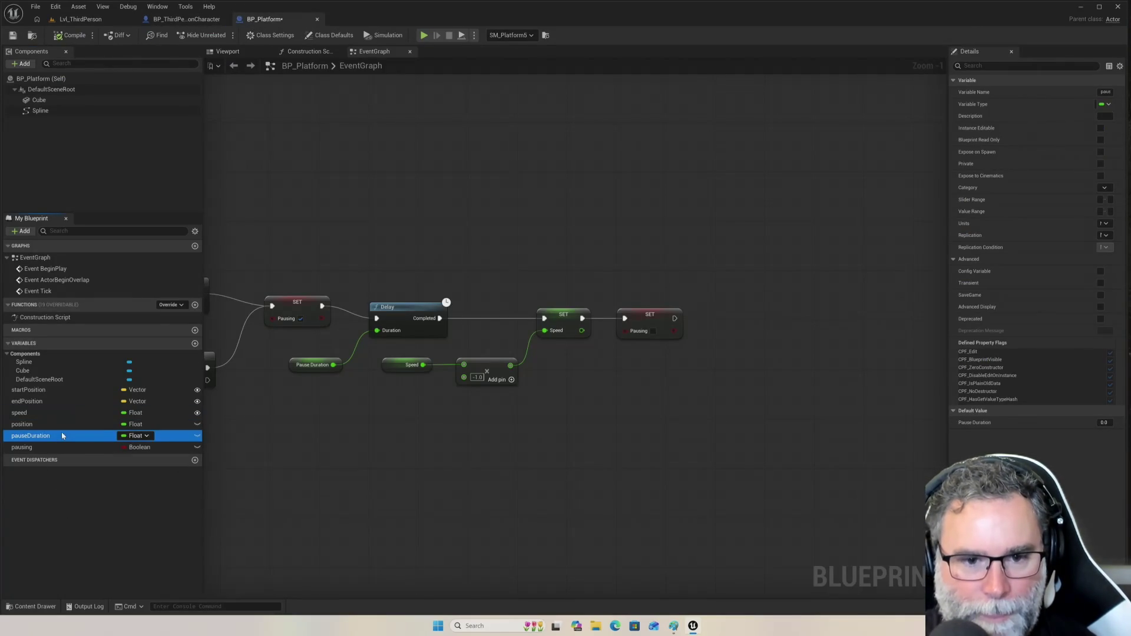
click(1101, 129)
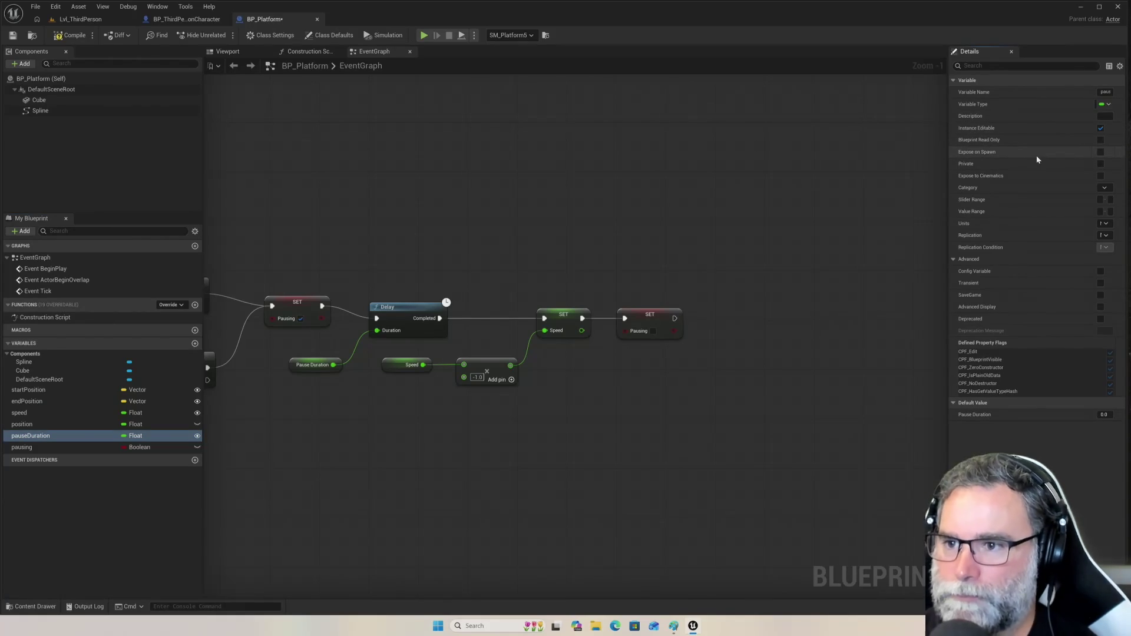
click(1099, 152)
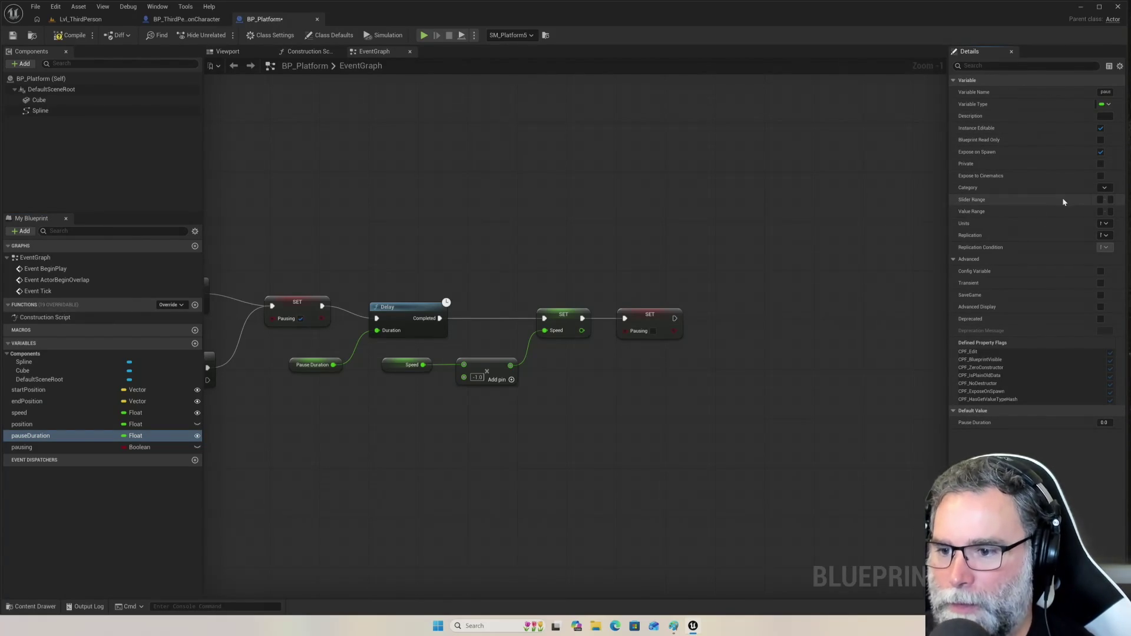
- Compile BP_Platform and select SM_Platform1 back in the Lvl_ThirdPerson level
click(72, 37)
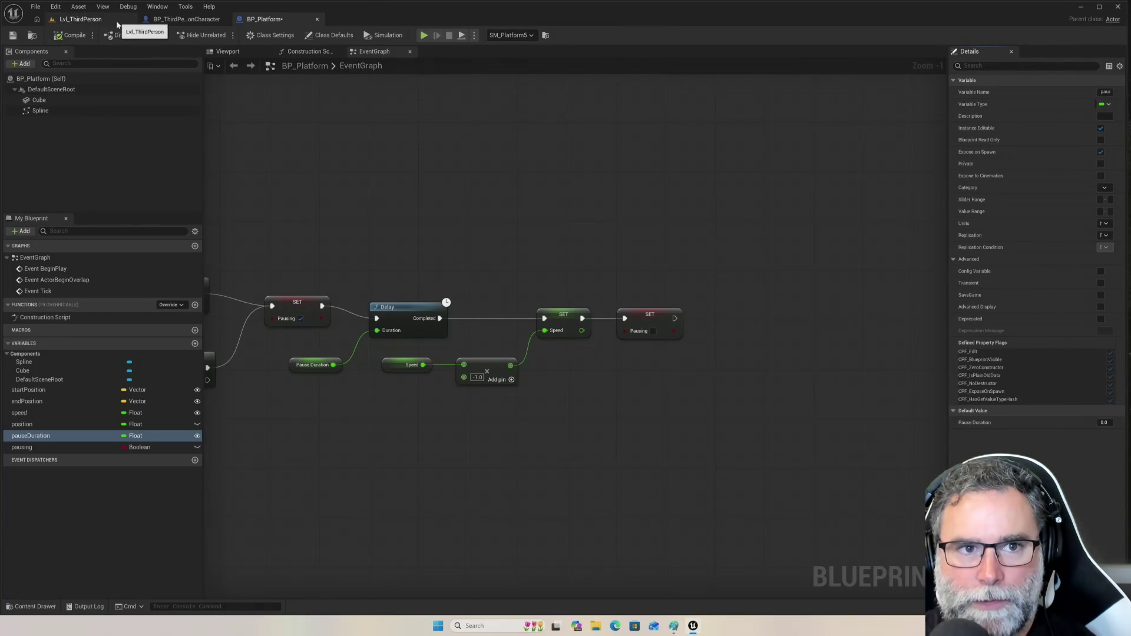
click(111, 20)
click(464, 361)
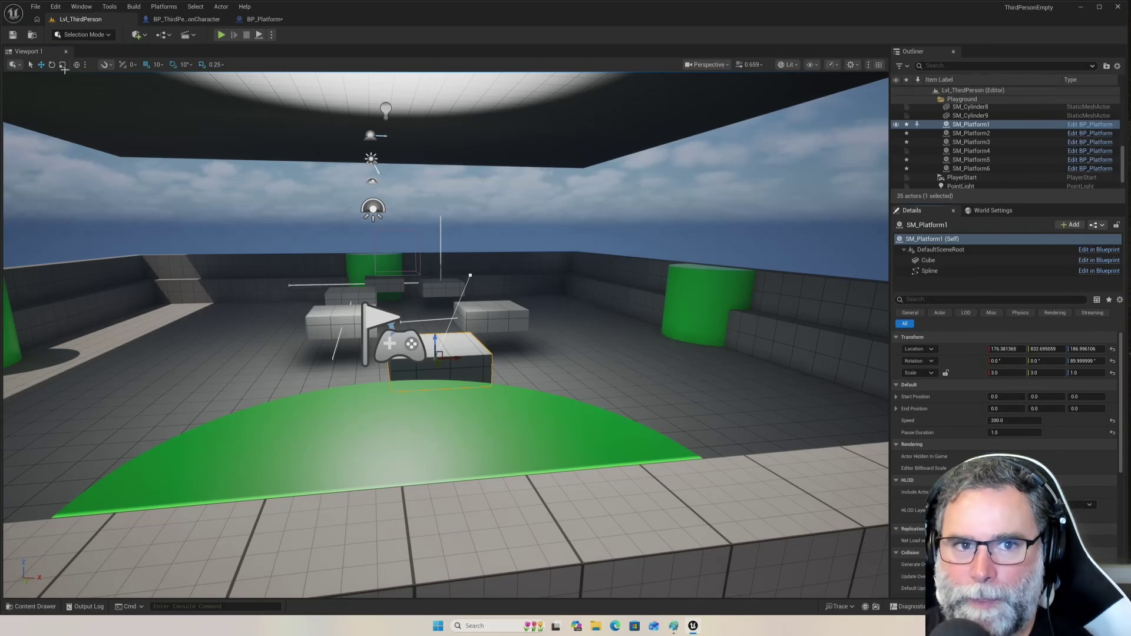
- Run a brief playtest, then give SM_Platform3 a Pause Duration of 1.0
click(221, 35)
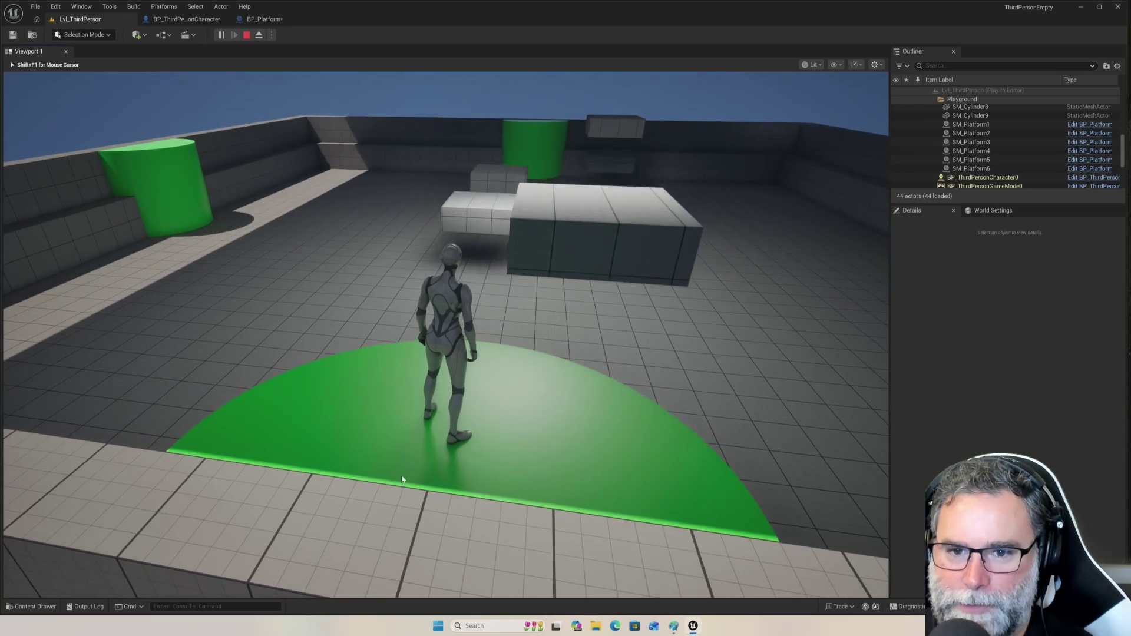
key(Escape)
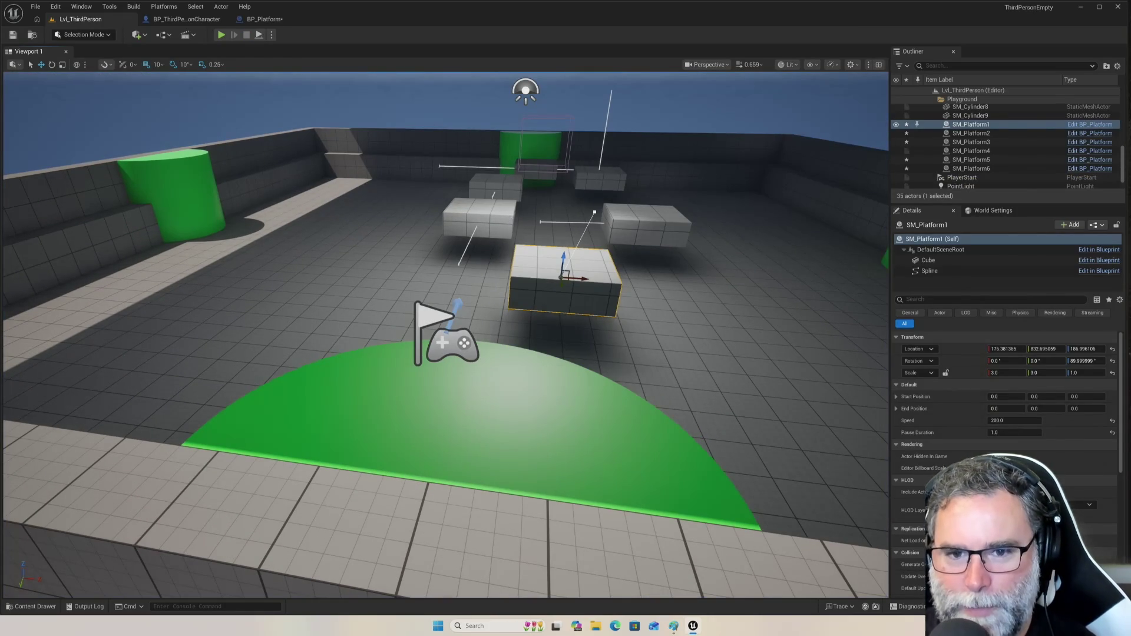
click(509, 219)
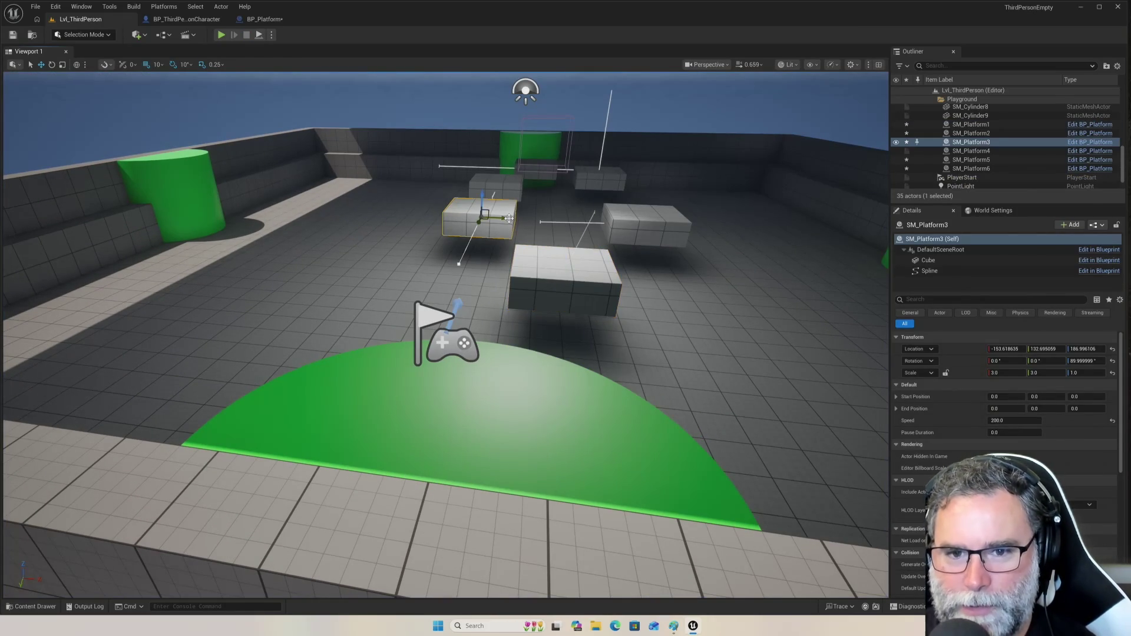
click(1007, 432)
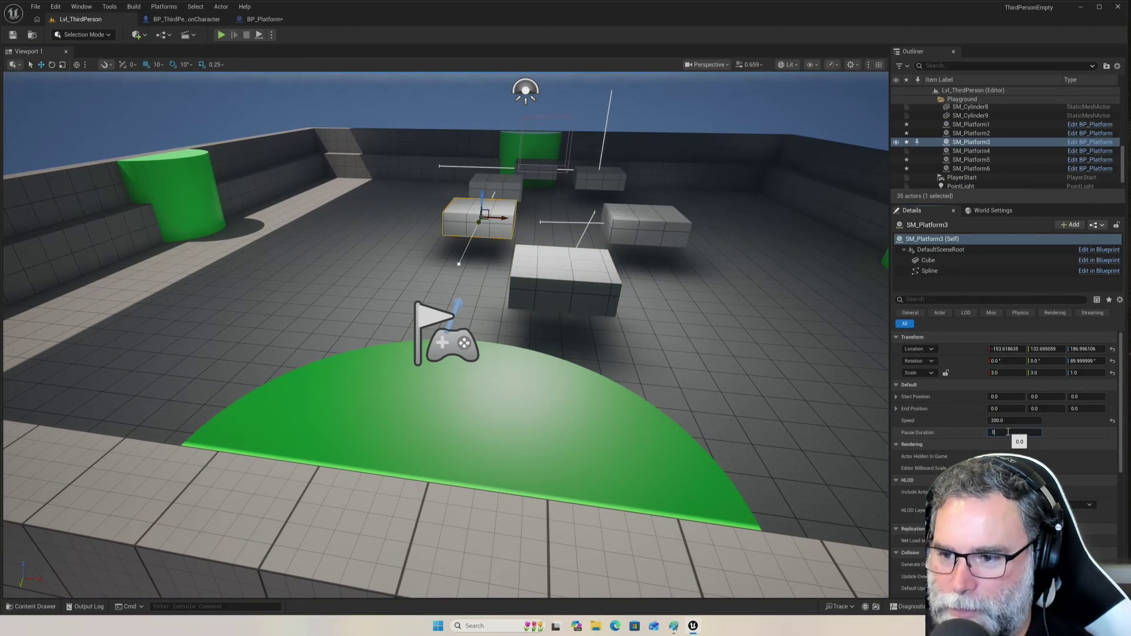
text(1)
key(Return)
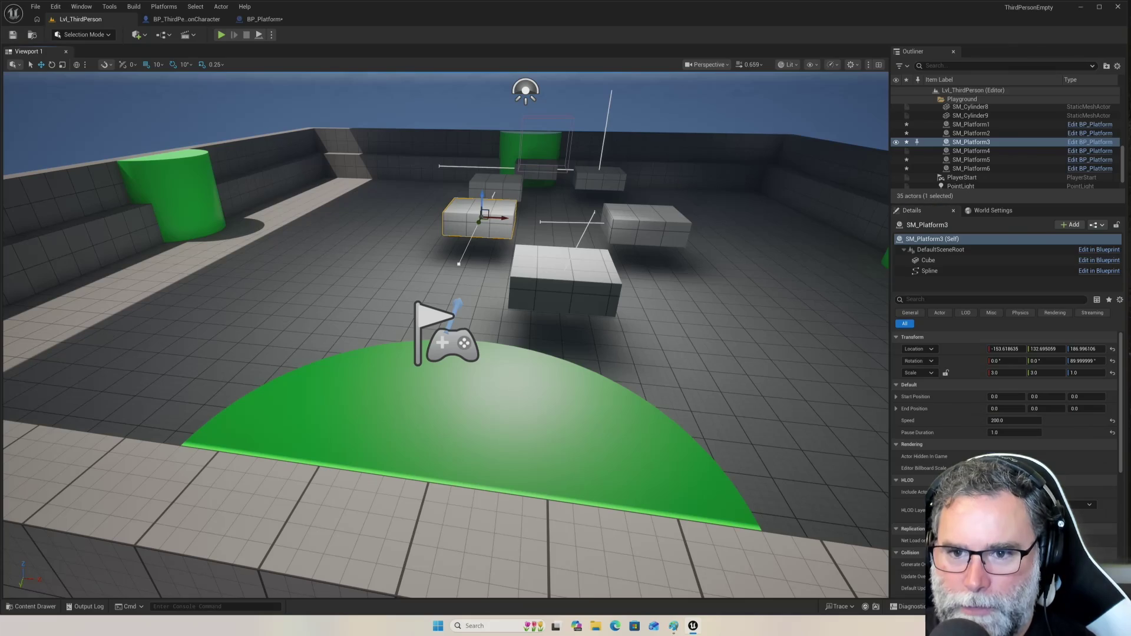
- Set Pause Duration to 1.0 on SM_Platform2 and SM_Platform4
click(654, 231)
click(1007, 432)
text(1)
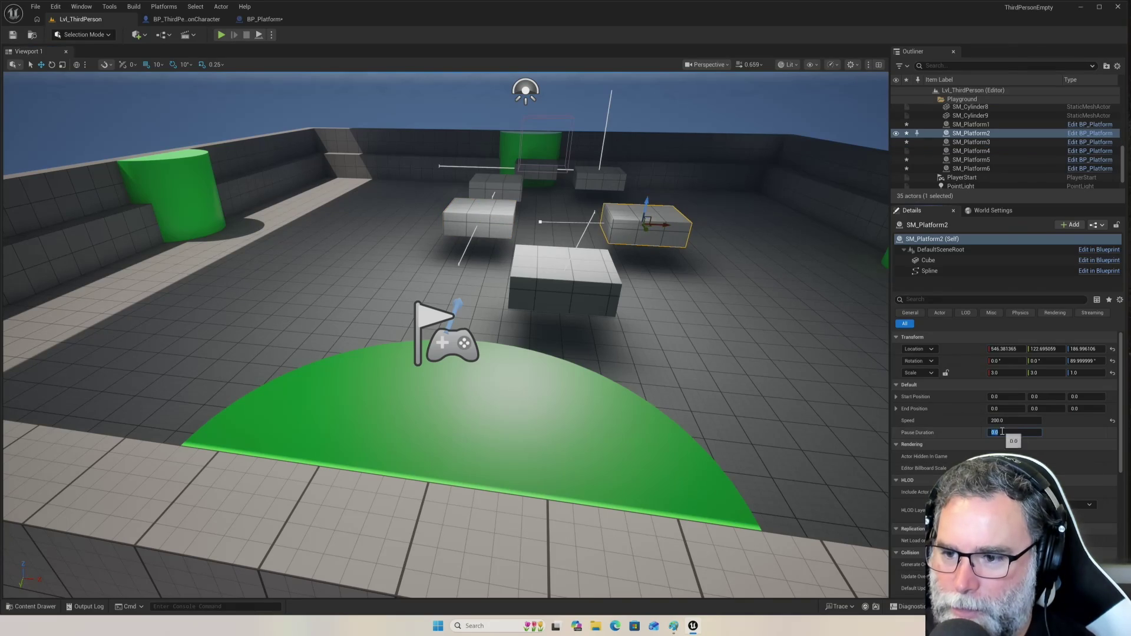
key(Return)
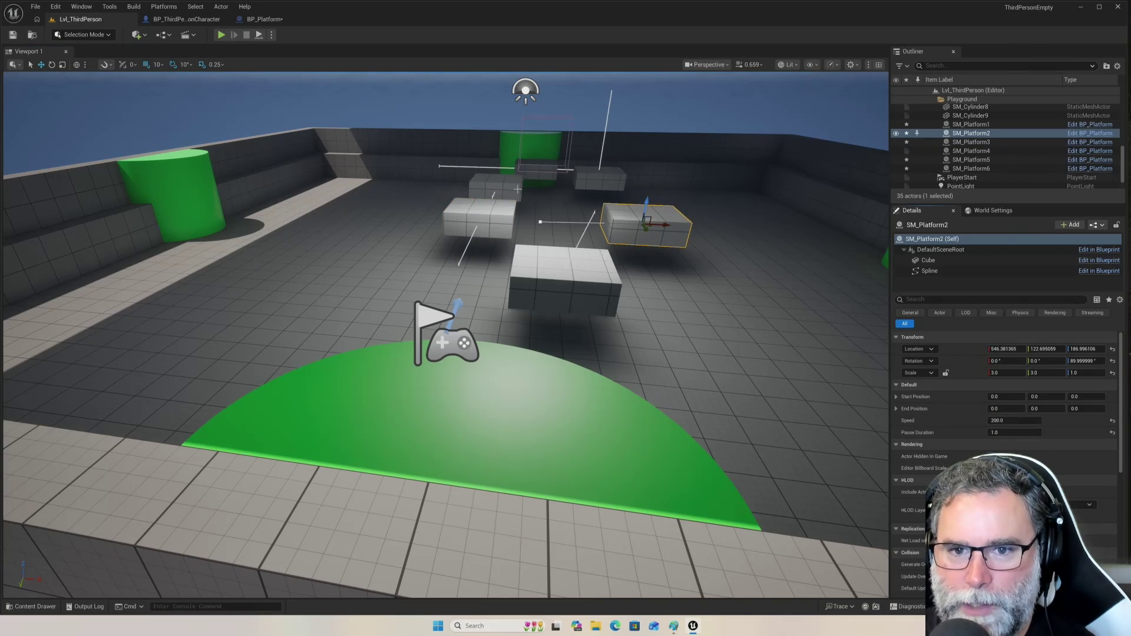
click(514, 188)
click(1025, 432)
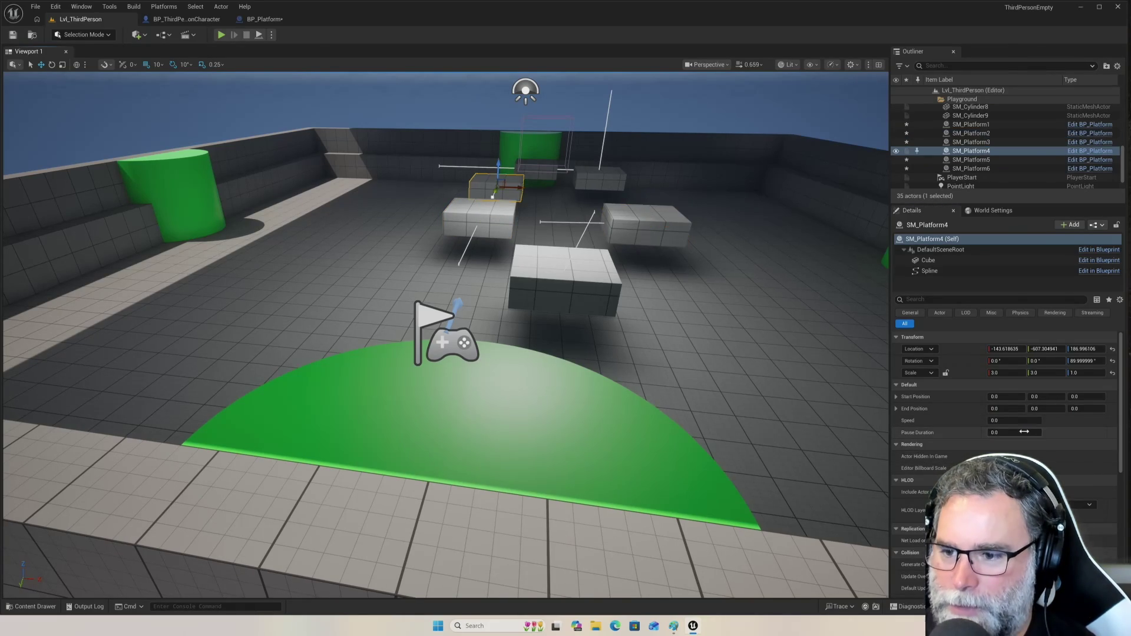
text(1)
key(Return)
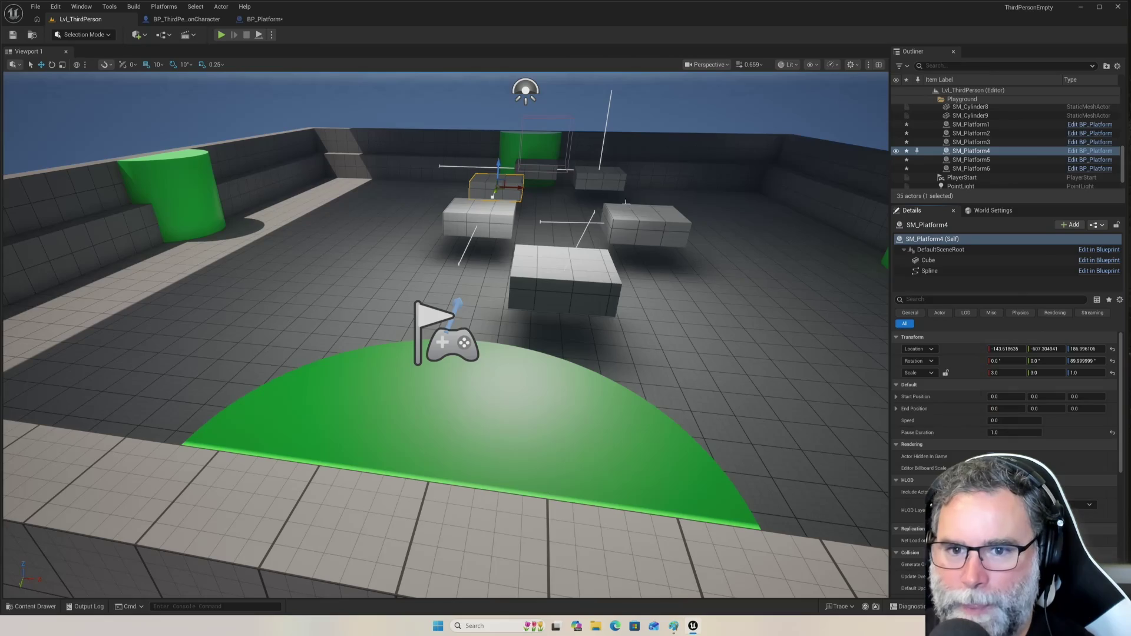
- Review SM_Platform5, SM_Platform6 and SM_Platform4's values, then start a playtest
click(585, 178)
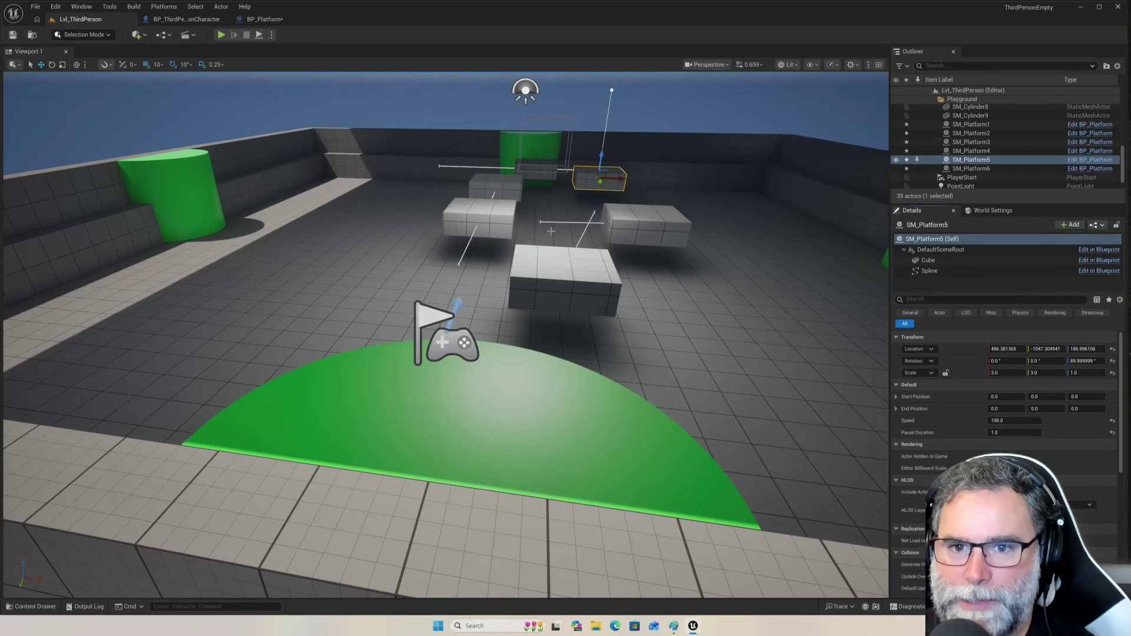
click(549, 174)
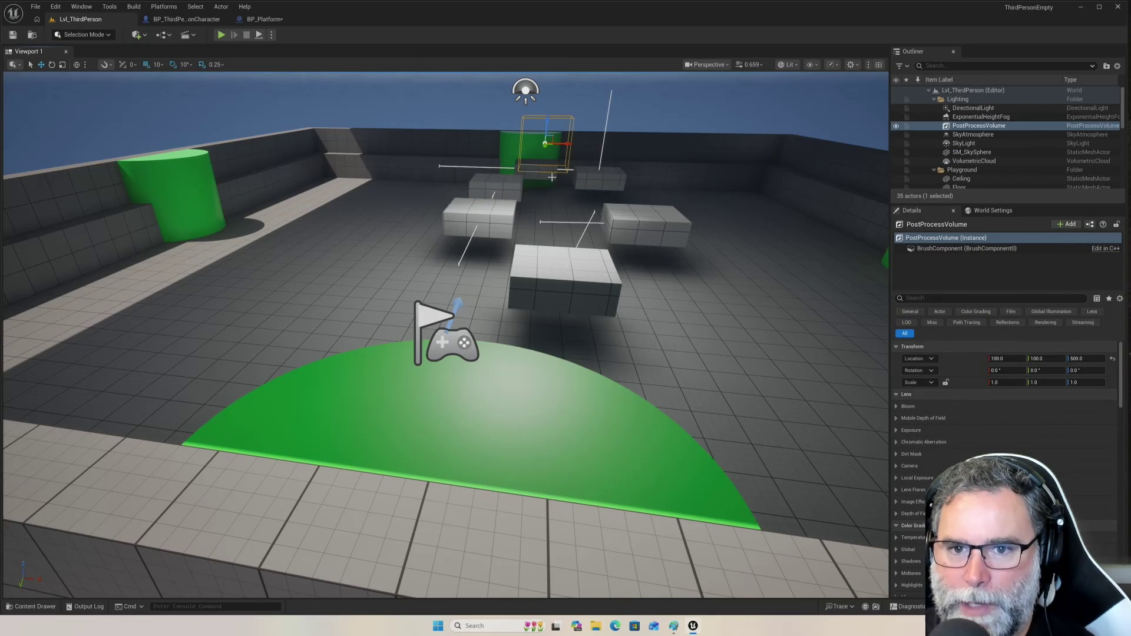
click(552, 177)
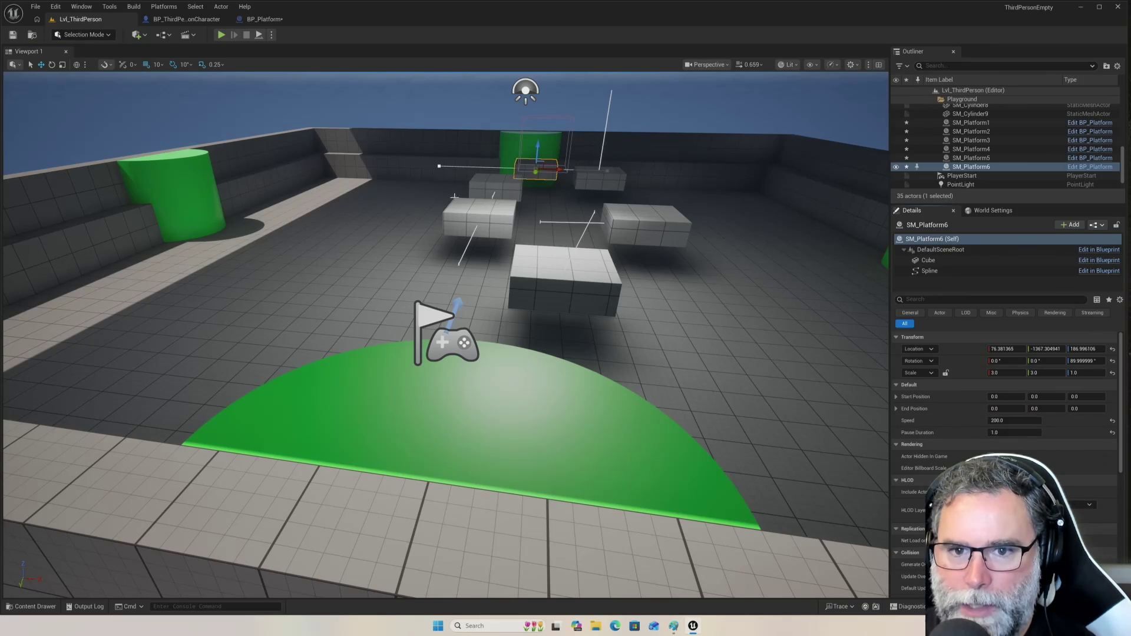
click(495, 188)
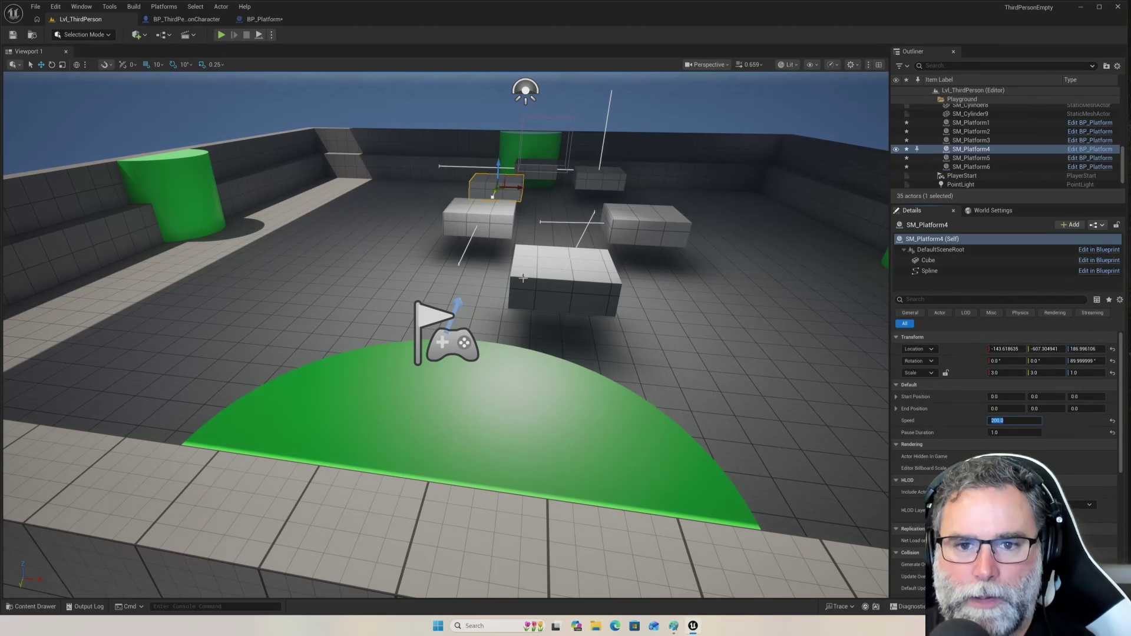
click(223, 36)
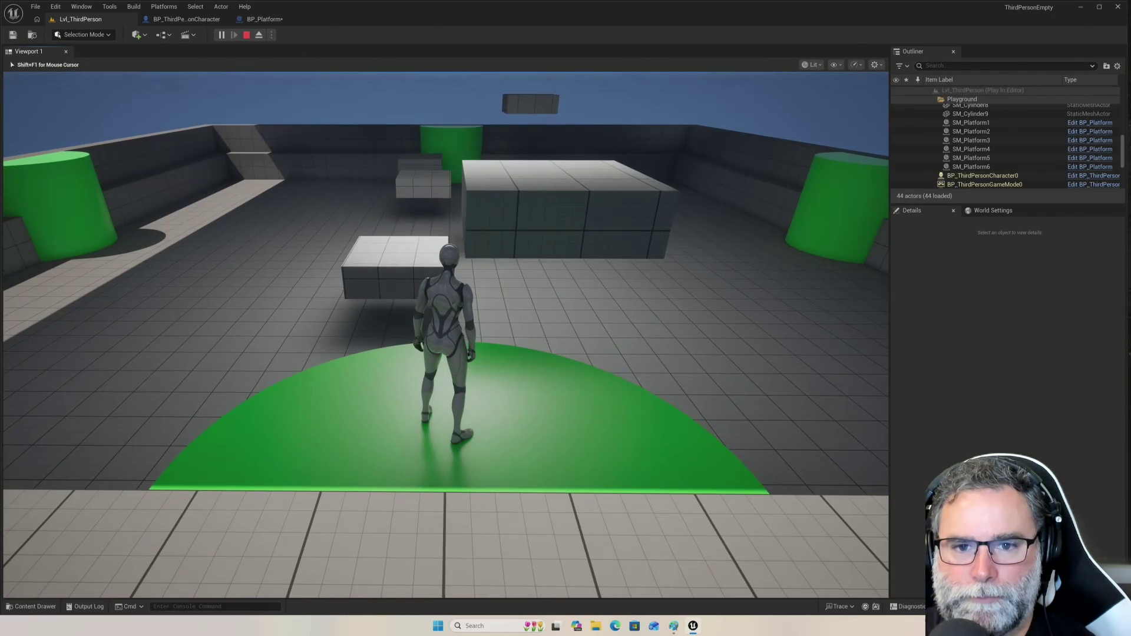
- Run and jump the character from the green area across grey platforms to the white blocks
key(w)
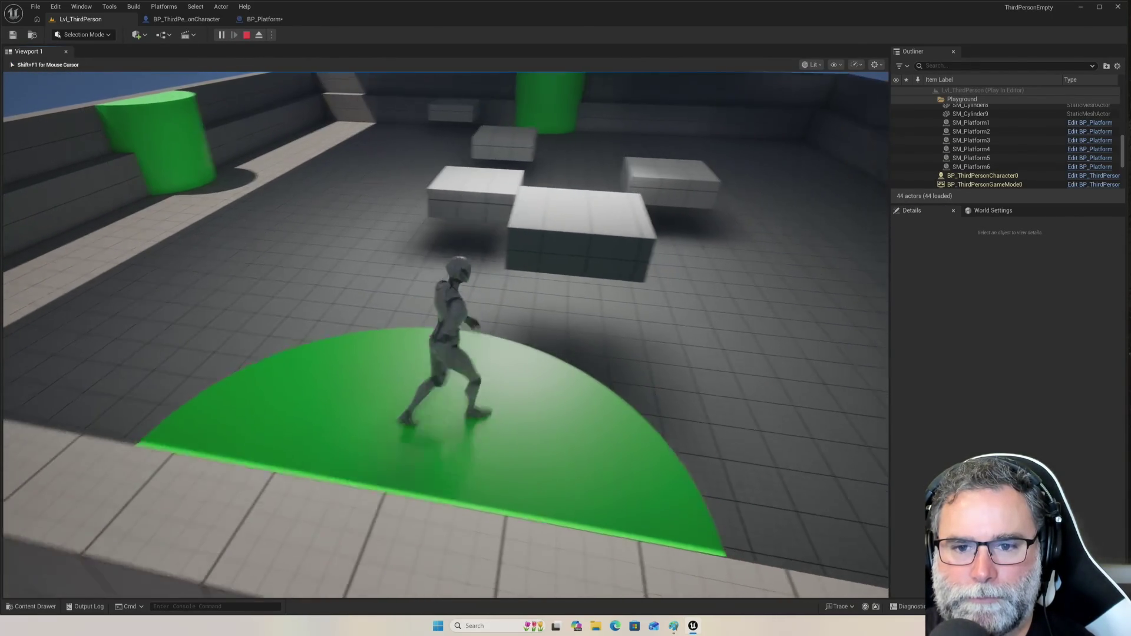
key(space)
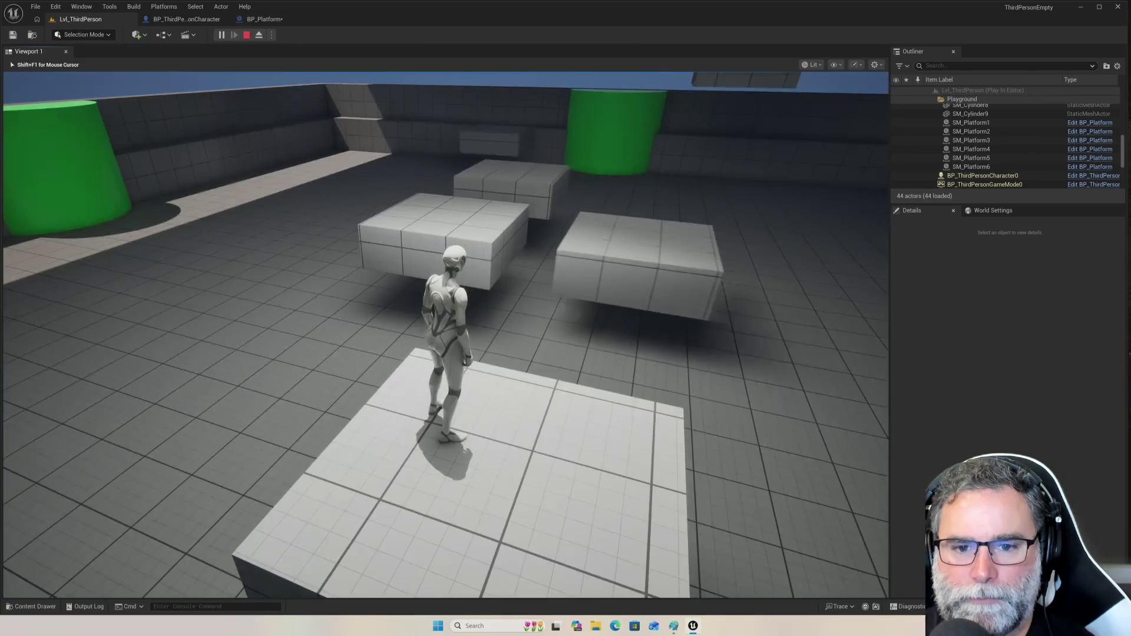
key(w)
key(space)
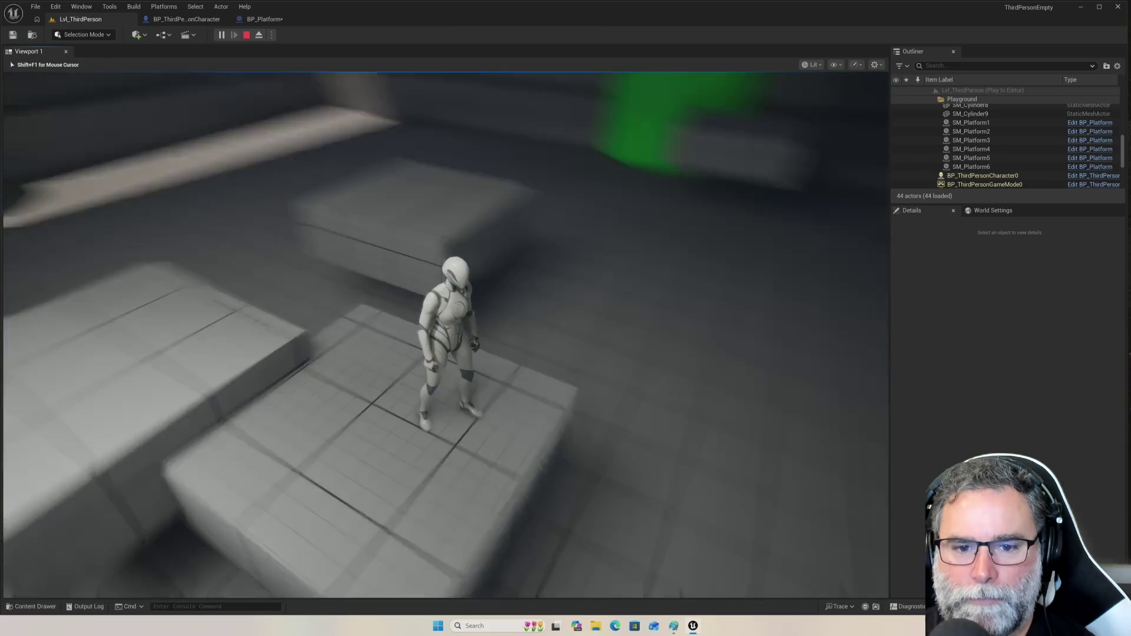
key(space)
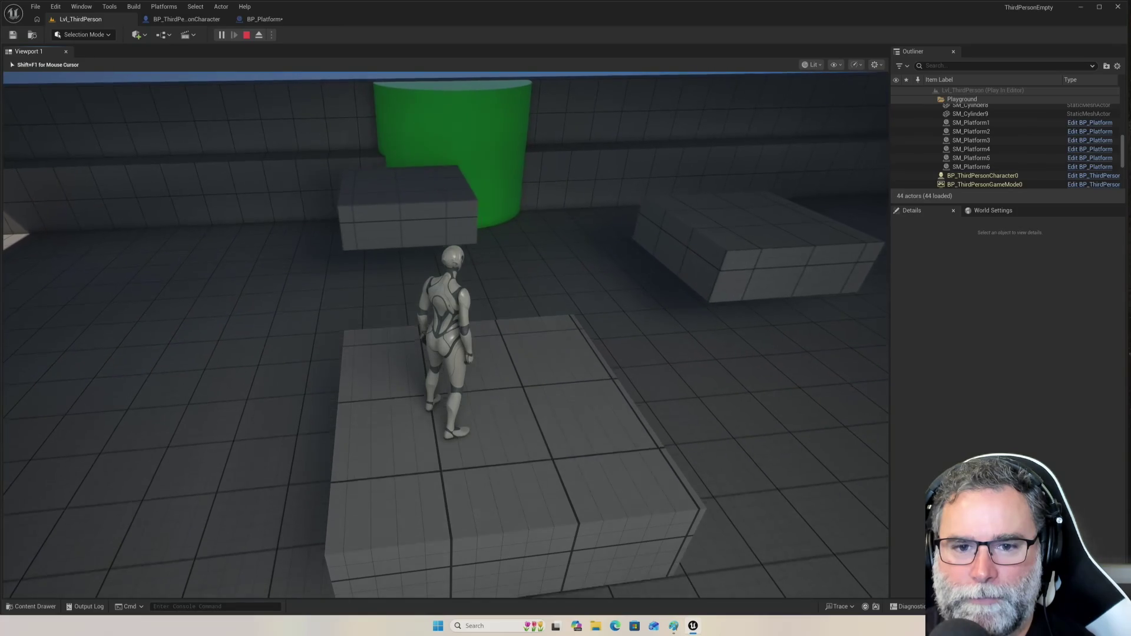
key(w)
key(space)
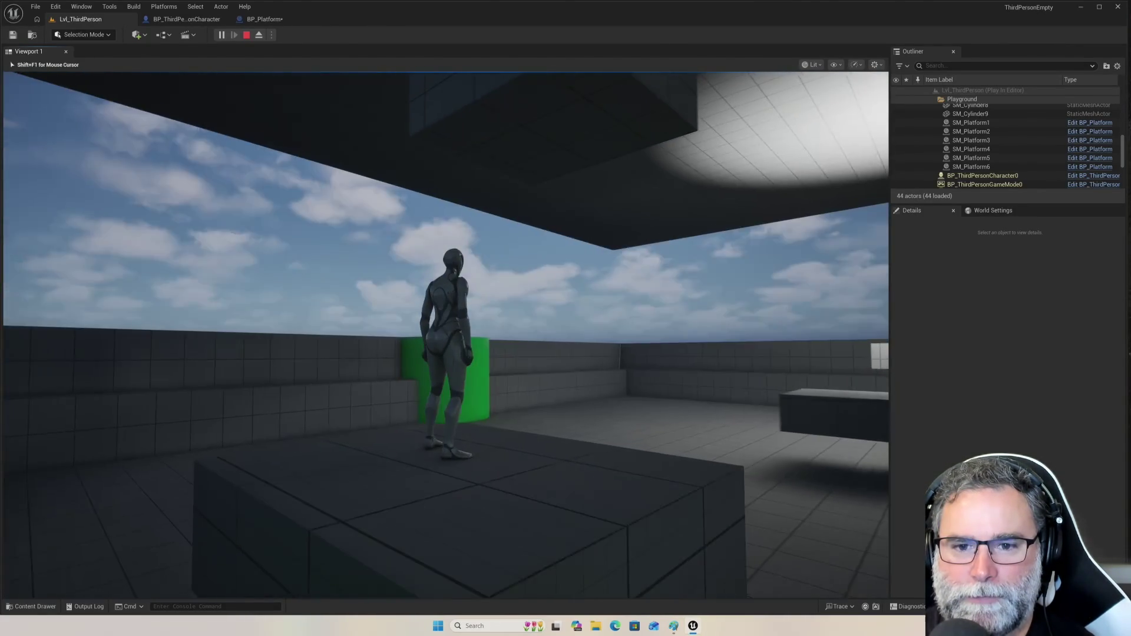
key(w)
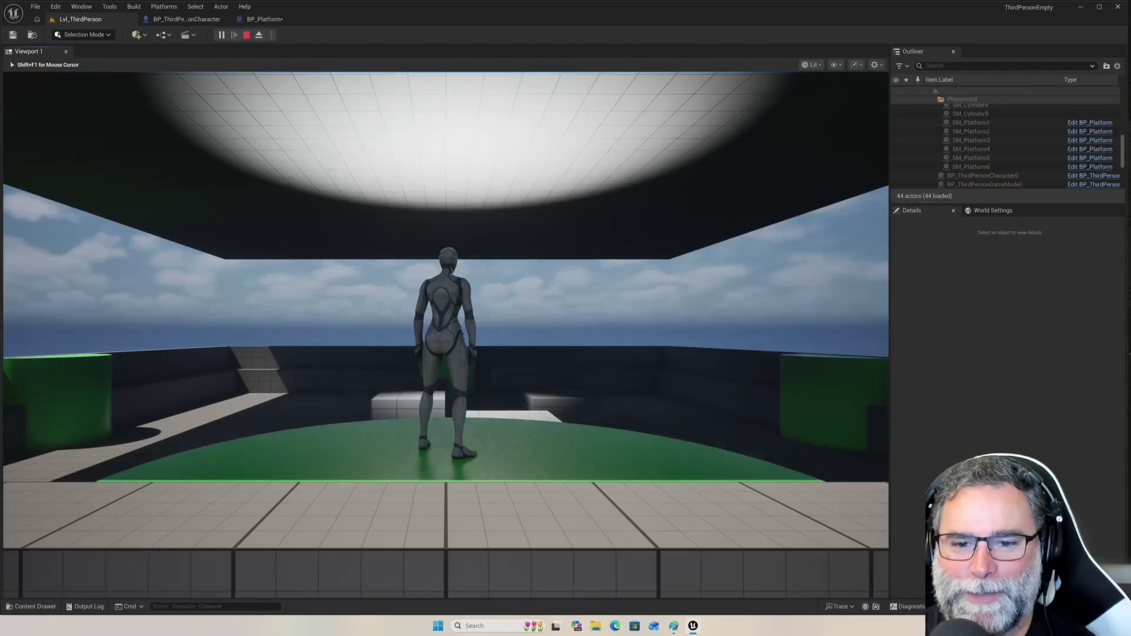
key(w)
key(space)
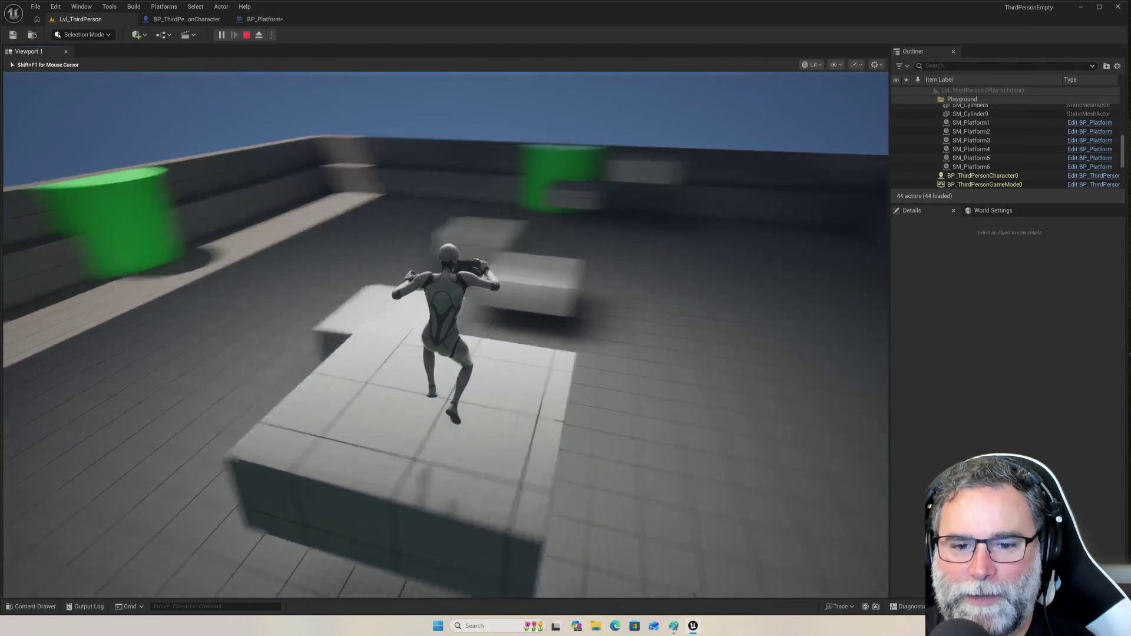